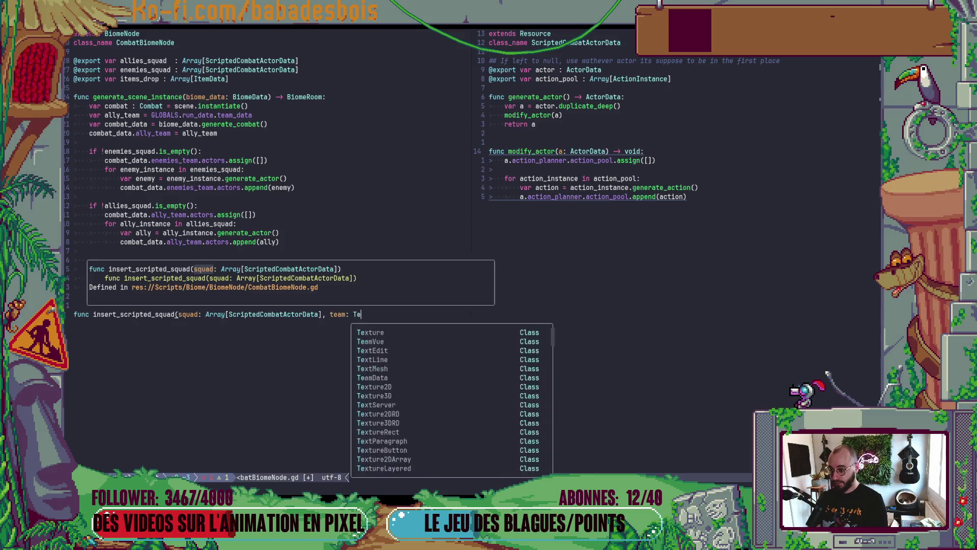
- Type the team parameter of insert_scripted_squad as TeamData
key(Tab)
key(Escape)
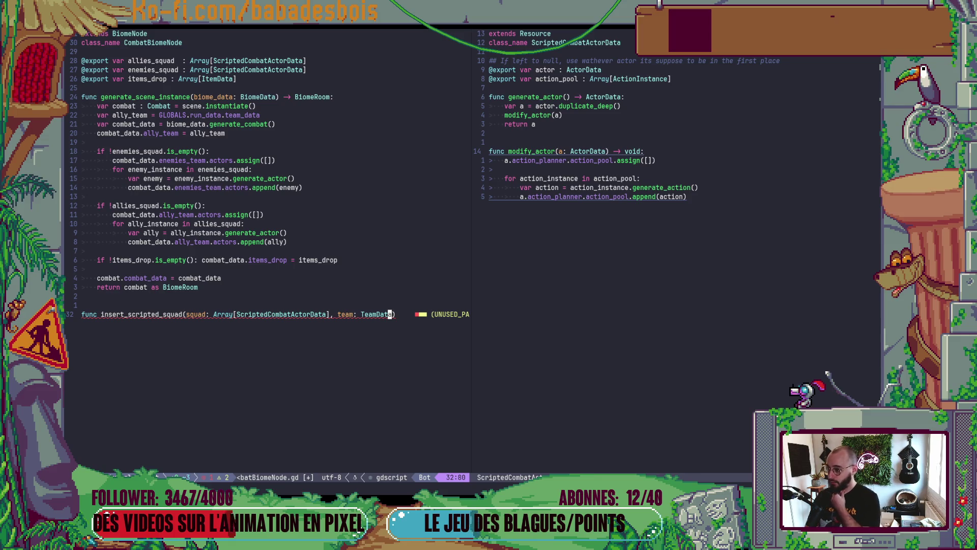
key(shift+b)
key(shift+b)
key(shift+b)
key(l)
key(f)
key(_)
key(t)
key(_)
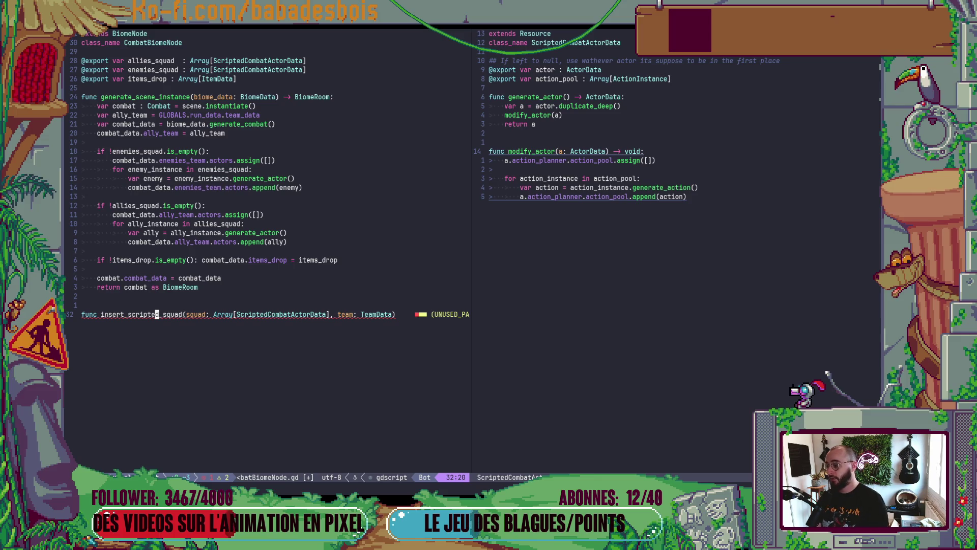
- Append a '-> void:' return type and a placeholder 'pass' body
key(shift+a)
text(-> )
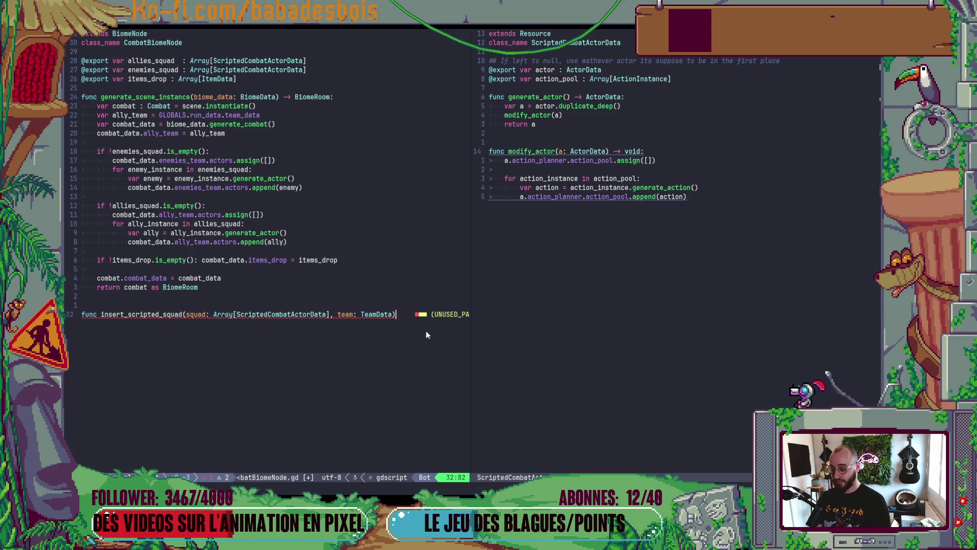
text(void:)
key(Return)
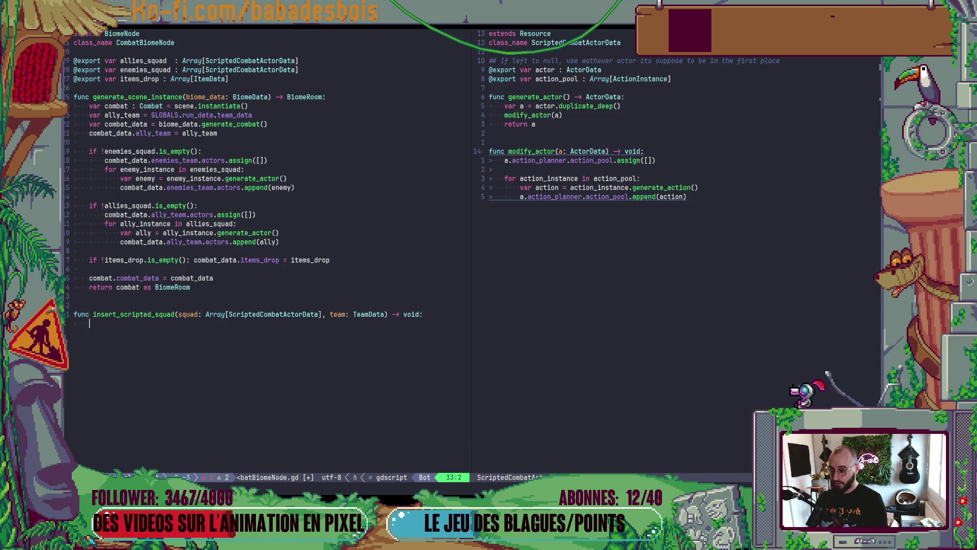
text(pass)
key(Escape)
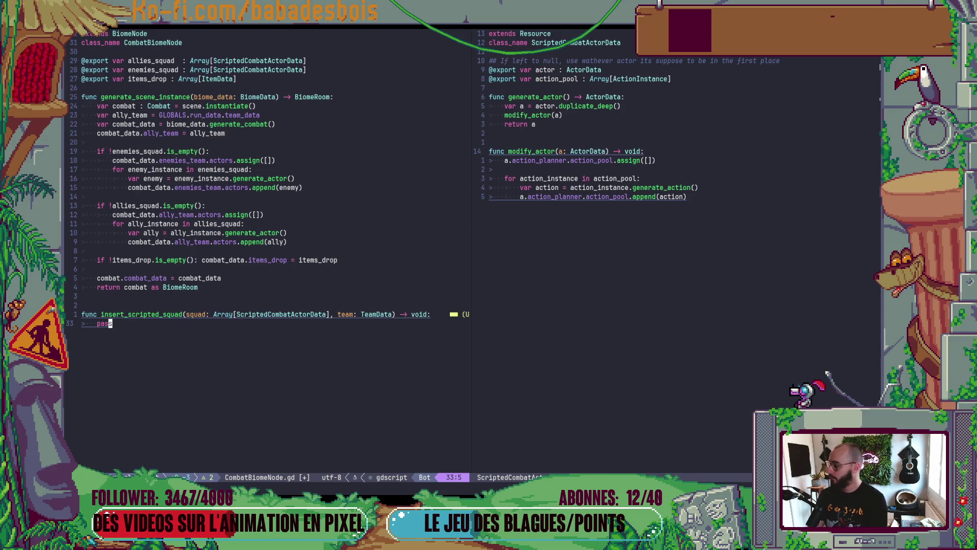
key(k)
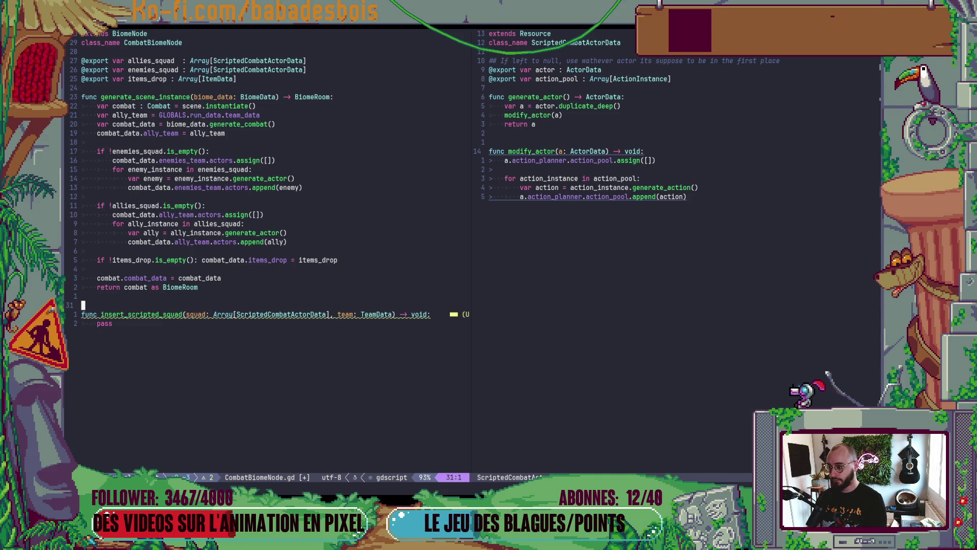
- Copy the if !enemies_squad block into insert_scripted_squad in place of pass
click(110, 151)
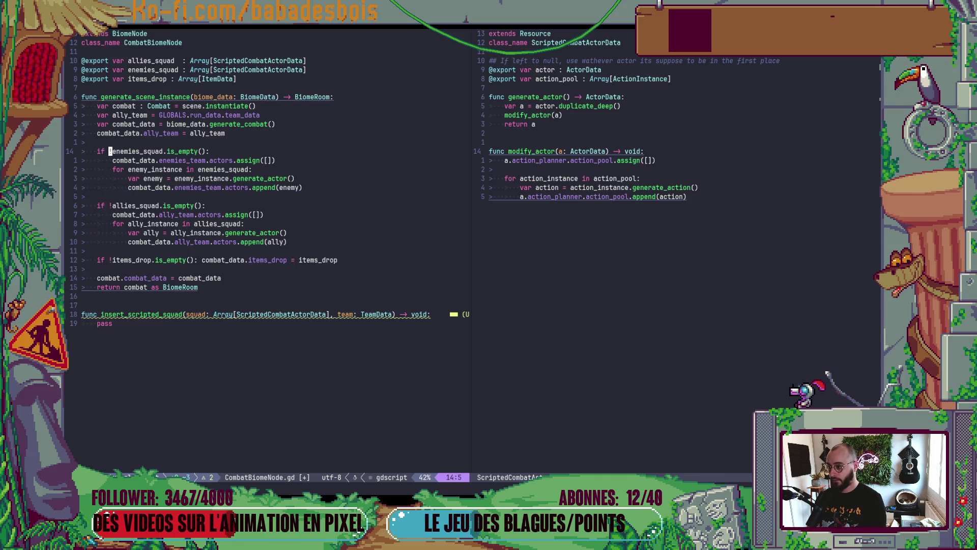
key(V)
key(j)
key(j)
key(j)
key(y)
key(j)
key(k)
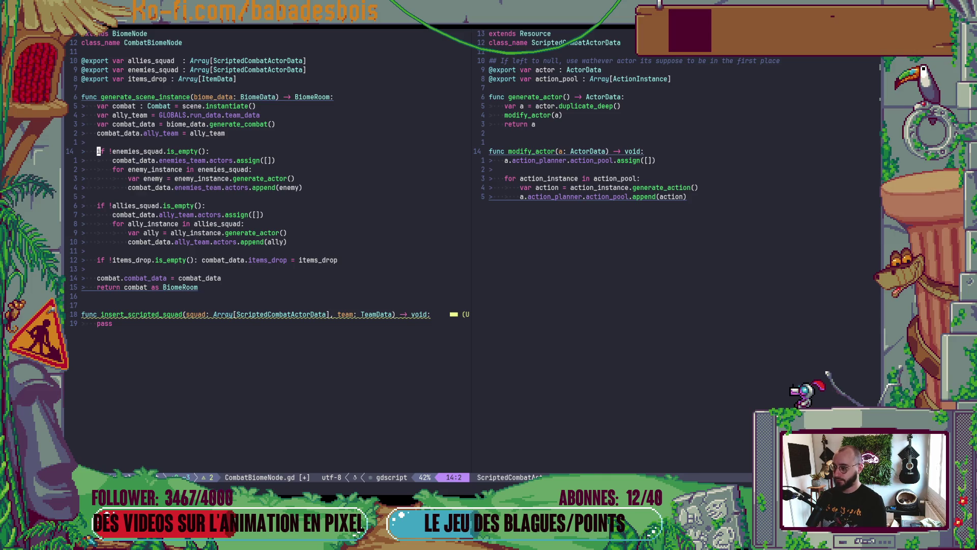
key(V)
key(j)
key(j)
key(j)
key(y)
key(j)
key(j)
key(j)
key(G)
key(d)
key(d)
key(p)
- Change the pasted condition from enemies_squad to squad
key(l)
key(l)
key(l)
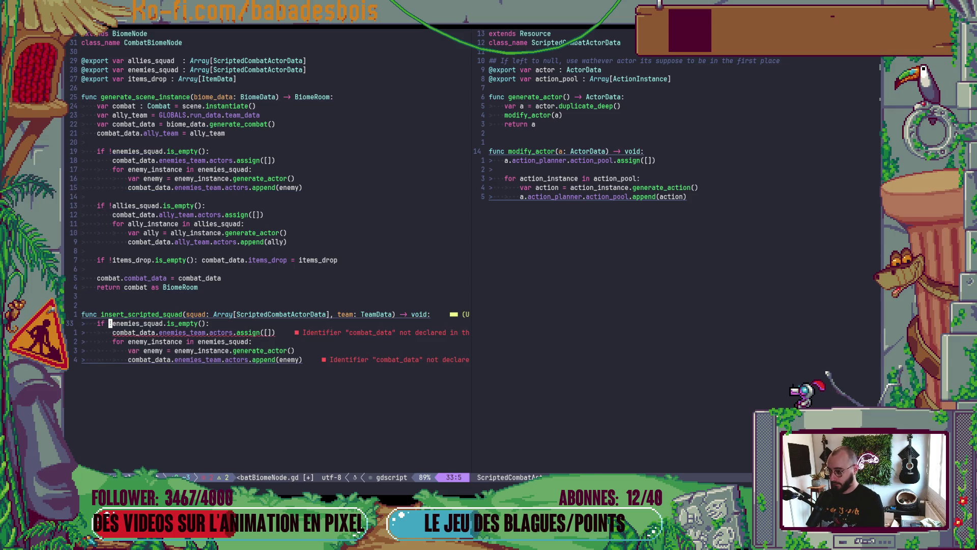
key(d)
key(f)
key(underscore)
- Make the assignment line clear team.actors instead of combat_data.enemies_team
key(j)
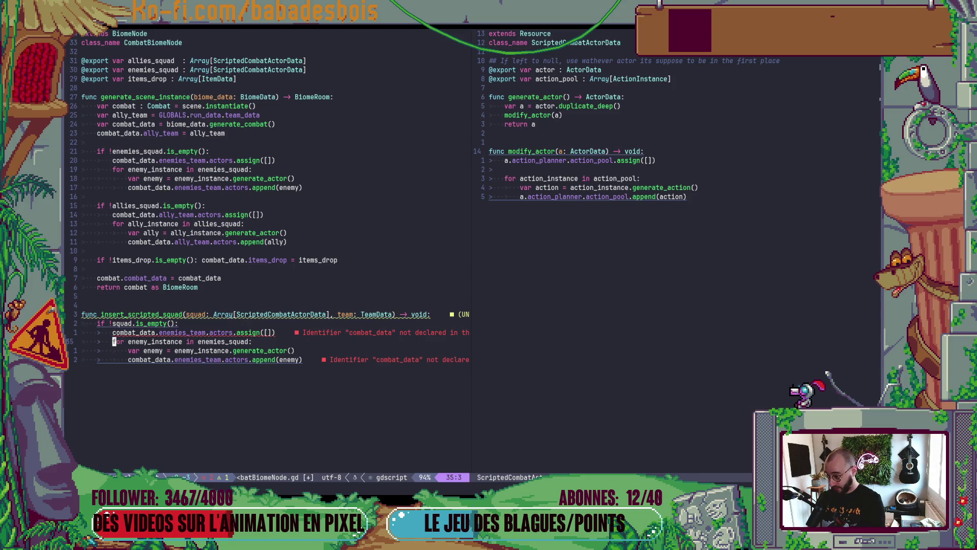
key(d)
key(f)
key(period)
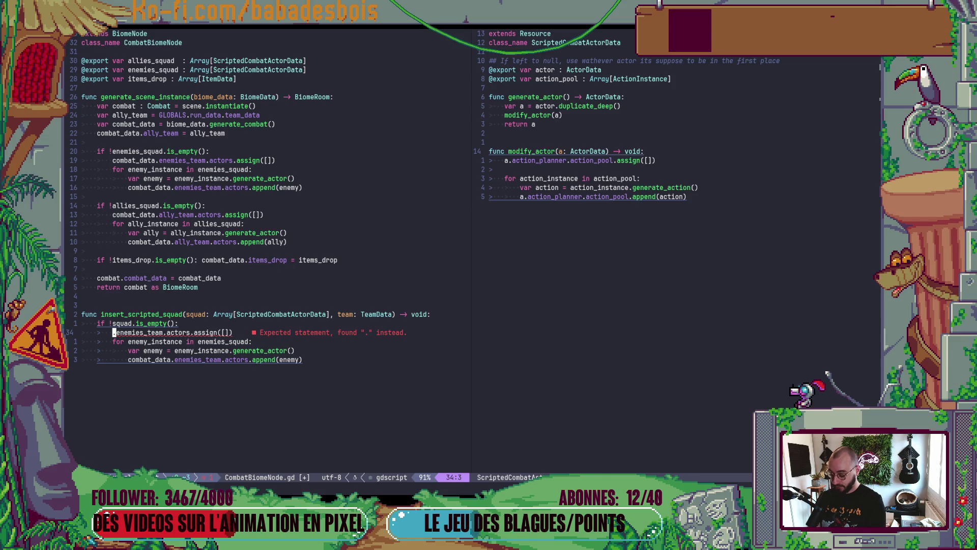
text(i.)
key(Escape)
key(f)
key(underscore)
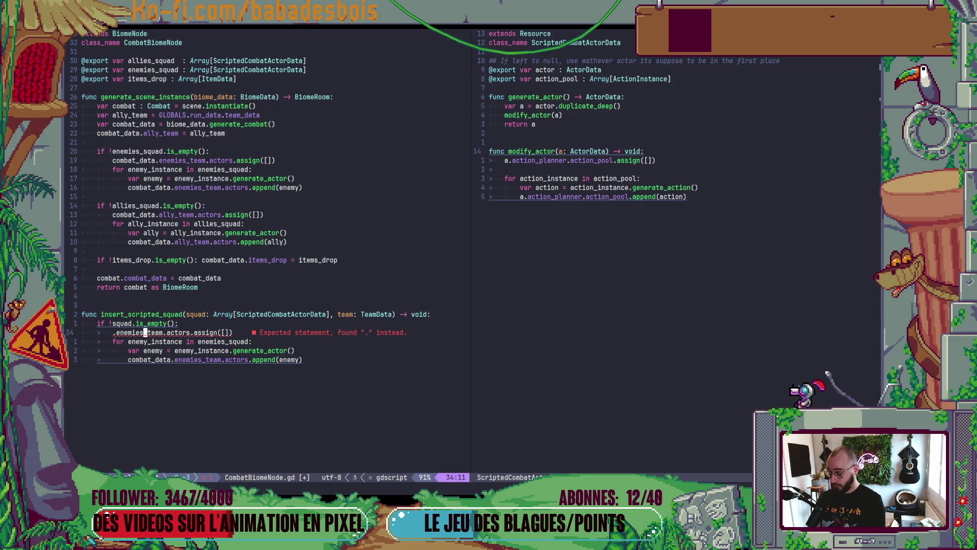
key(asciicircum)
key(d)
key(f)
key(underscore)
- Rename the loop variable to actor_instance, loop over squad, and save
key(j)
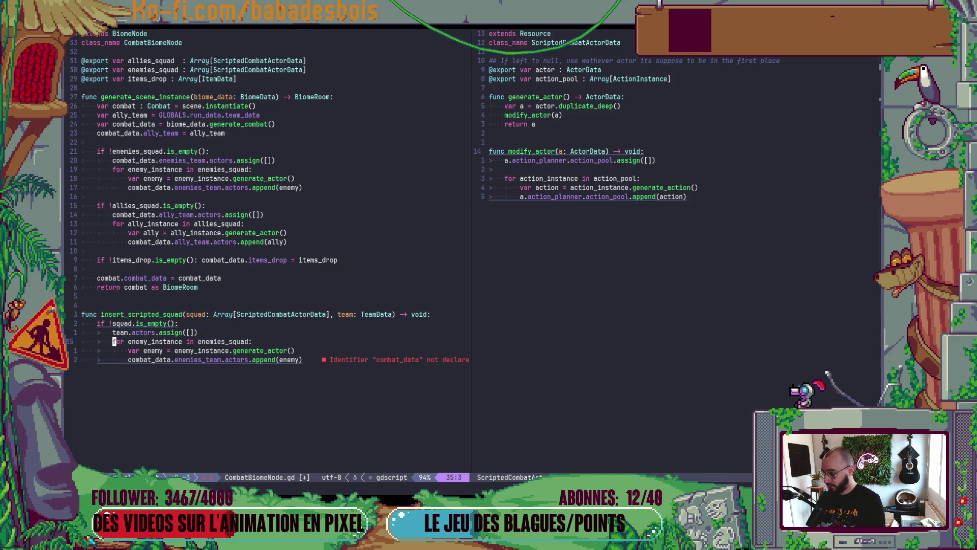
key(w)
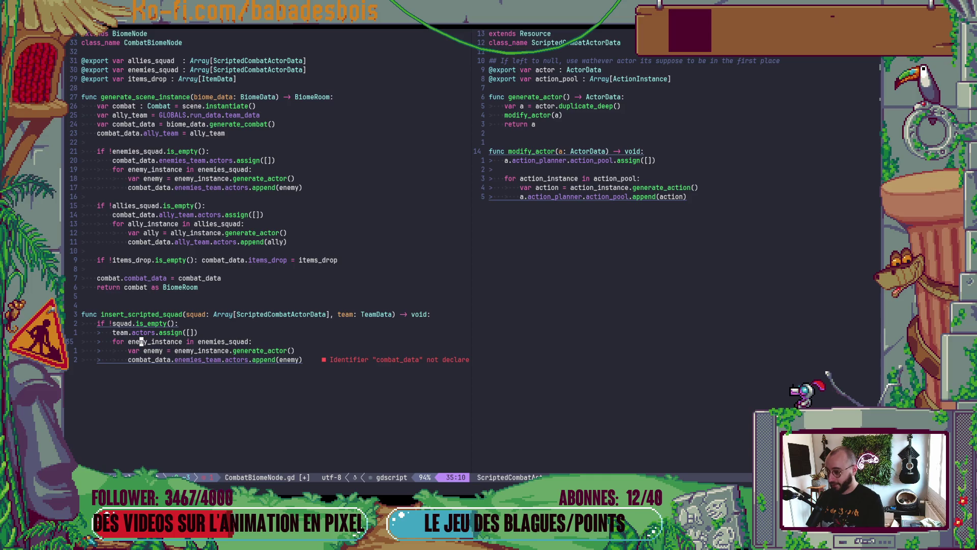
key(c)
key(t)
key(underscore)
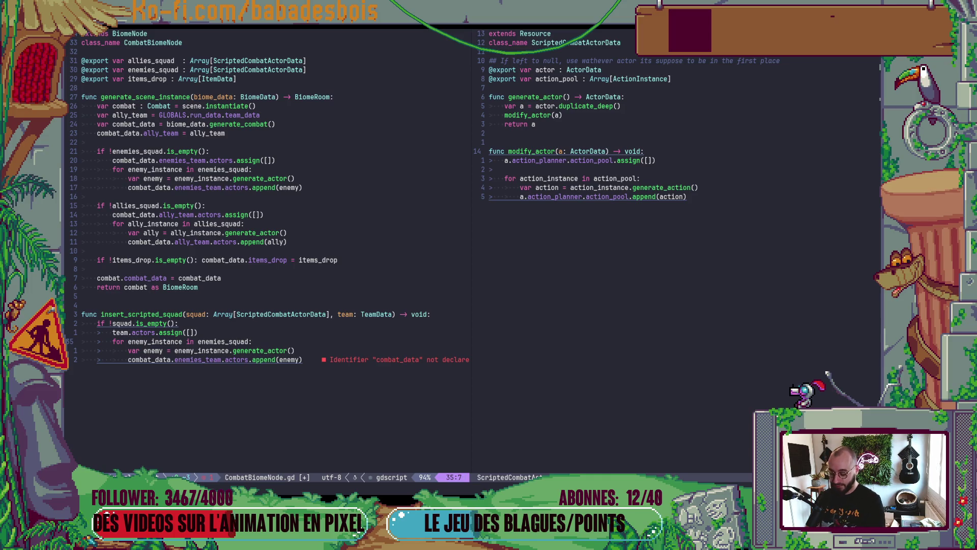
text(actor)
key(Escape)
key(w)
key(w)
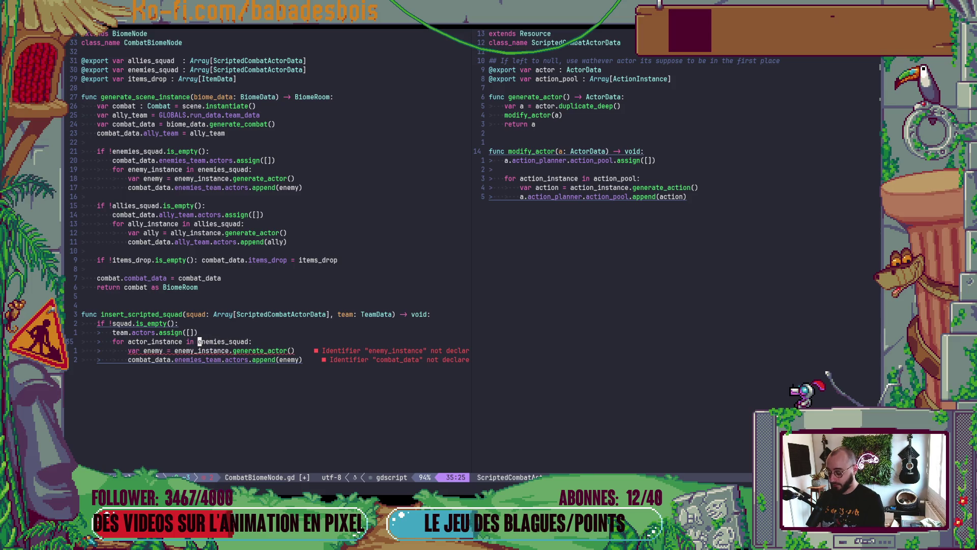
key(d)
key(f)
key(underscore)
text(:w)
key(Return)
key(j)
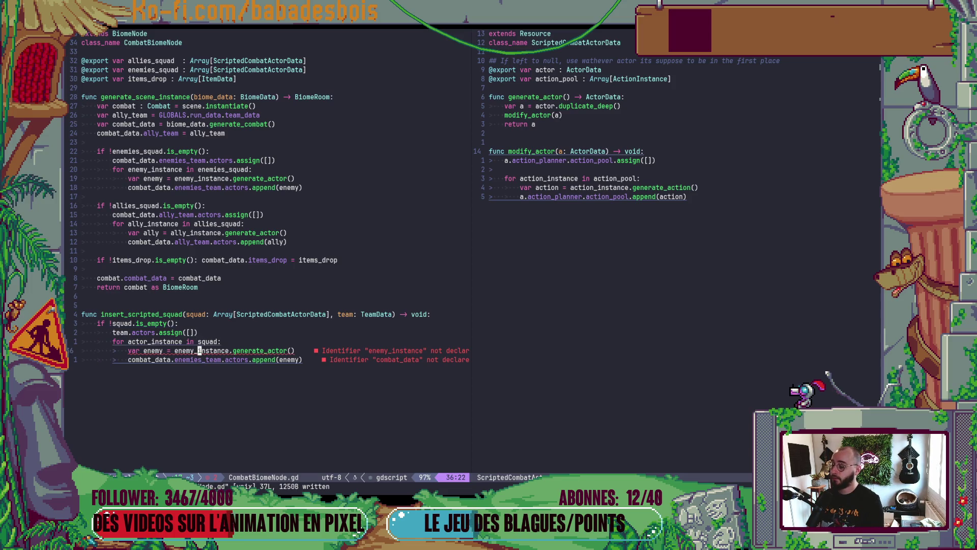
- Rename enemy to actor and enemy_instance to actor_instance on the generate_actor line, then save
key(b)
key(b)
key(b)
text(cwacotr)
key(Escape)
key(h)
key(h)
key(x)
key(p)
key(w)
key(w)
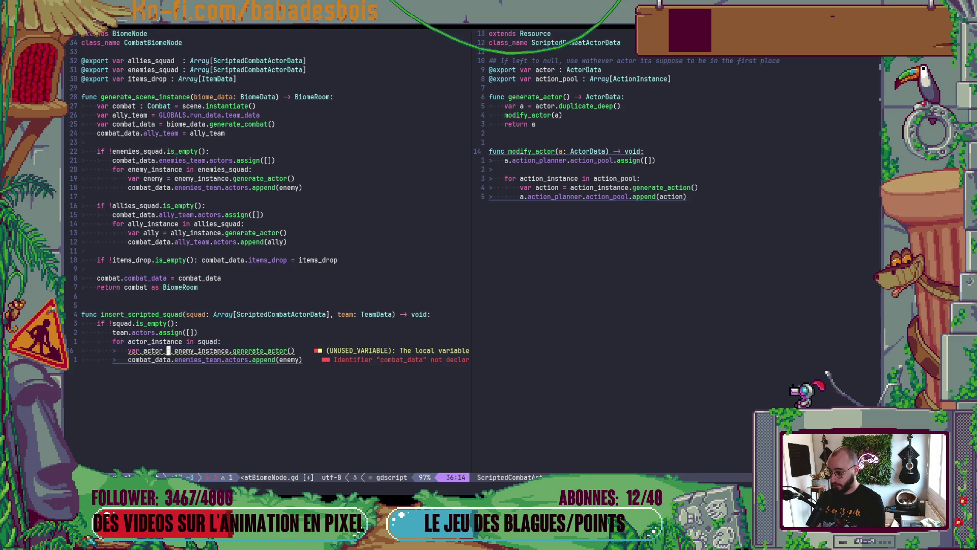
text(ct_actor)
key(Escape)
text(:w)
key(Return)
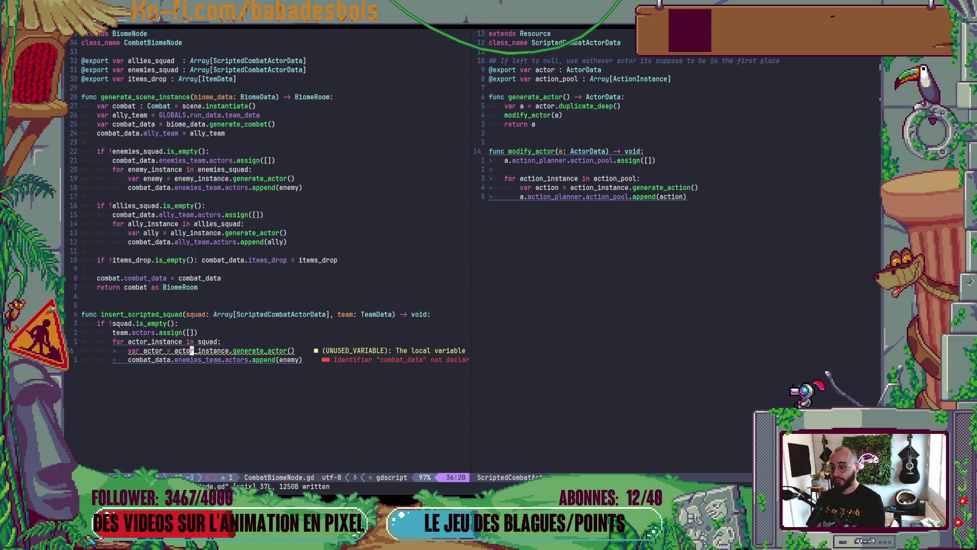
- Begin renaming the loop variable to scripted_actor
key(k)
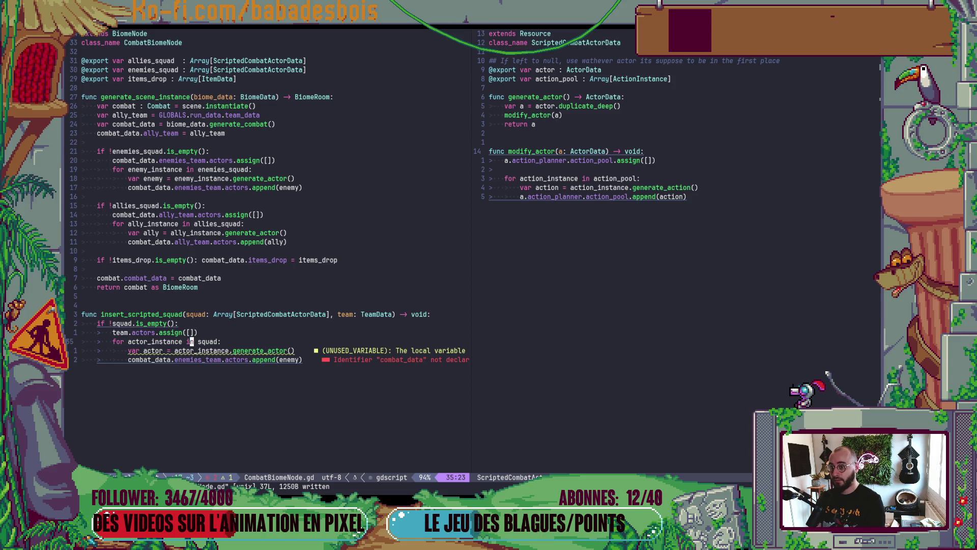
key(b)
key(b)
text(cwscoipted_actor)
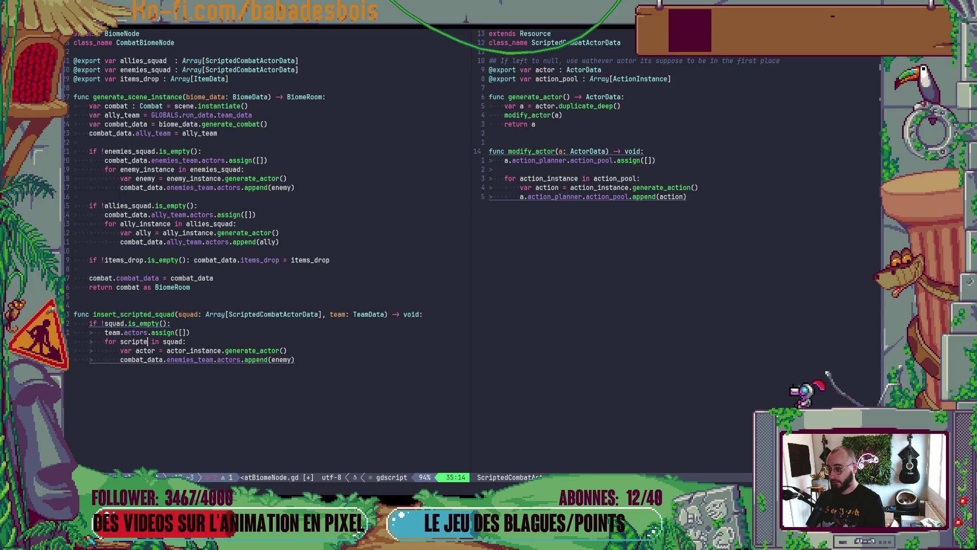
- Pass scripted_actor to generate_actor instead of actor_instance, then save
key(Escape)
text(jbcwc)
key(BackSpace)
text(scri)
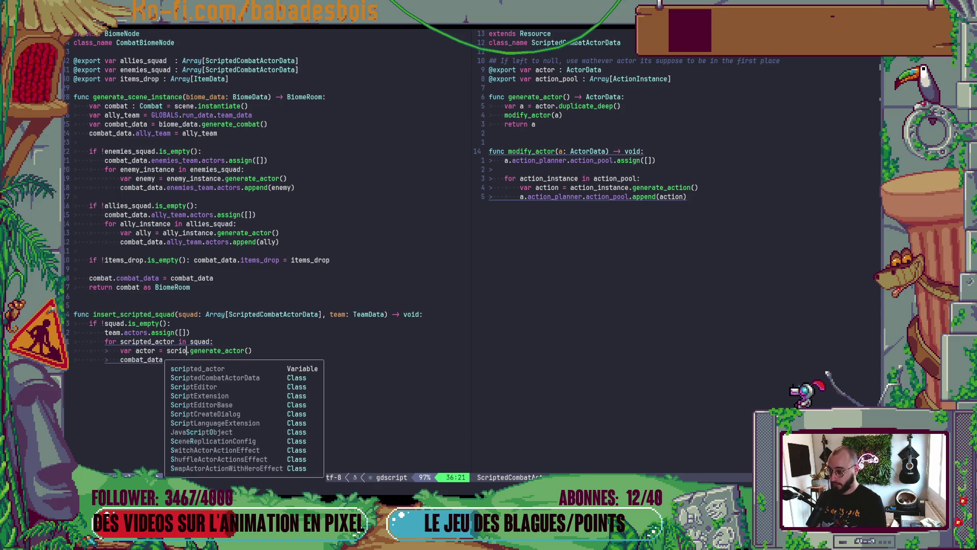
key(Return)
key(Escape)
text(:w)
key(Return)
- Change append(enemy) to append(actor) and save
key(j)
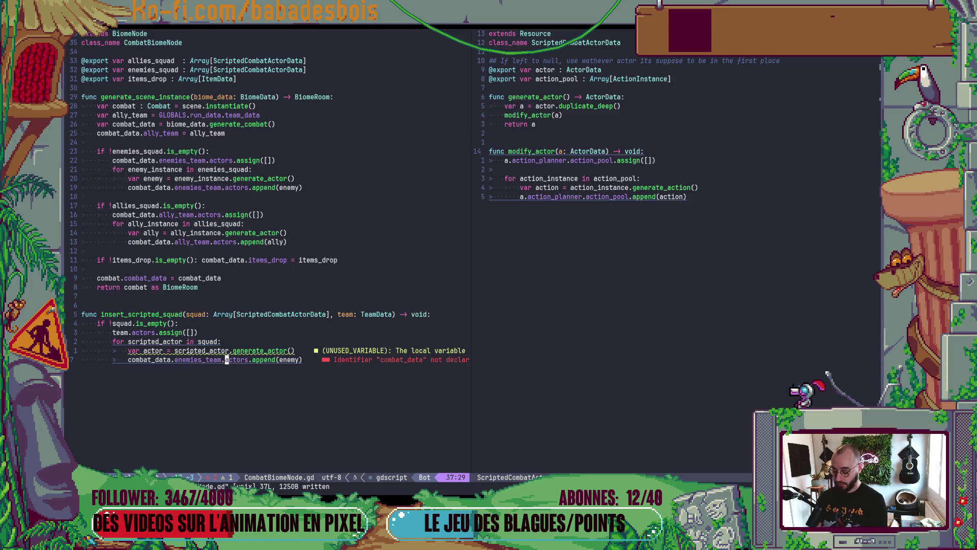
key(f)
key(parenleft)
key(c)
key(i)
key(parenleft)
text(actor)
key(Escape)
text(:w)
key(Return)
- Remove combat_data.enemies_ so the line appends to team.actors, then save
key(asciicircum)
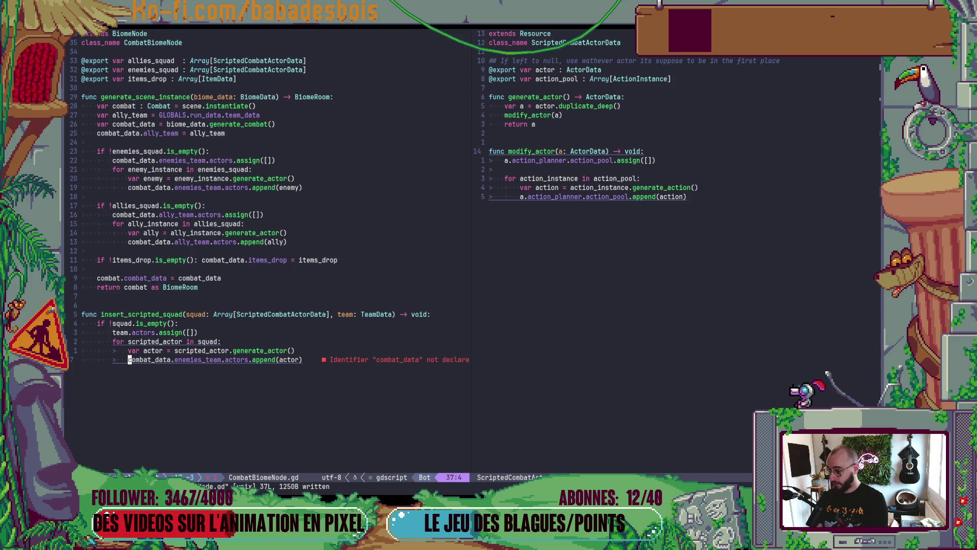
key(v)
key(e)
key(e)
key(e)
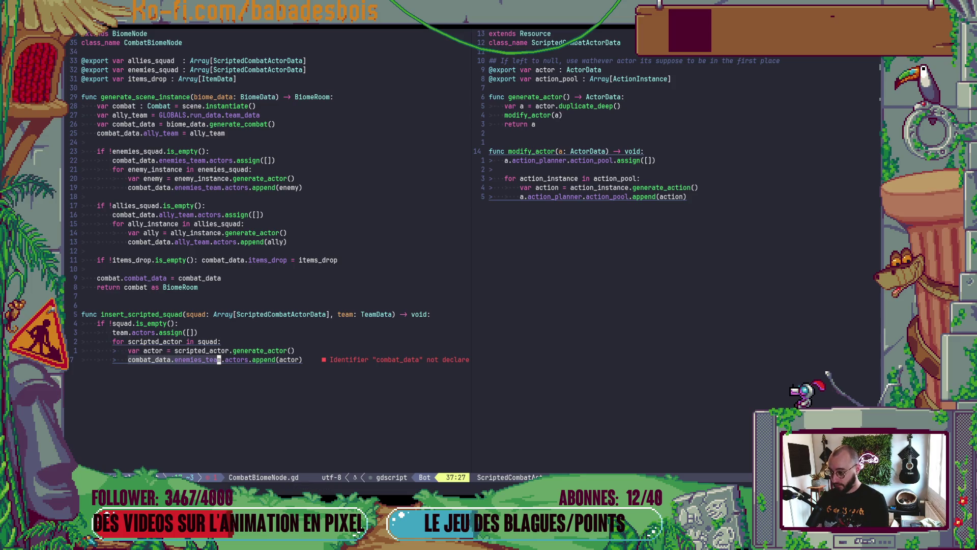
key(h)
key(h)
key(h)
text(d)
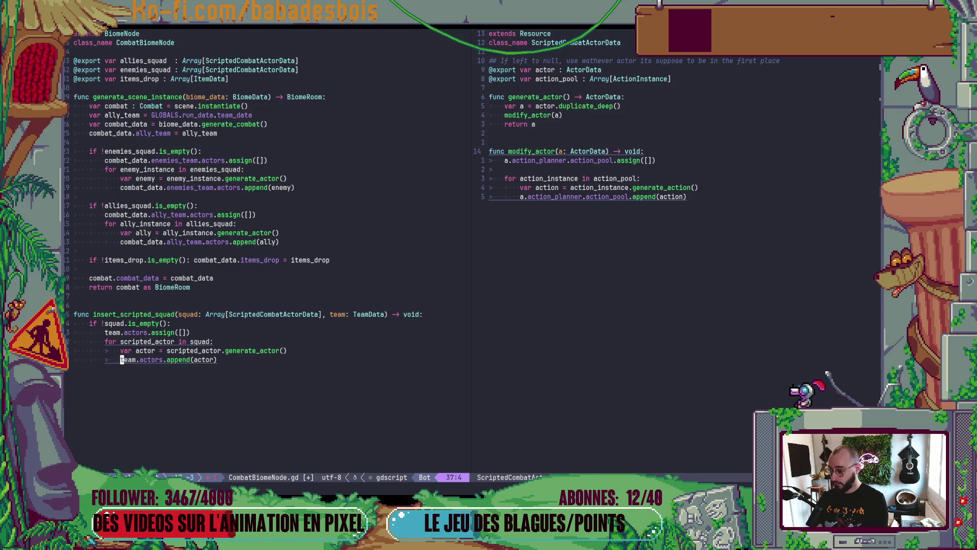
text(:w)
key(Return)
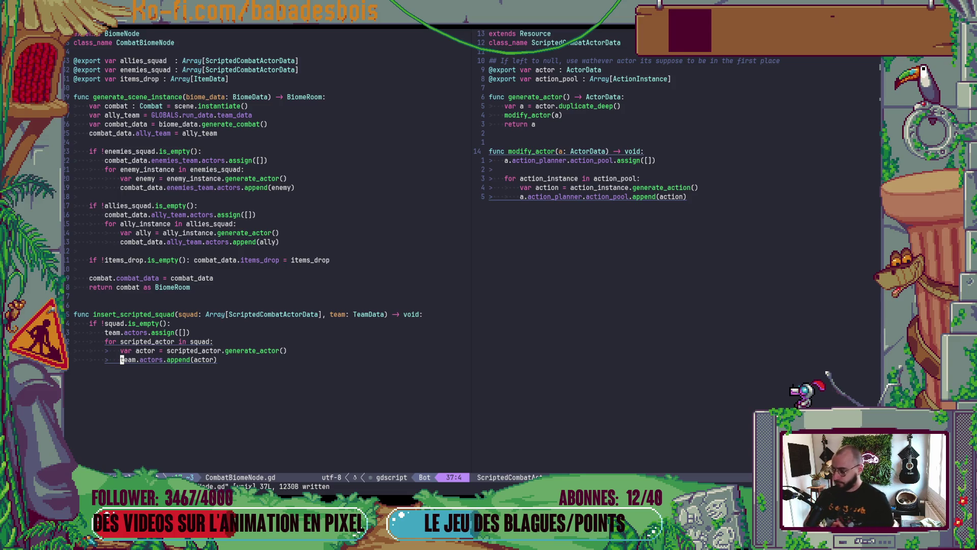
- Add 'var squads = [allies_squad, enemies_squad]' above the enemies_squad check
click(234, 157)
key(O)
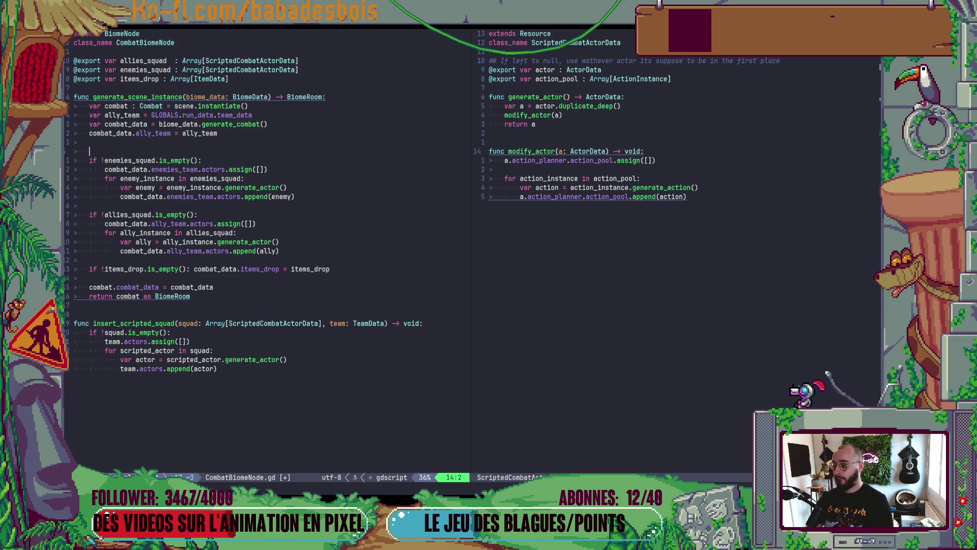
text(for)
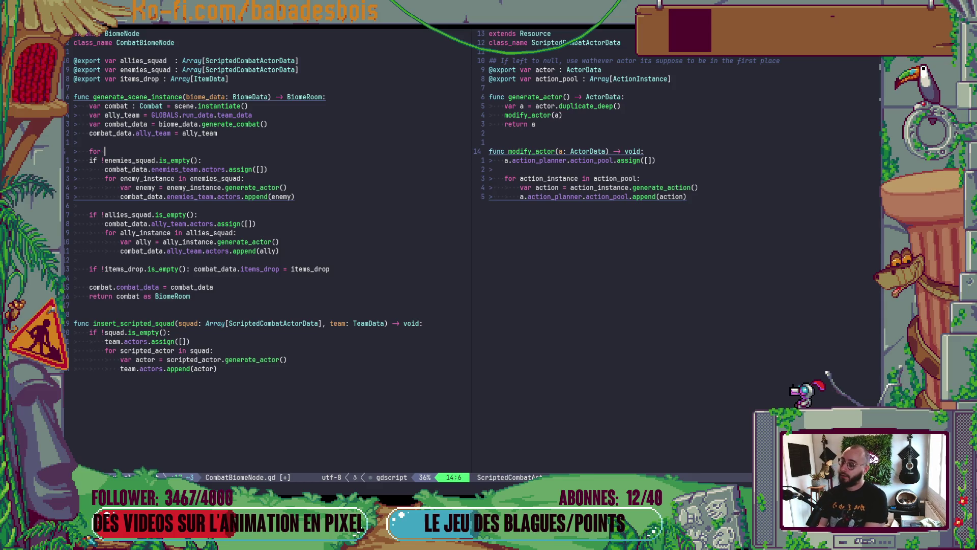
key(Escape)
key(d)
key(d)
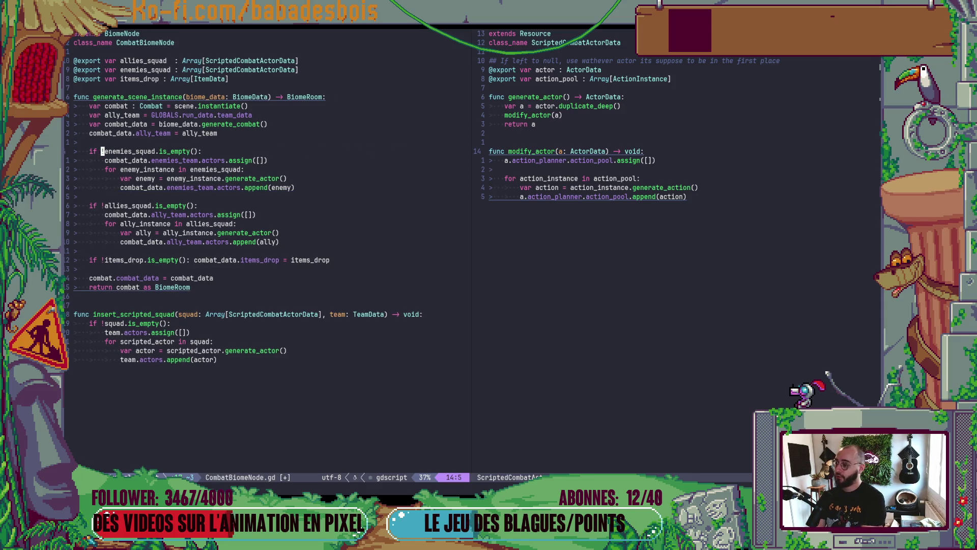
text(Ovar )
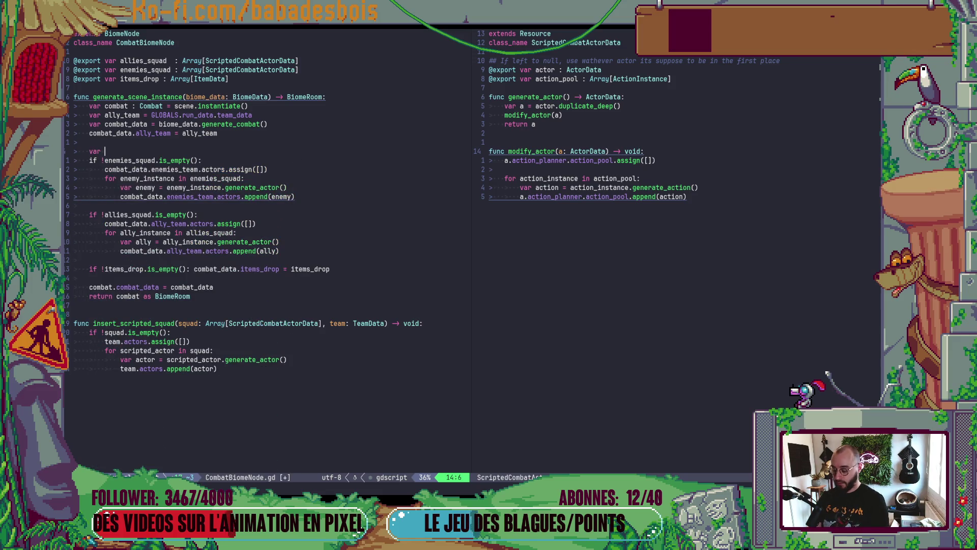
text(squ)
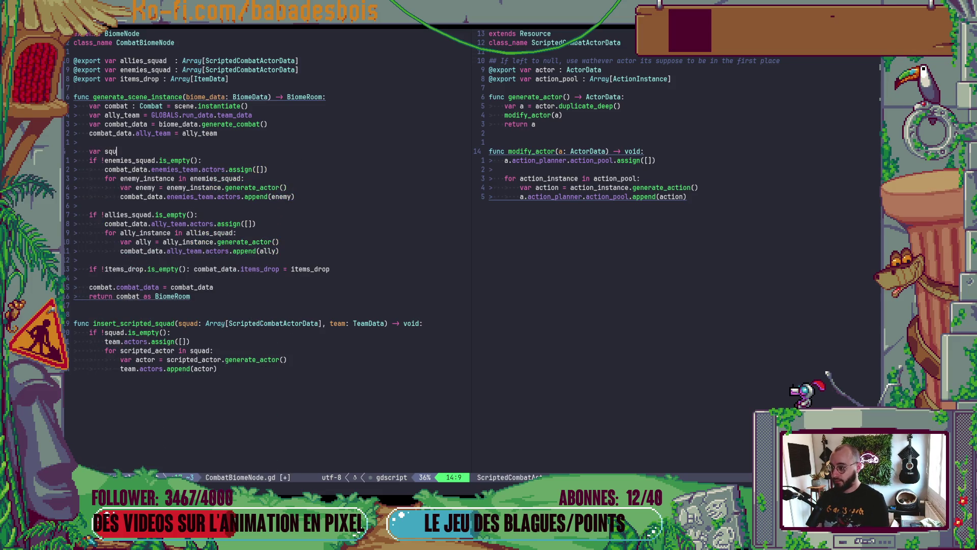
text(ads)
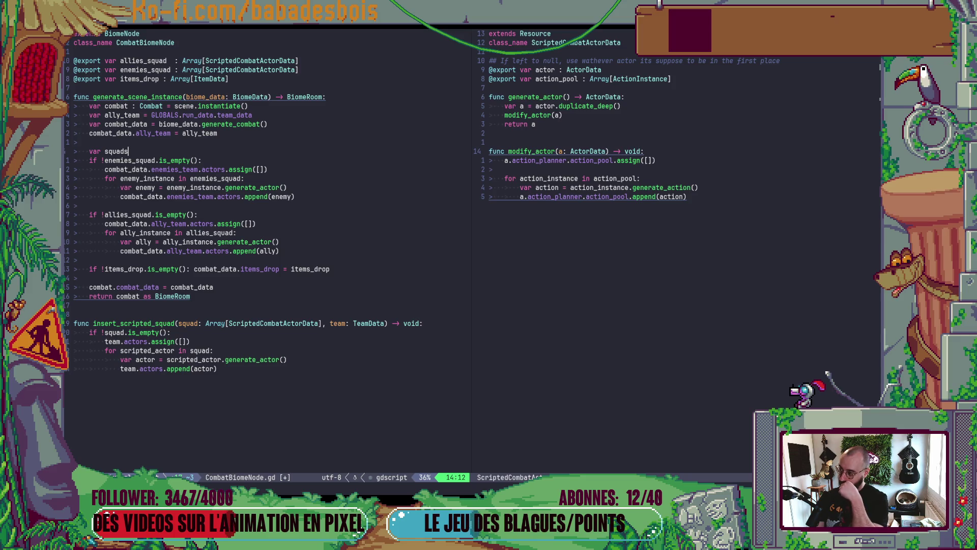
text( = [])
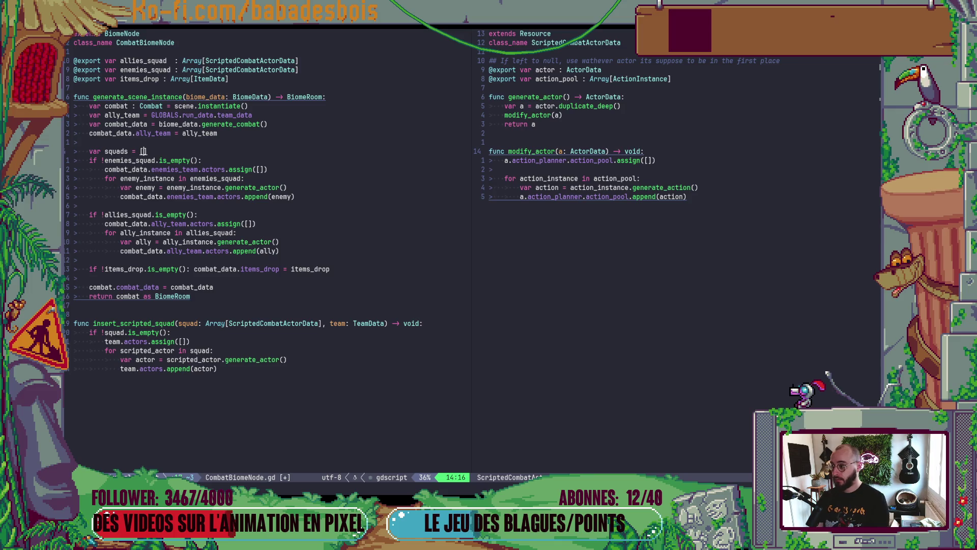
text(allies_squad])
key(Escape)
text(ies_squad, enemies_squad)
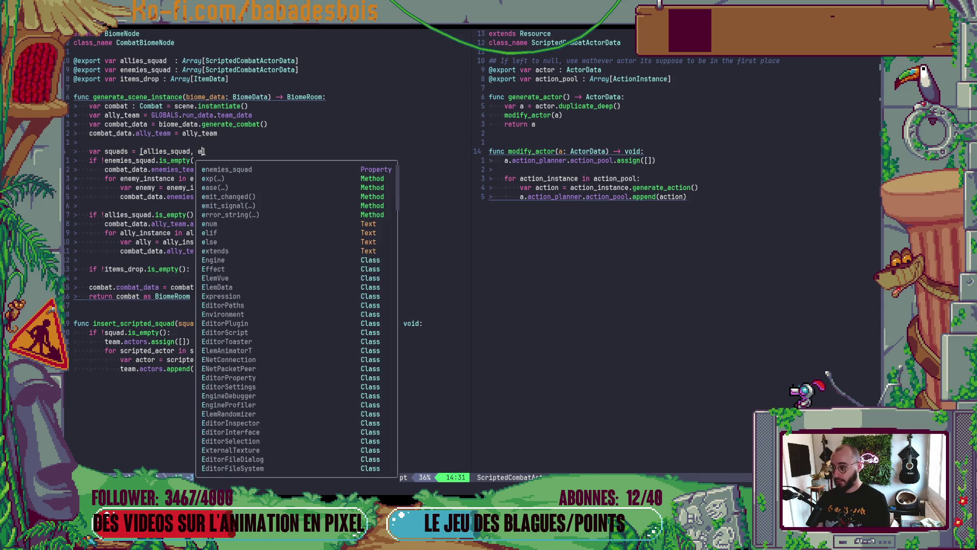
key(Escape)
- Duplicate it as 'var teams = [combat_data.ally_team, combat_data.enemies_team]' and save
key(y)
key(y)
key(p)
text(wcw)
text(teams)
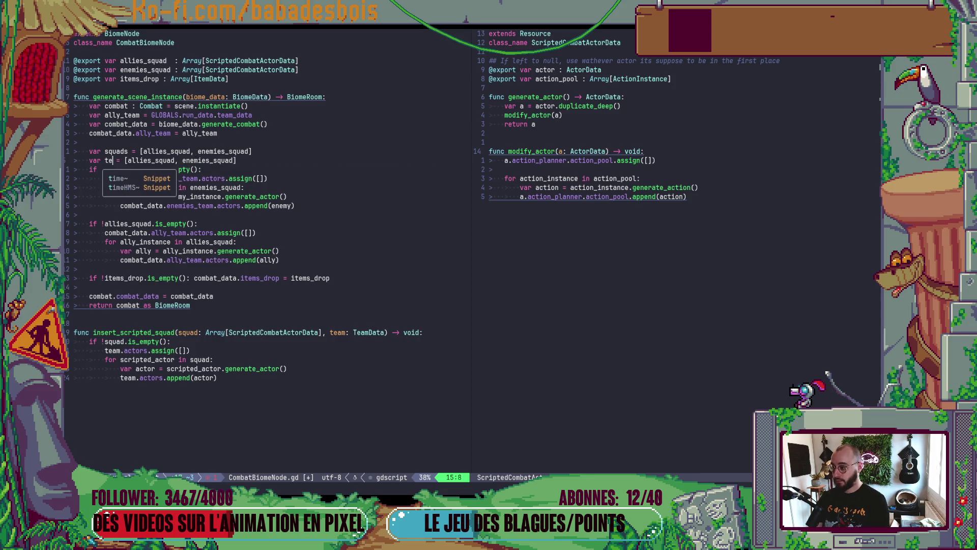
key(Escape)
key(w)
key(w)
key(l)
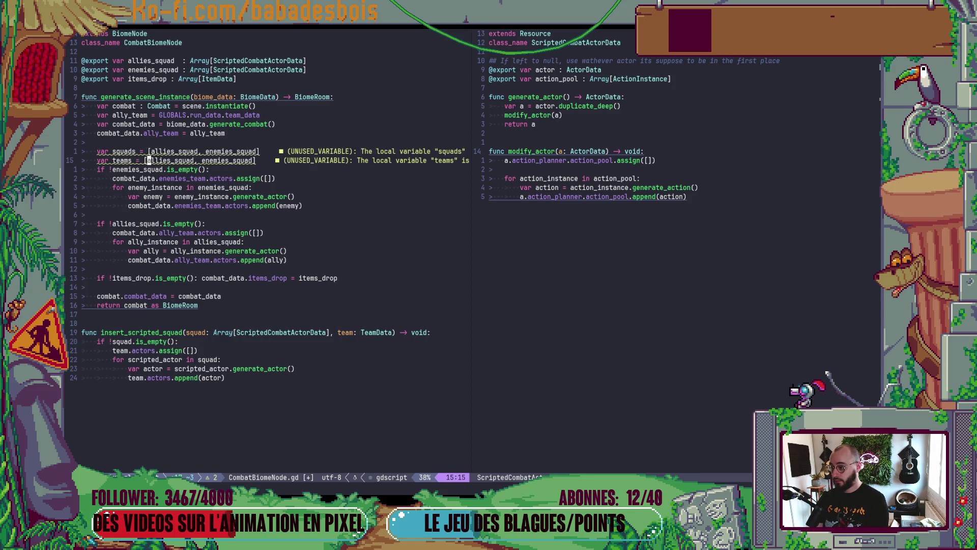
text(cw)
text(combat_data.)
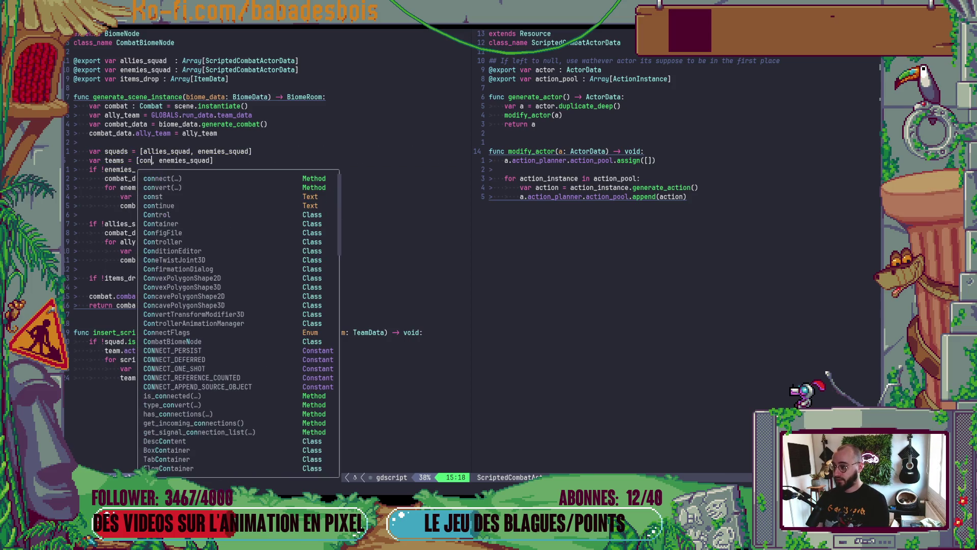
text(ally_team)
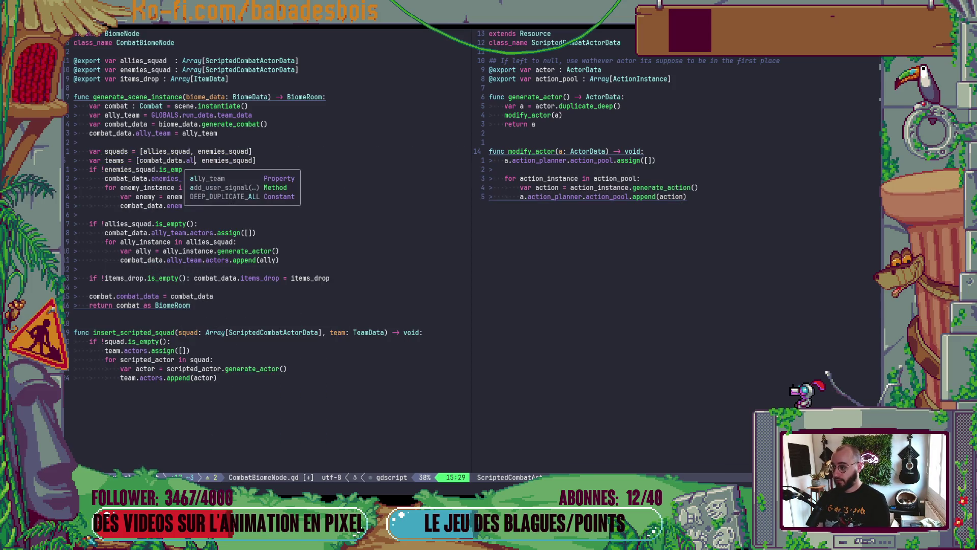
key(Escape)
key(w)
key(w)
text(cwcombat_data.enemies_team)
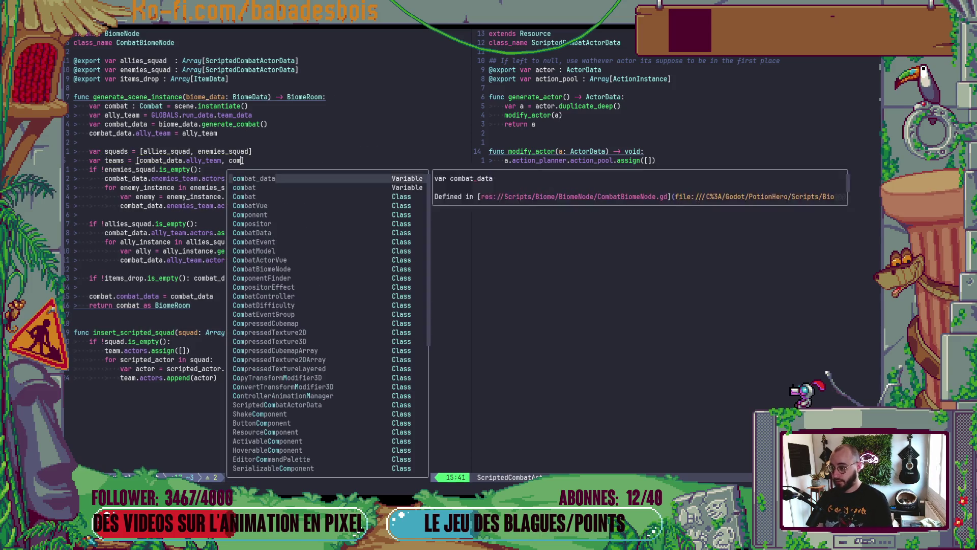
key(Escape)
text(:w)
key(Return)
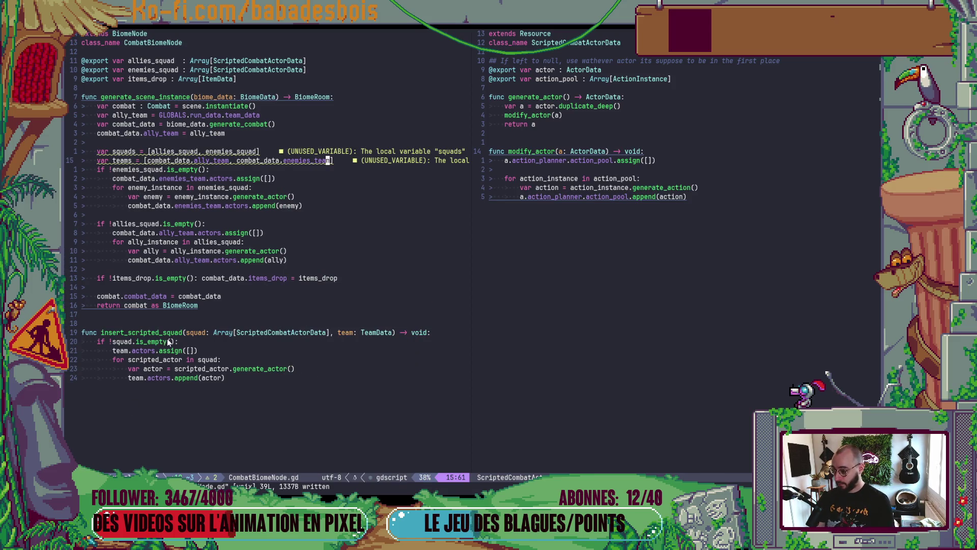
- Dedent the lines under the squad check in insert_scripted_squad
click(177, 342)
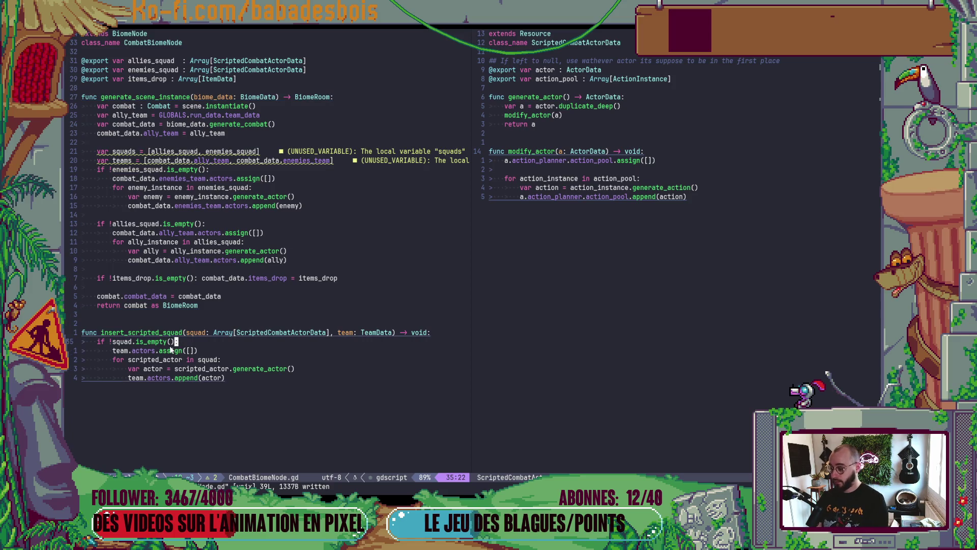
key(j)
key(V)
key(j)
key(j)
key(j)
key(less)
- Rewrite the check as 'if squad.is_empty() or !team:'
key(k)
key(k)
key(k)
key(F)
key(exclam)
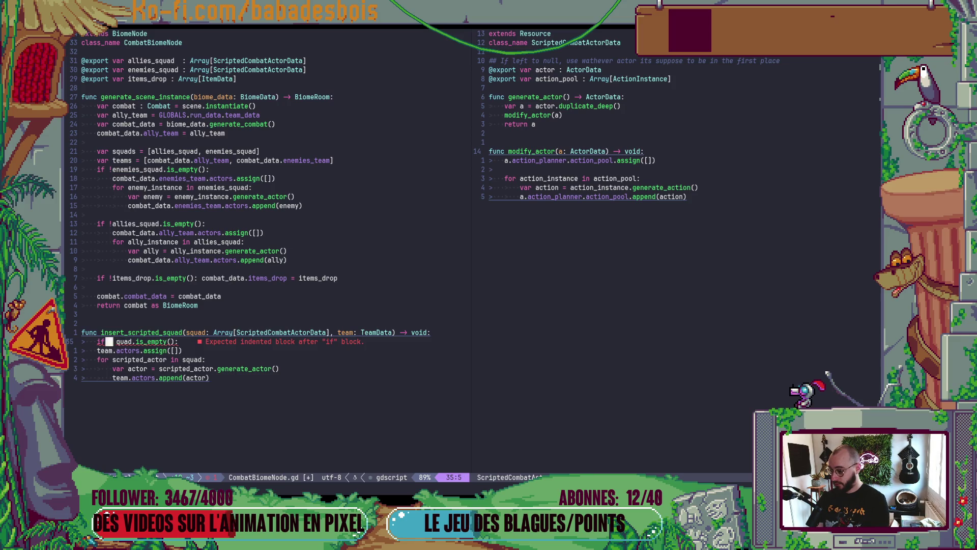
key(x)
key(f)
key(colon)
text(is_empty() or team)
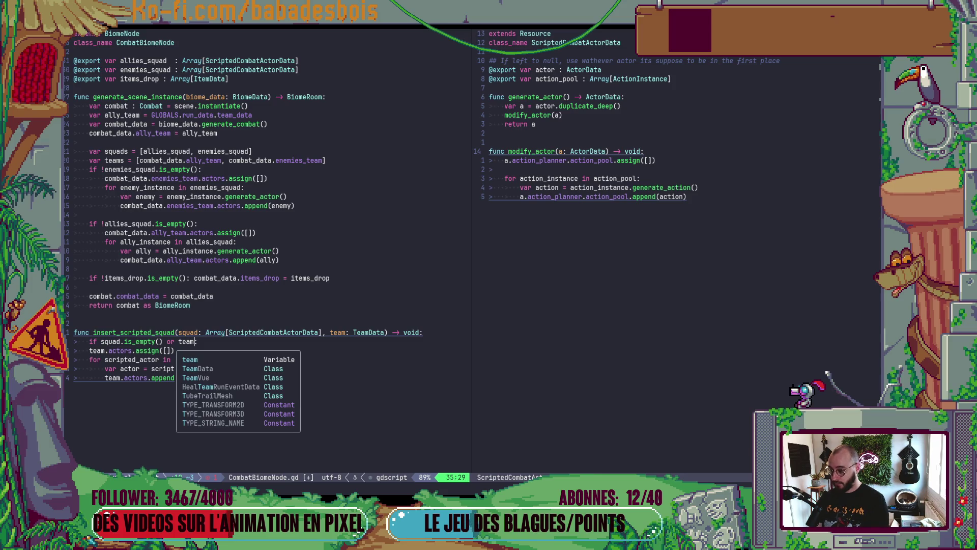
key(Escape)
text(bi!)
key(Escape)
- Add an early 'return' under the condition and save the file
key(e)
key(a)
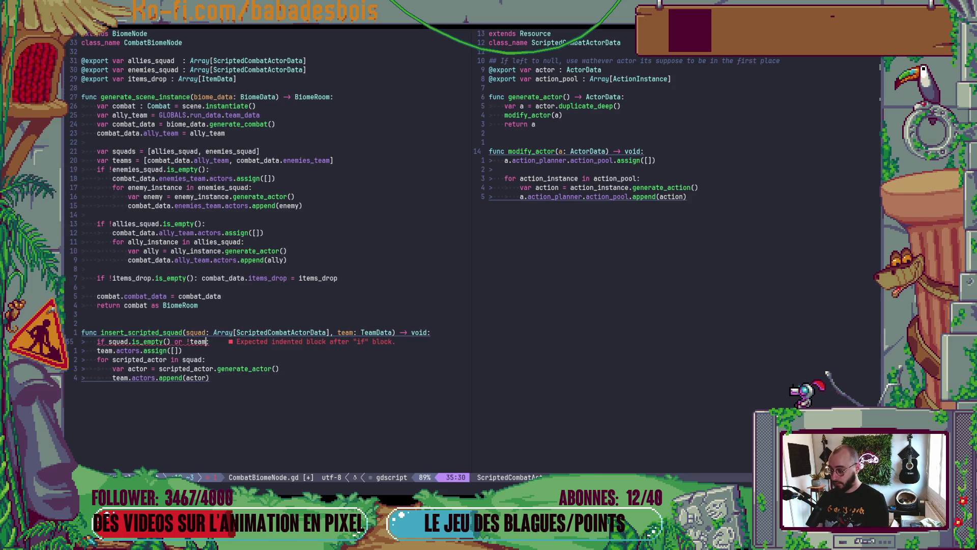
key(Escape)
text(oreturn)
key(Escape)
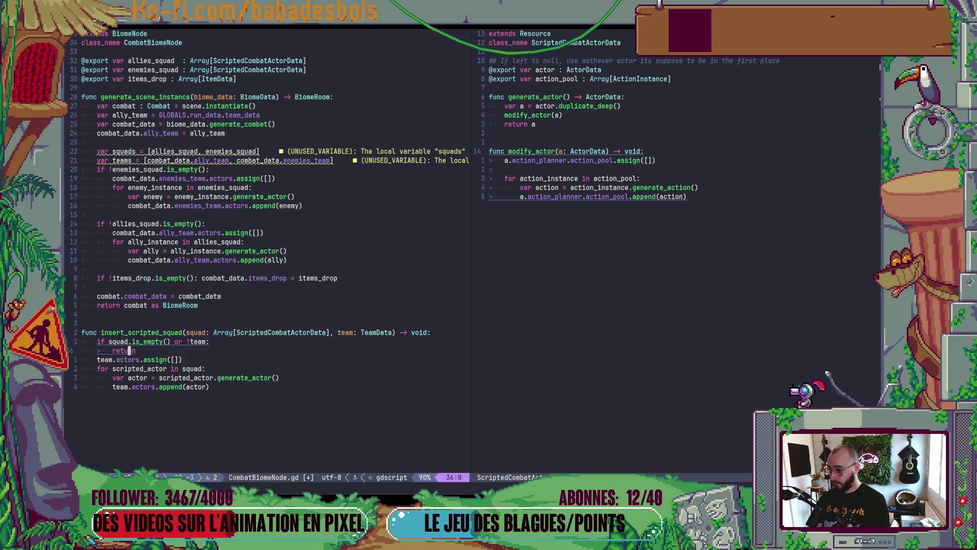
key(ctrl+s)
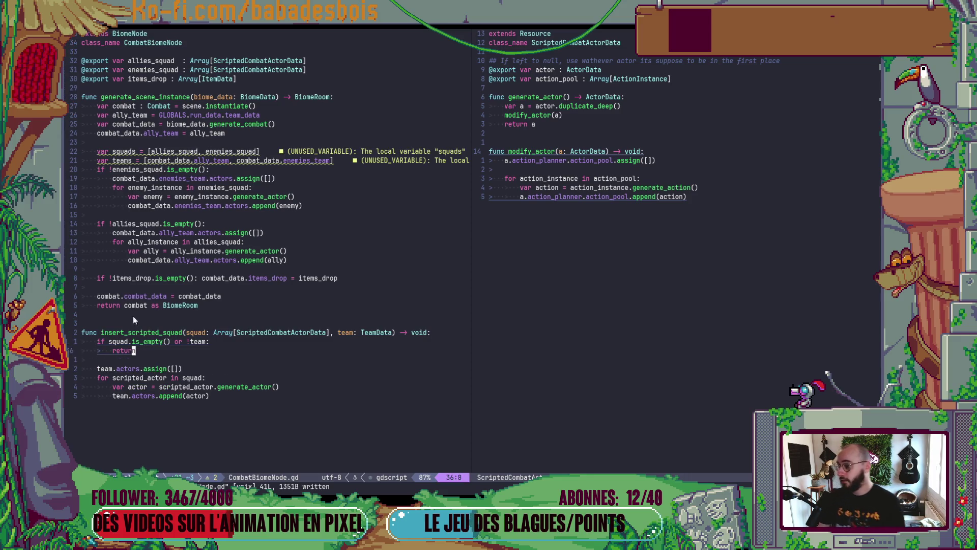
click(264, 297)
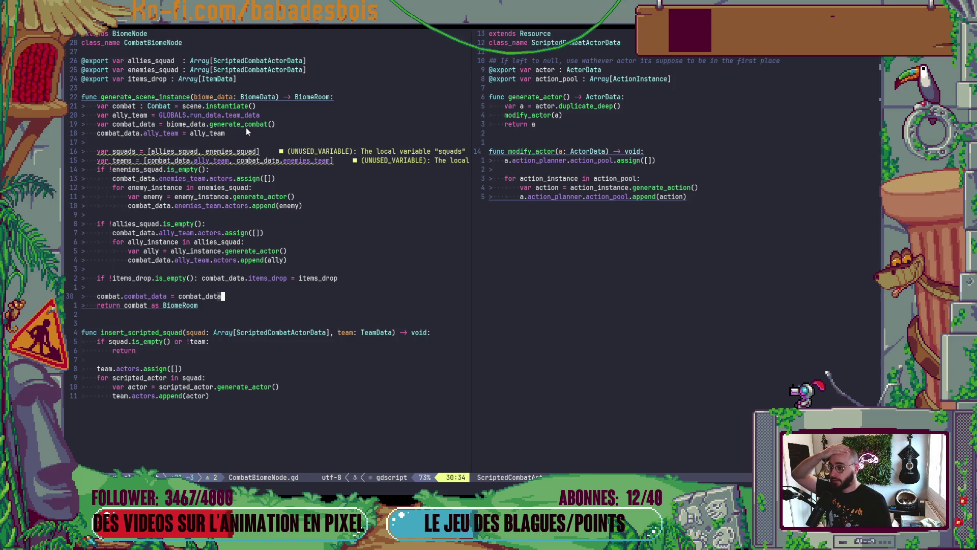
click(277, 172)
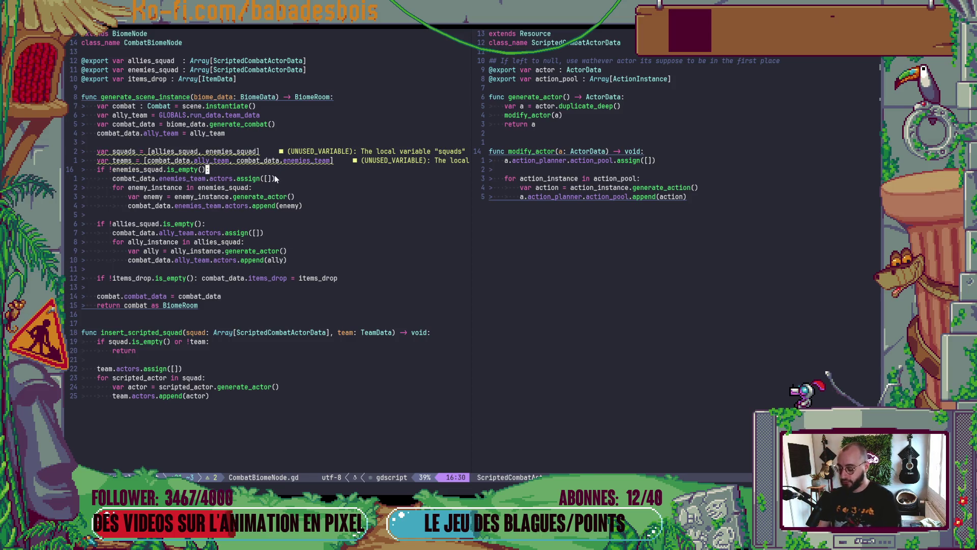
- Add a loop header 'for i in squads.size():' above the enemies check
key(O)
key(Return)
text(for )
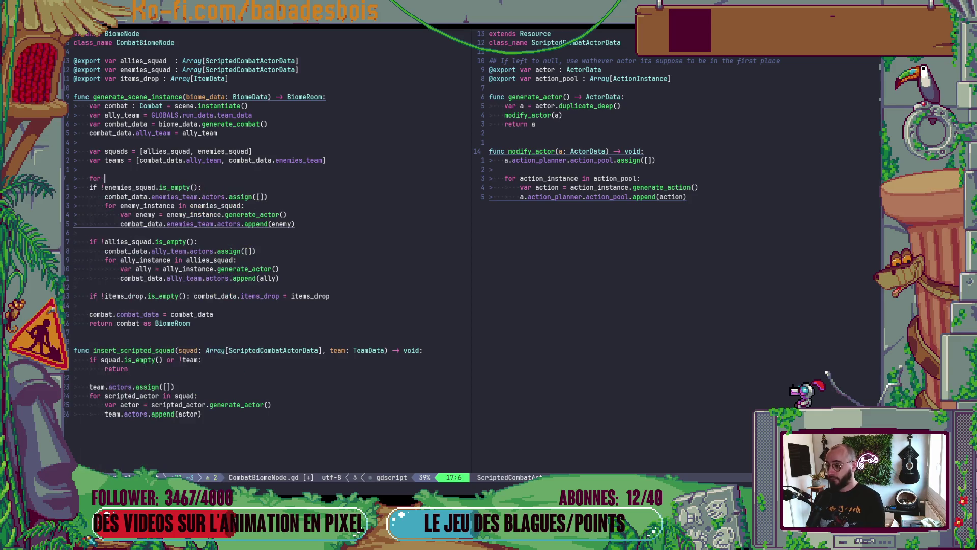
text(i in r)
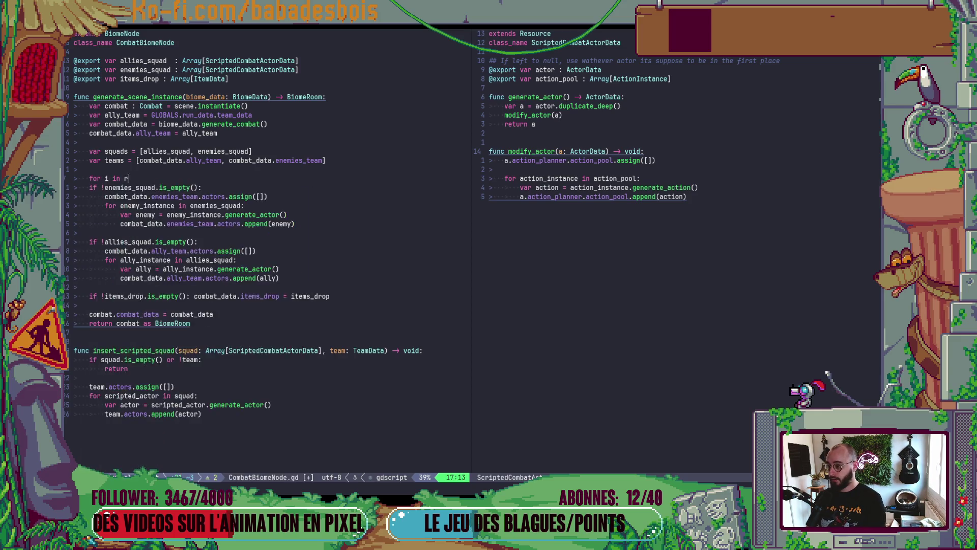
text(ange(squ)
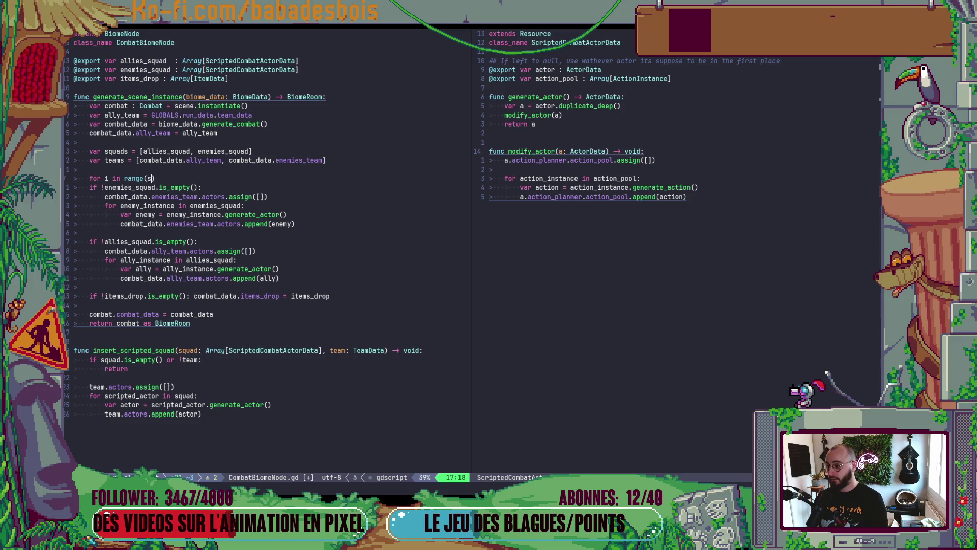
text(a)
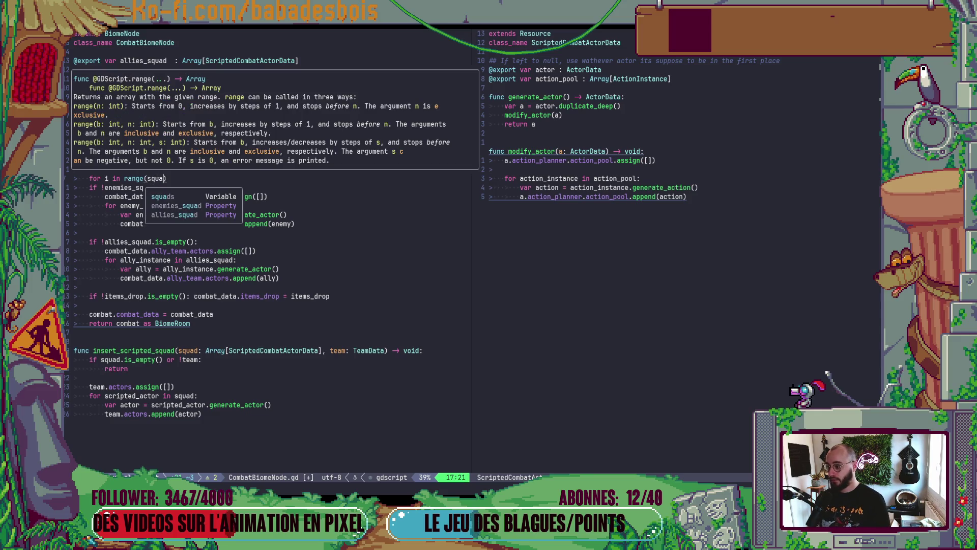
key(Return)
text())
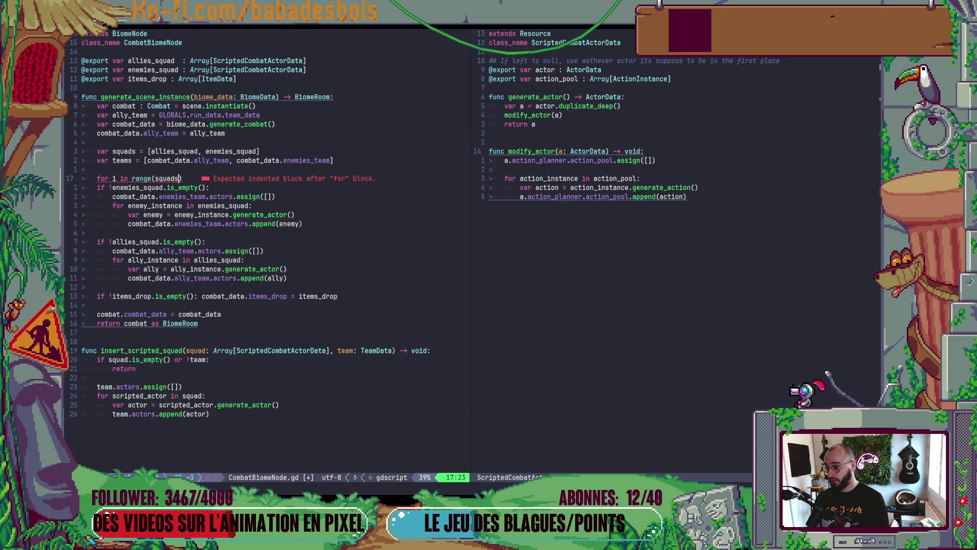
key(Delete)
key(Escape)
key(b)
key(b)
key(b)
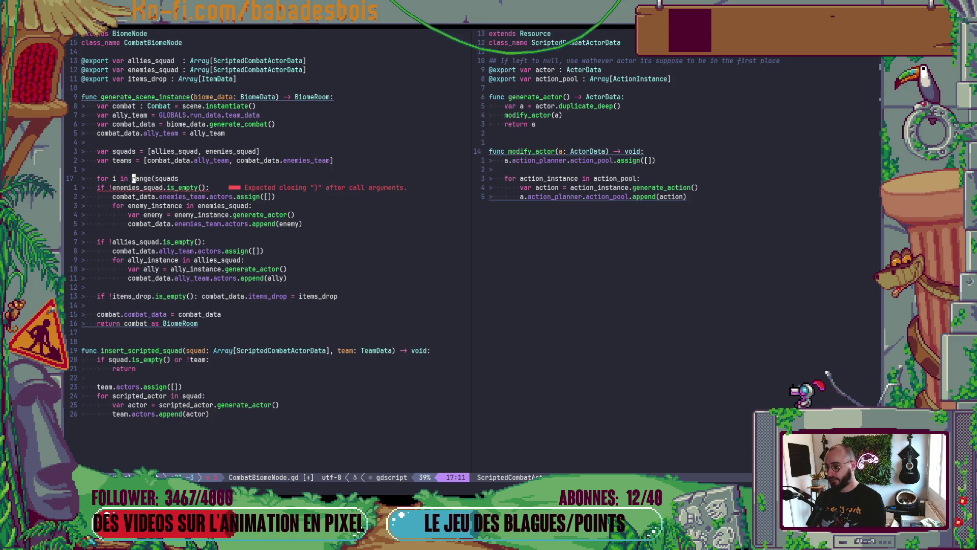
text(df()
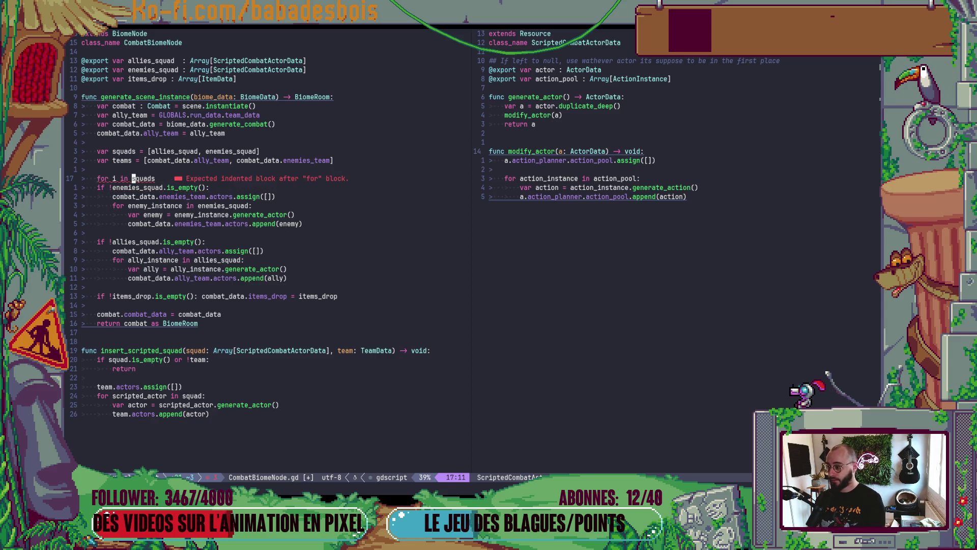
text(A.size():)
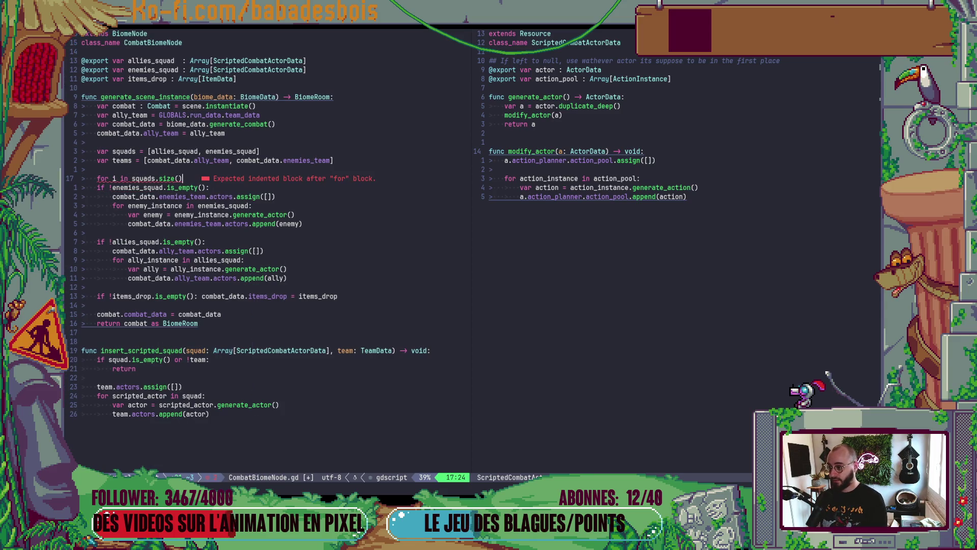
- Inside the loop, add 'var squad = squads[i]' and a matching 'var team' line, then save
key(Return)
text(va)
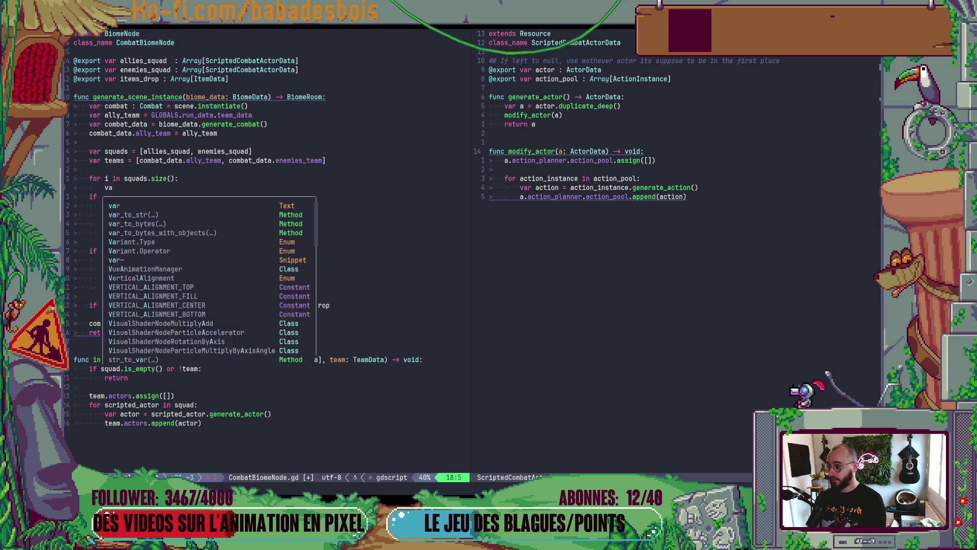
text(r s)
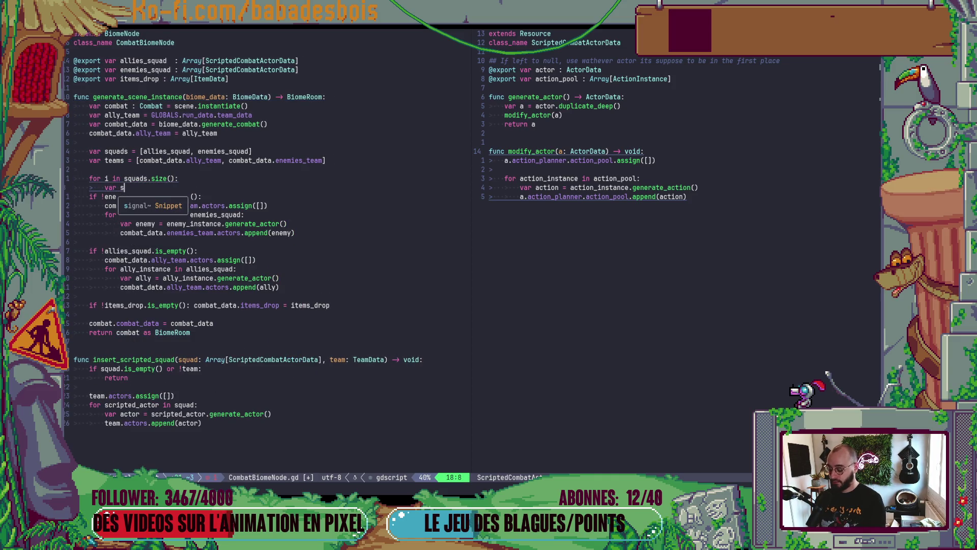
text(quad = a)
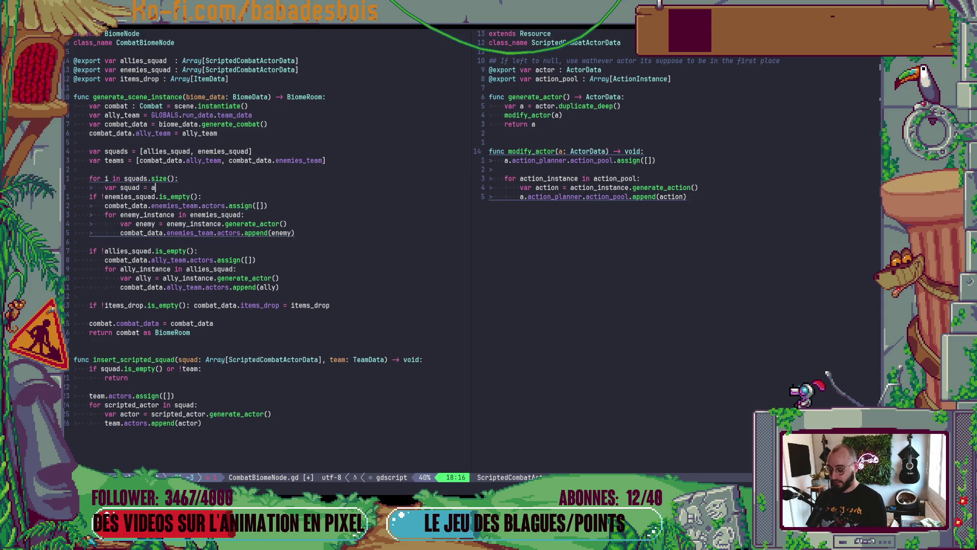
key(BackSpace)
text(squads[)
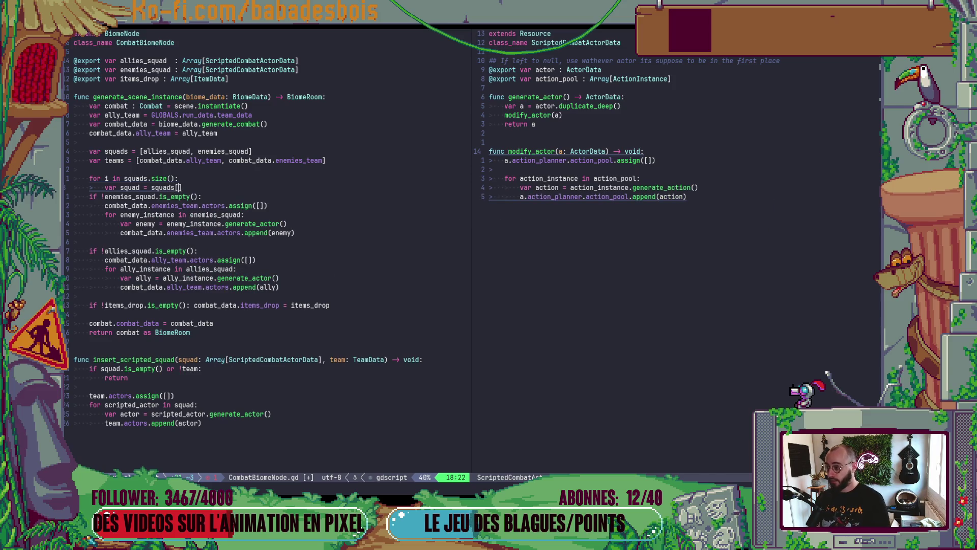
text(i)
key(Escape)
key(y)
key(y)
key(p)
key(b)
key(b)
key(b)
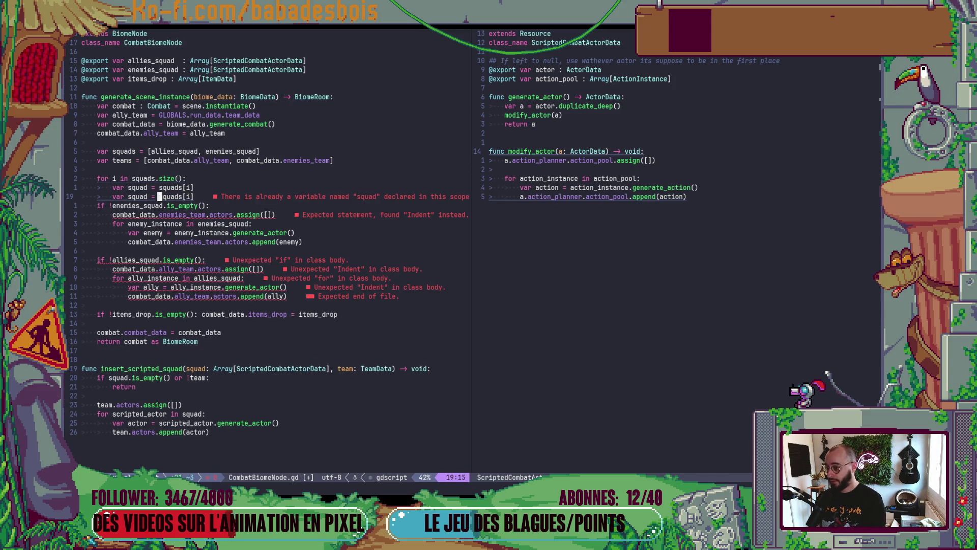
text(bcwteam)
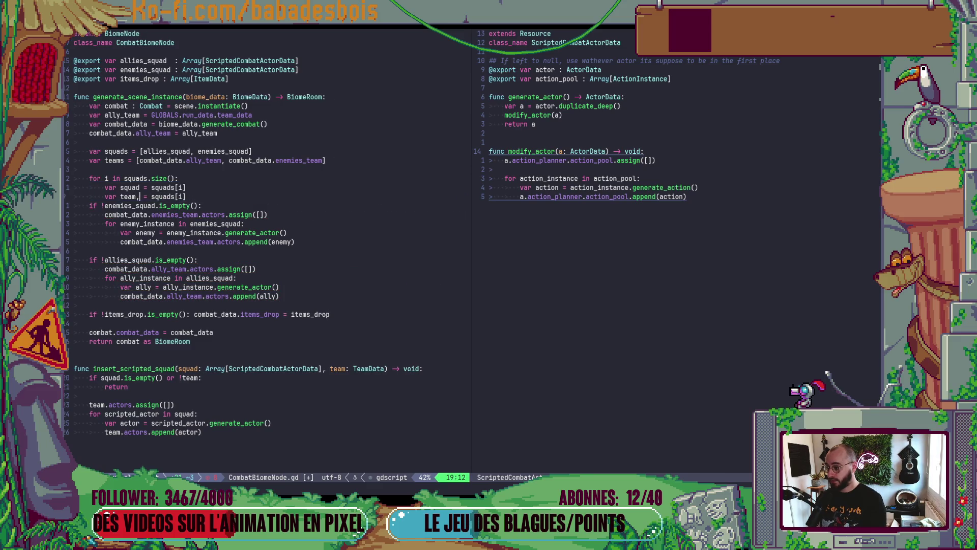
text(wcw)
text(team)
key(Escape)
text(:w)
key(Return)
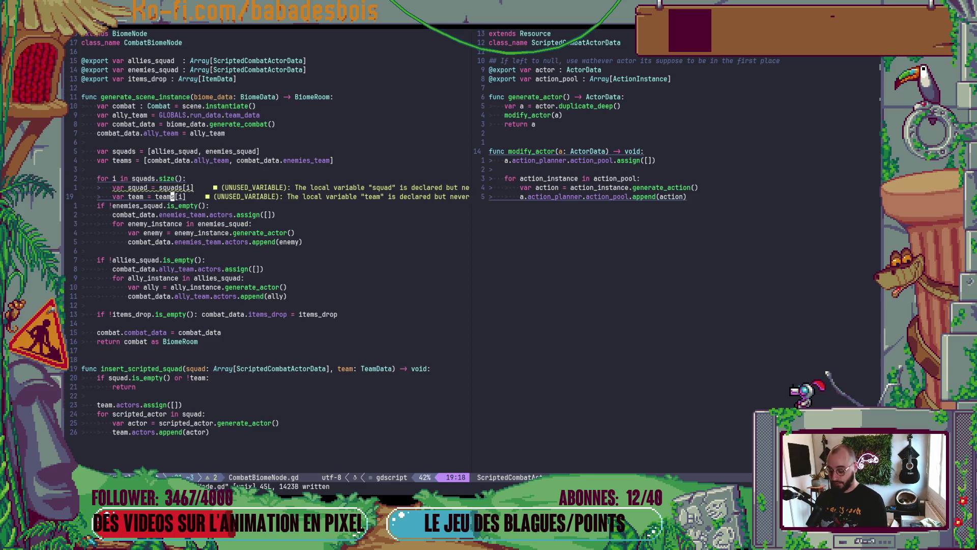
- Call insert_scripted_squad(squad, team) in the loop and start selecting the old enemy/ally blocks
text(or )
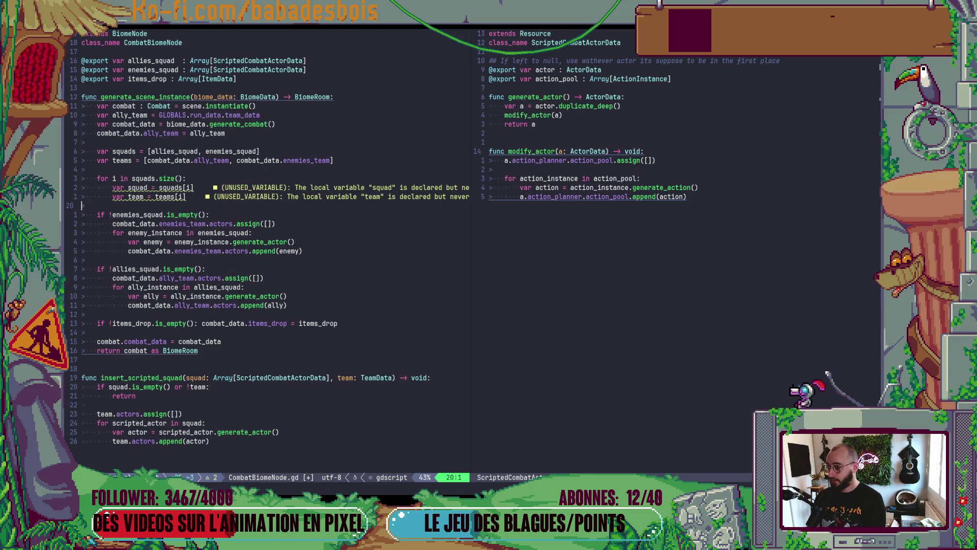
text(i in)
key(Tab)
key(Tab)
key(Tab)
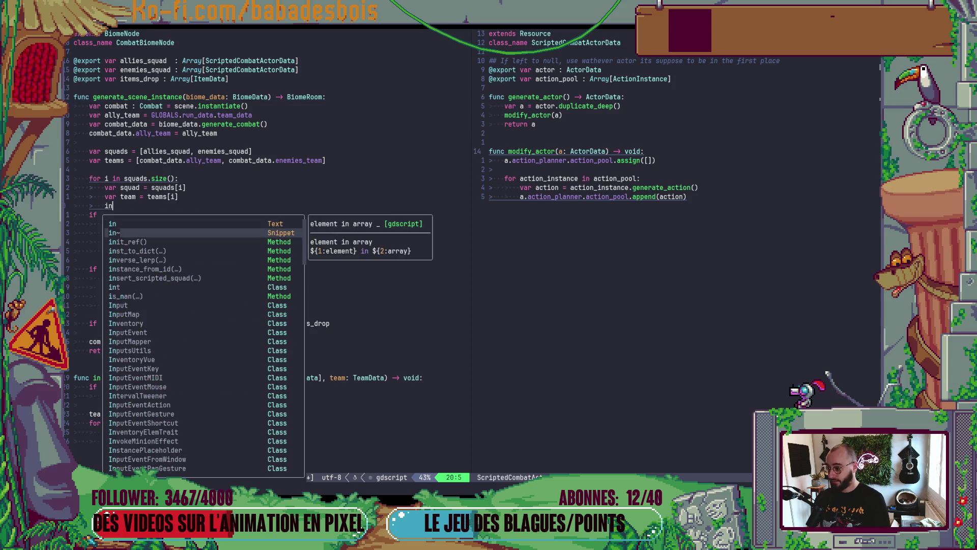
key(Return)
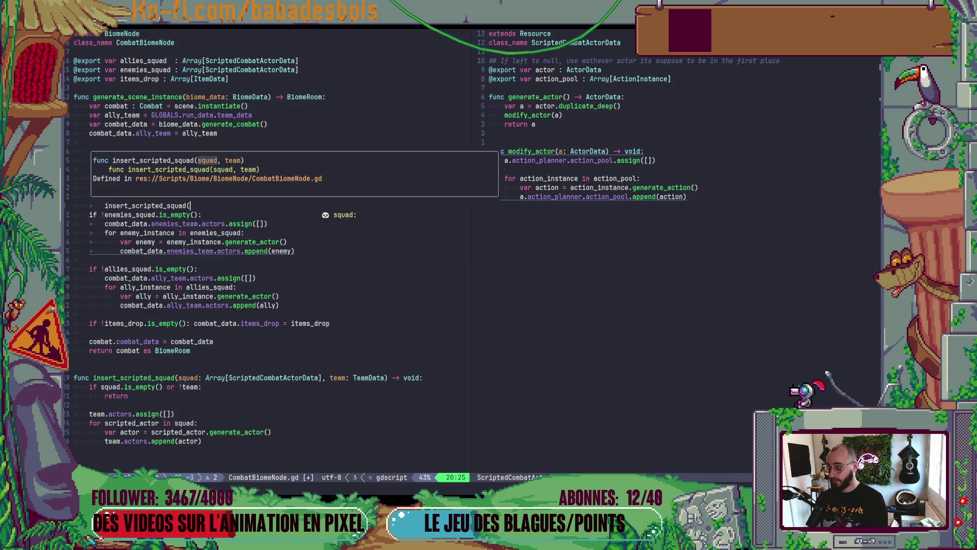
text(squad,)
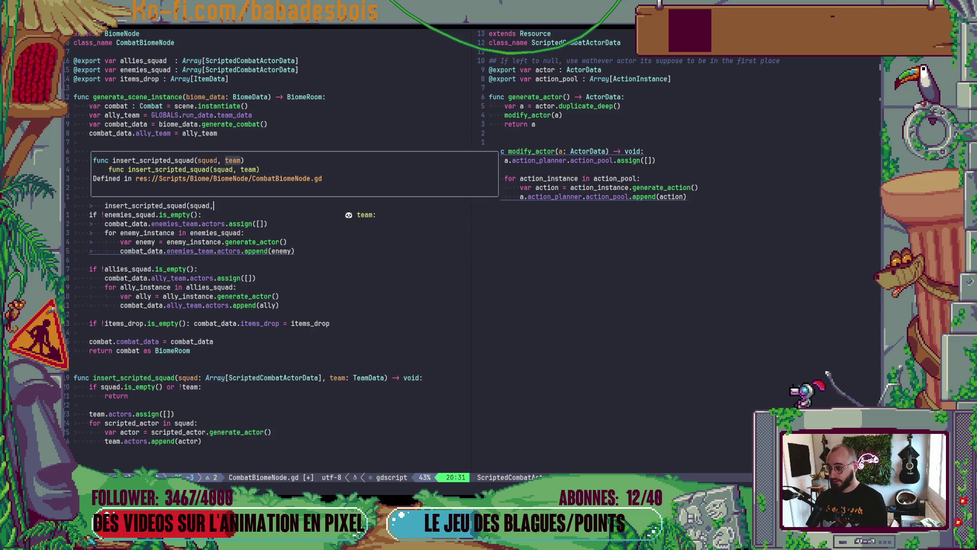
text( team)
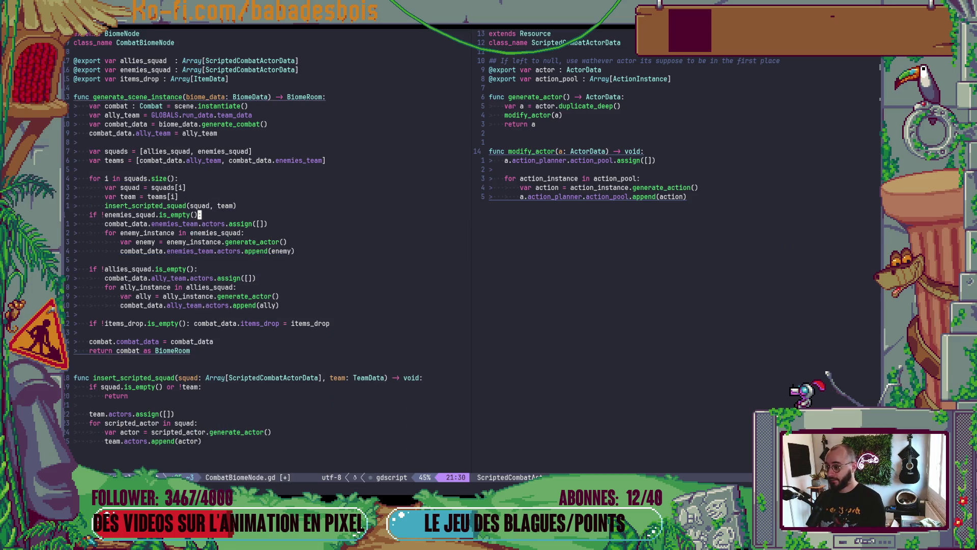
key(shift+v)
- Delete the old enemy and ally blocks, save, and re-indent the insert_scripted_squad body
key(j)
key(j)
key(j)
text(d:w)
key(Return)
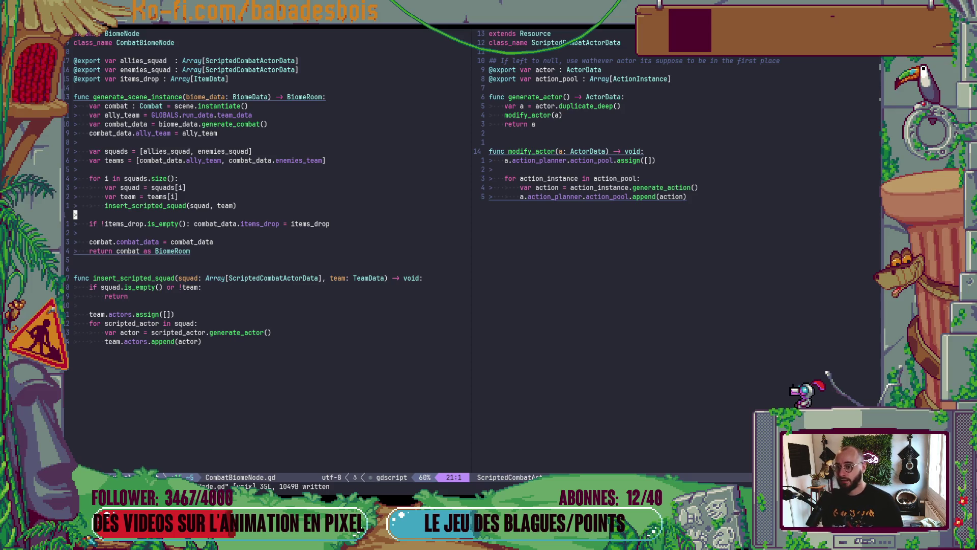
drag(155, 303, 165, 342)
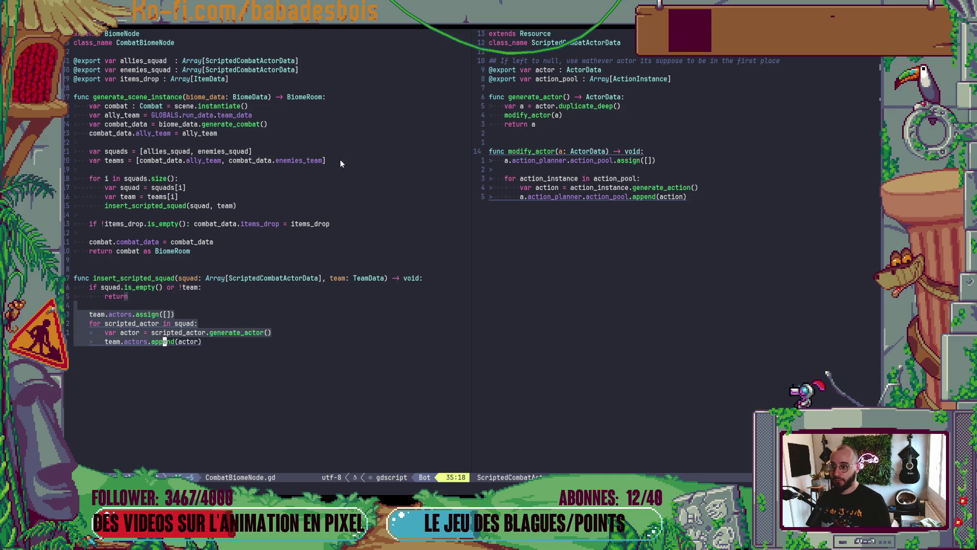
key(=)
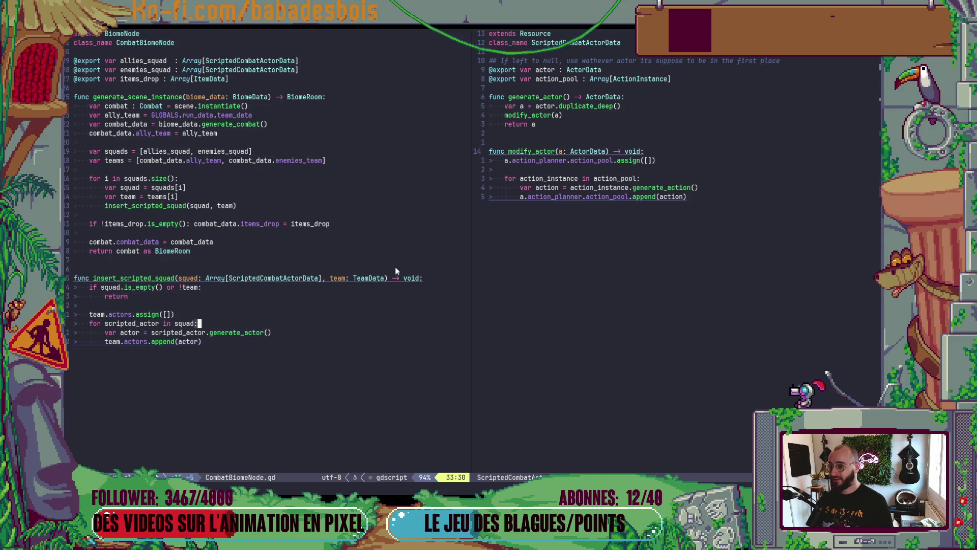
- In ScriptedCombatActorData.gd, add 'if !actor: return null' above the duplicate_deep line and save
drag(602, 73, 434, 75)
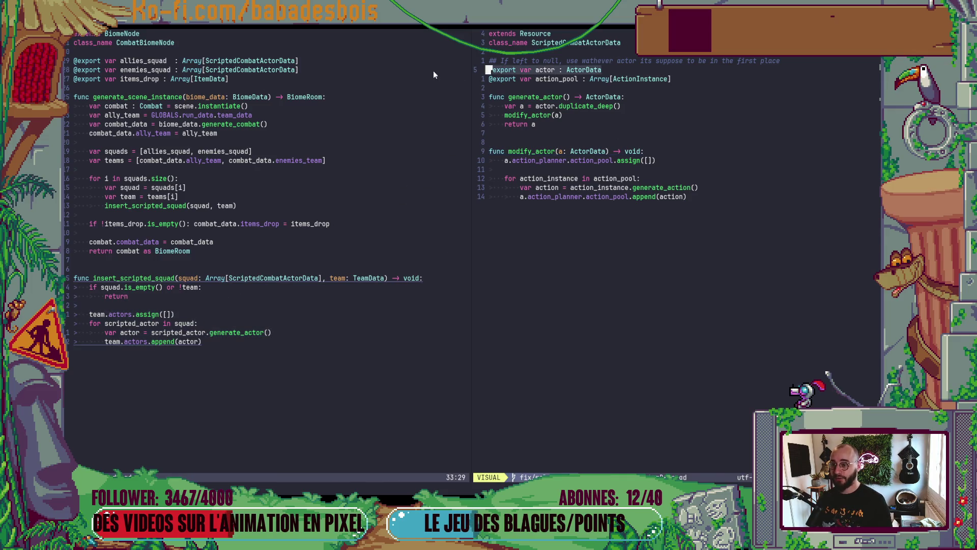
click(686, 142)
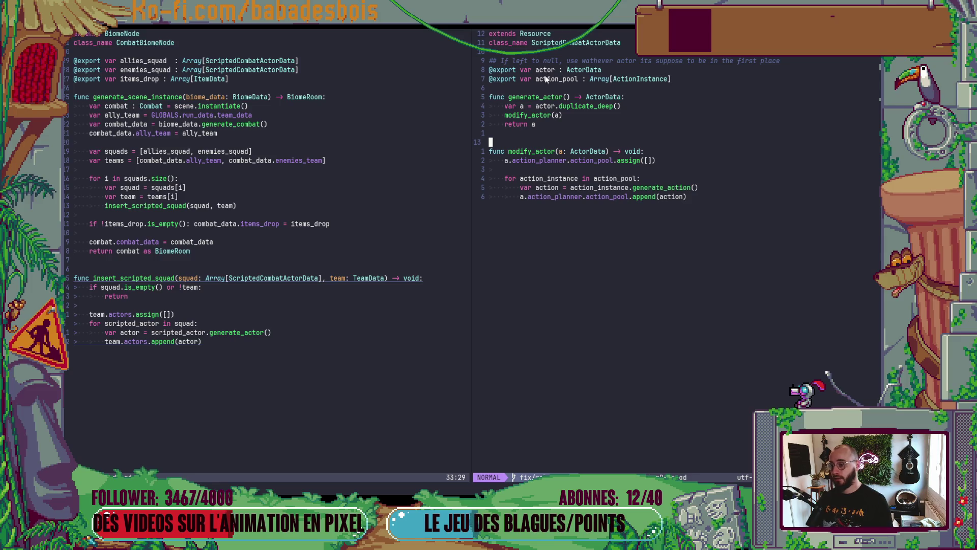
click(567, 115)
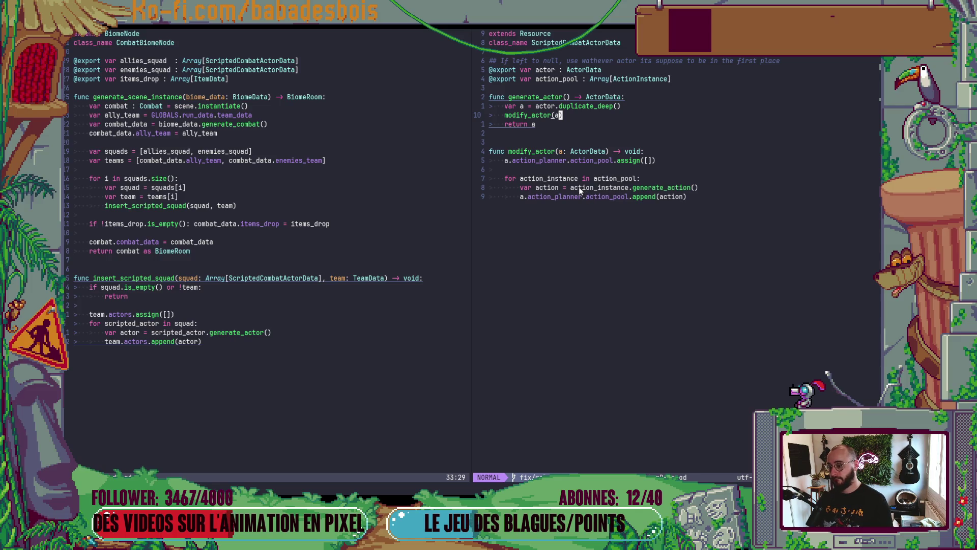
click(622, 104)
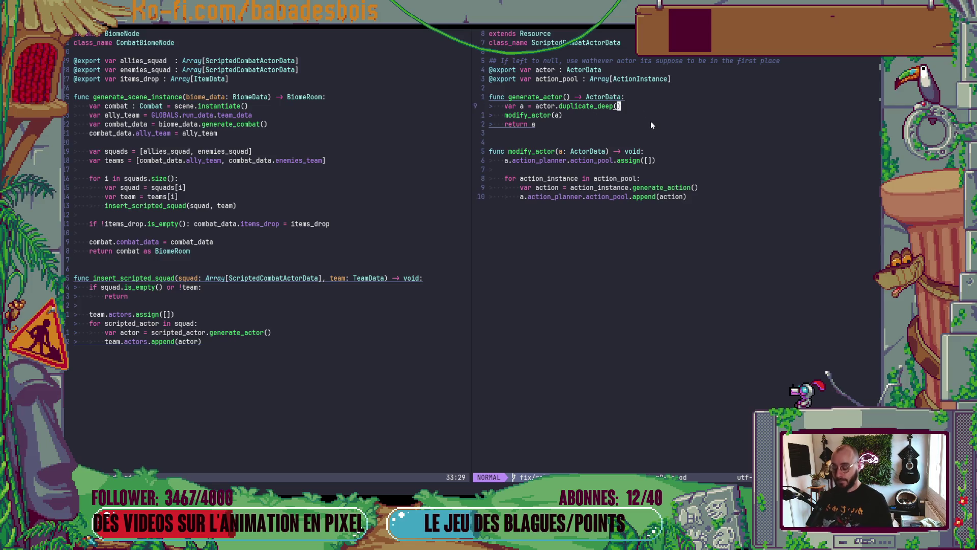
key(shift+o)
text(if act)
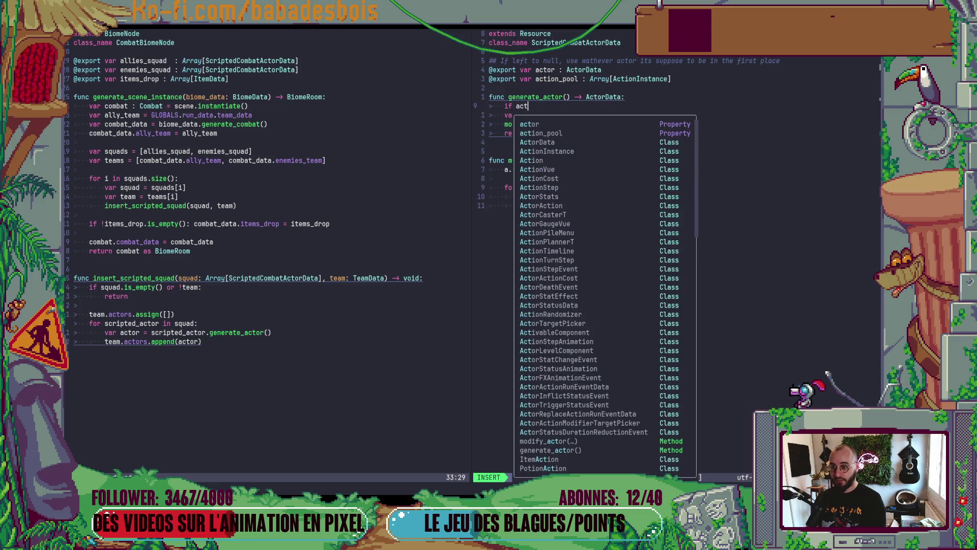
text(or!)
key(End)
text(: r)
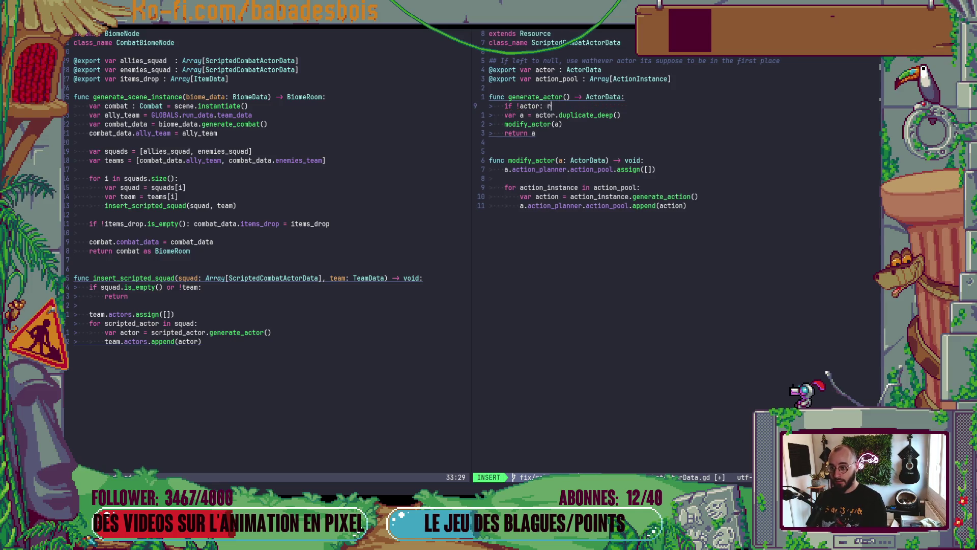
text(eturn null)
key(Escape)
text(:w)
key(Return)
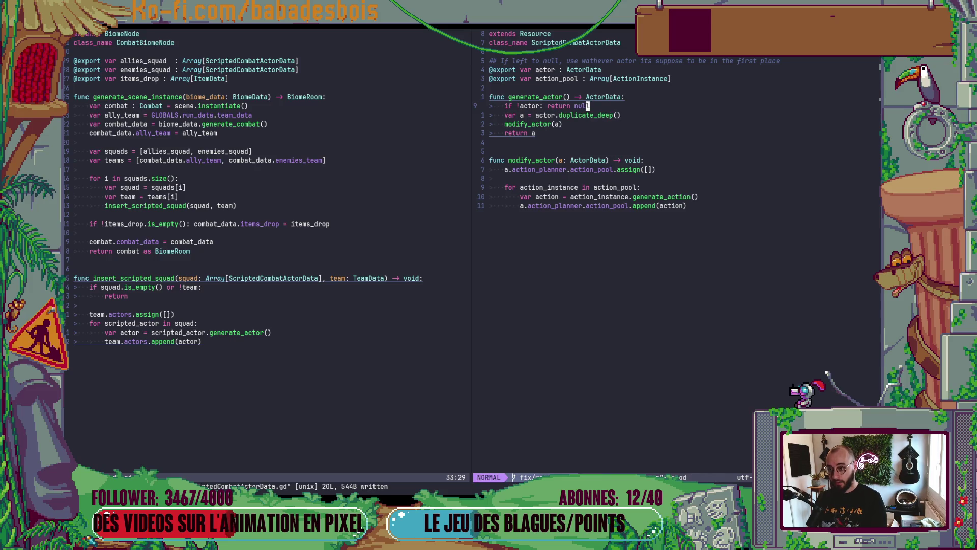
- Return to the CombatBiomeNode.gd pane and begin an 'if actor' line in insert_scripted_squad
key(ctrl+w)
key(h)
text(k)
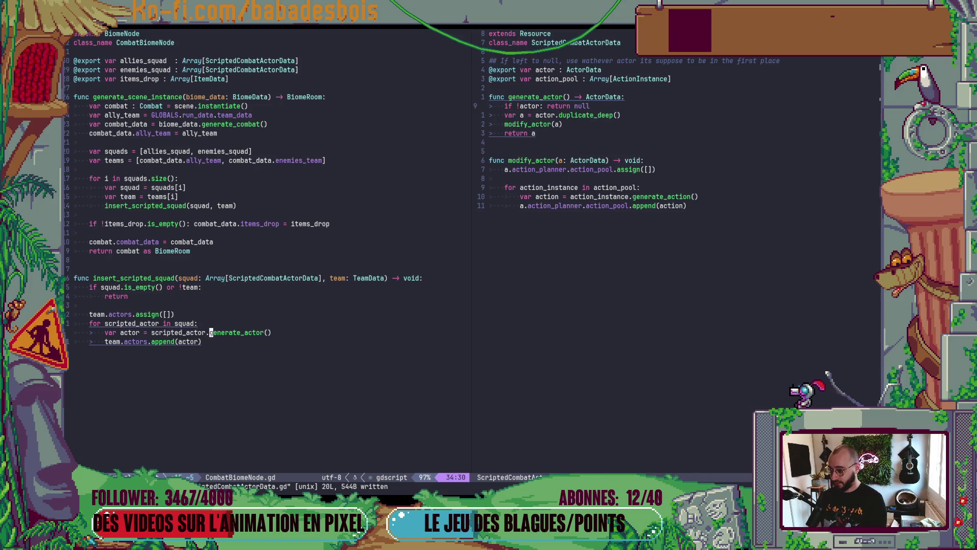
text(oif acto)
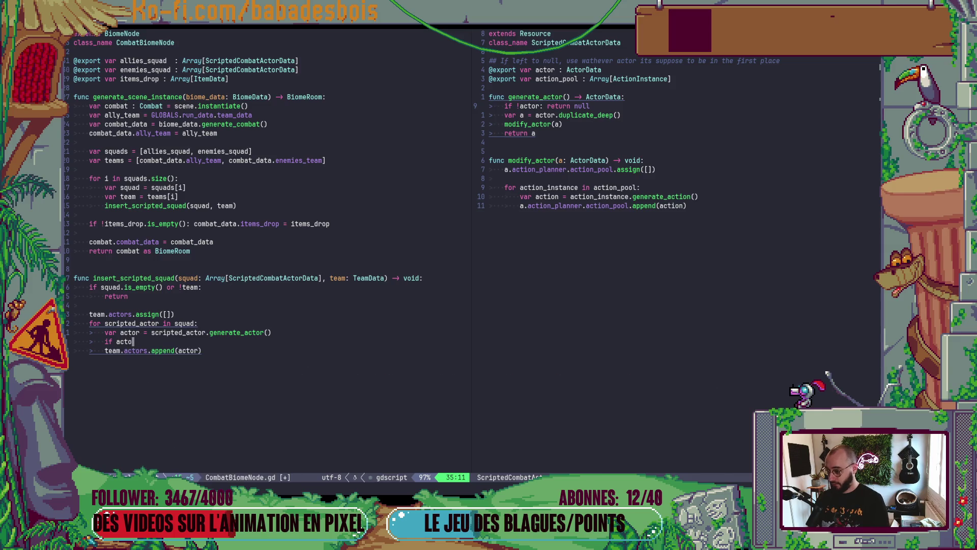
- Complete the new check as 'if !actor:'
key(Escape)
key(b)
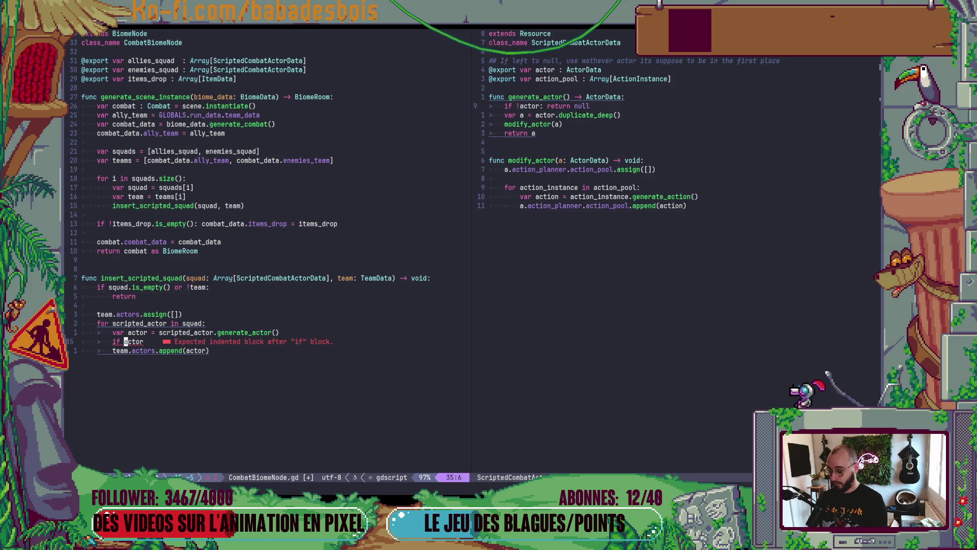
text(if !)
key(Escape)
text(A:)
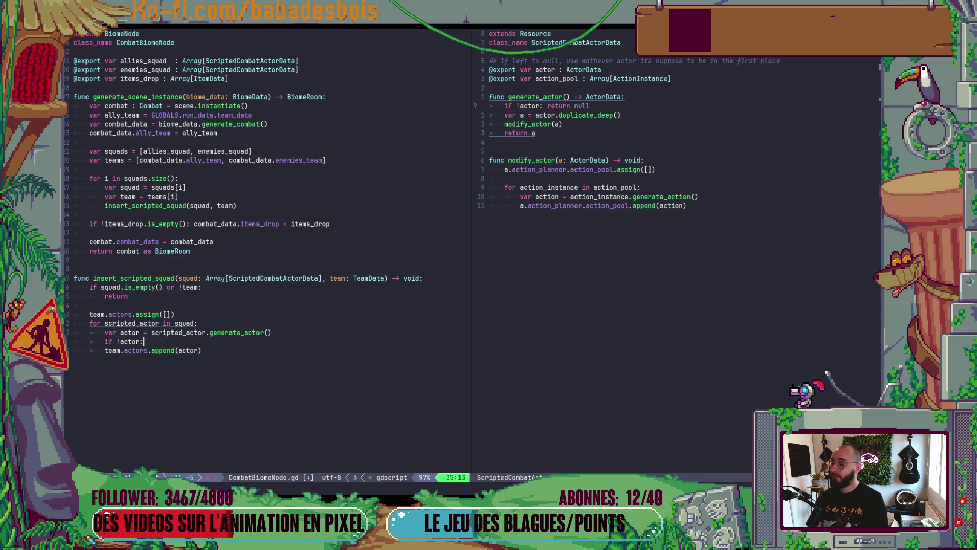
key(Return)
- Change the loop header to 'for i in squad.size():'
key(Escape)
key(k)
key(k)
key(k)
key(w)
key(w)
text(cw)
text(i)
key(End)
key(BackSpace)
text(.size():)
key(Escape)
- Add 'var scripted_actor = squad[i]' as the first line inside the loop
key(shift+o)
key(d)
key(d)
text(ovar sc)
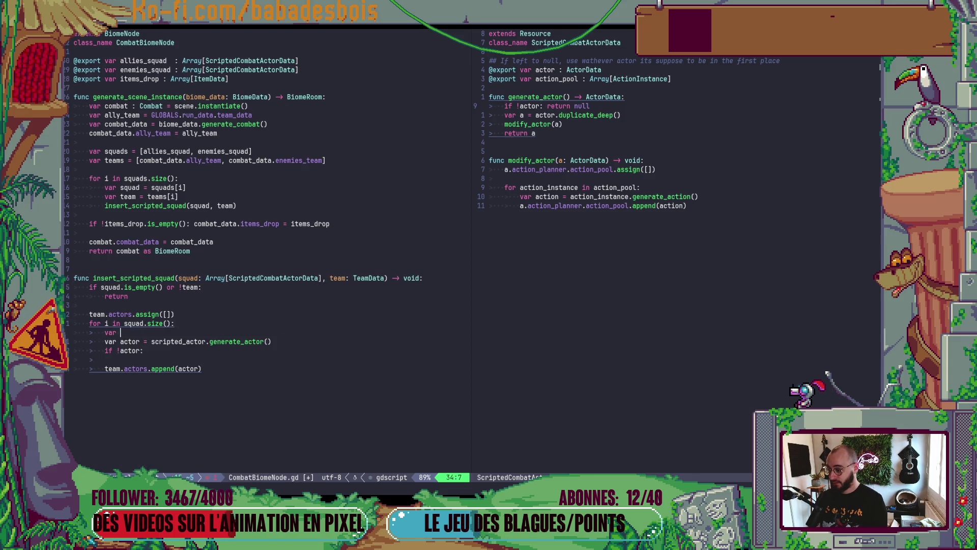
text(rip)
key(BackSpace)
text(or = squadp[)
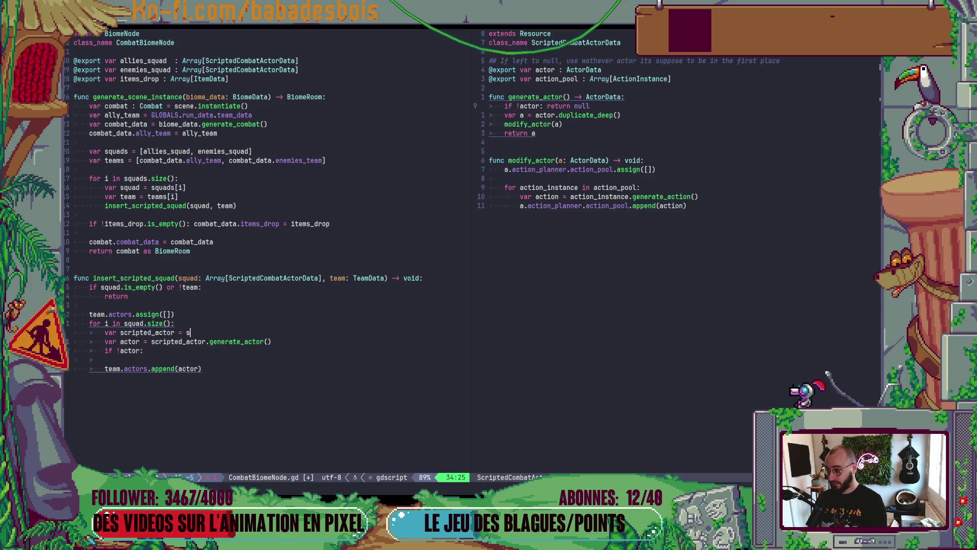
key(BackSpace)
key(BackSpace)
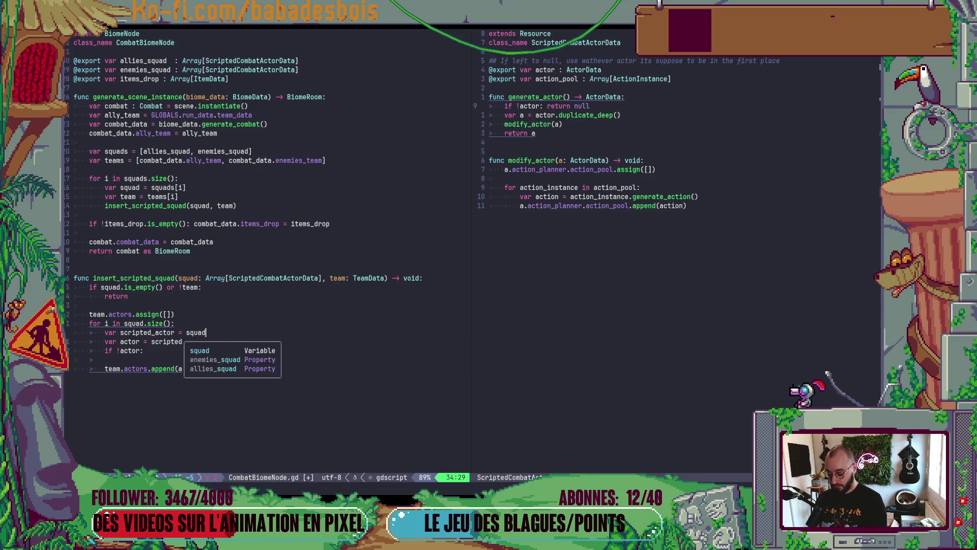
text([i)
key(Escape)
- Under the actor check, call scripted_actor.modify_actor(team.actors[i]), save, and start an 'i in range' condition
key(j)
key(j)
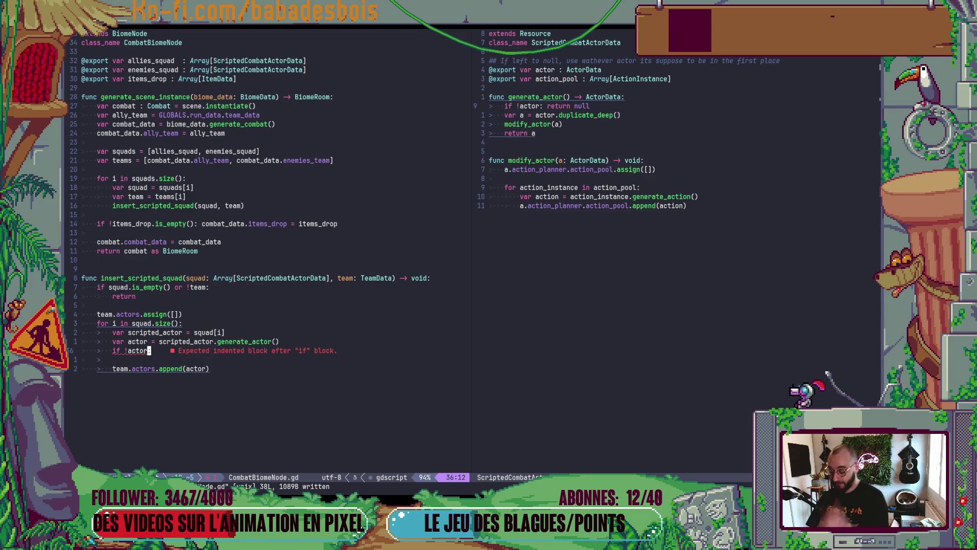
text(ocripted_actor.)
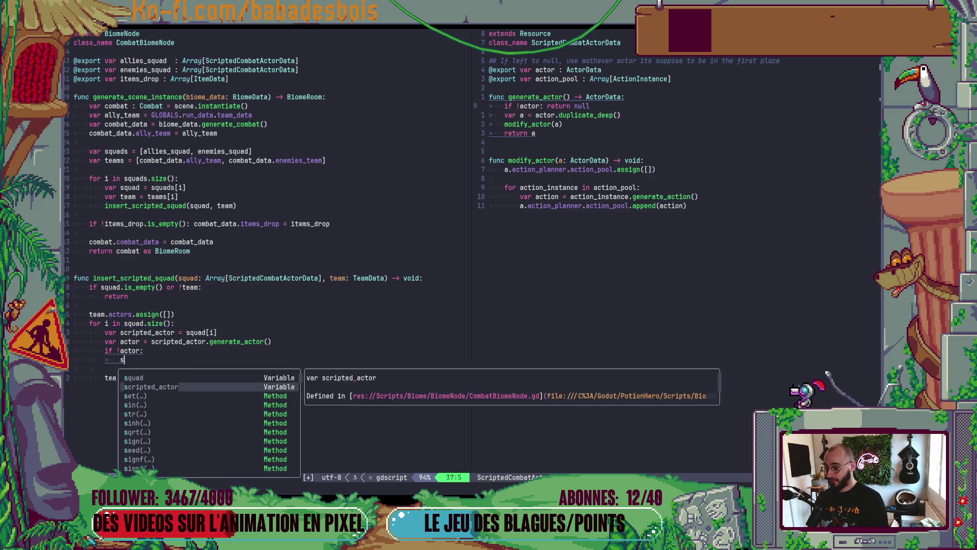
text(m)
key(Return)
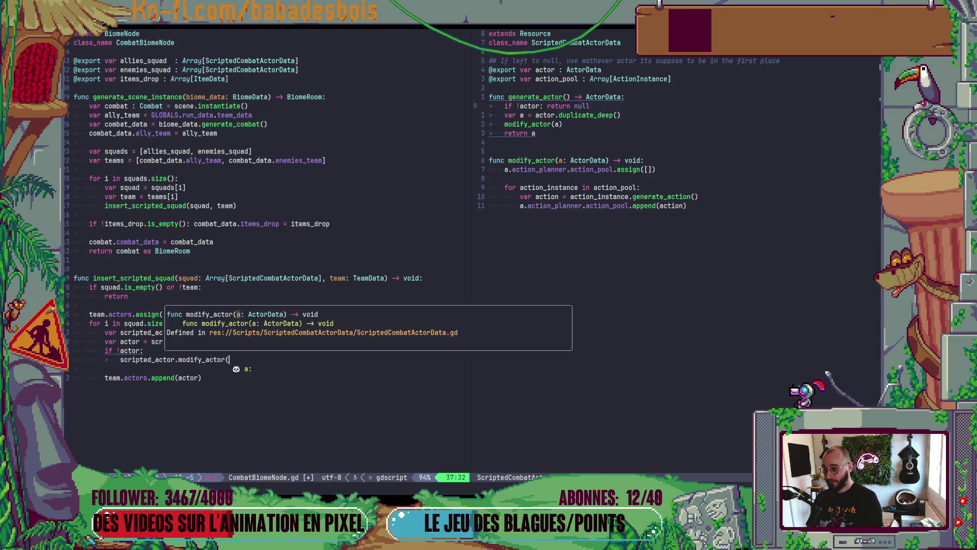
text(team.ac)
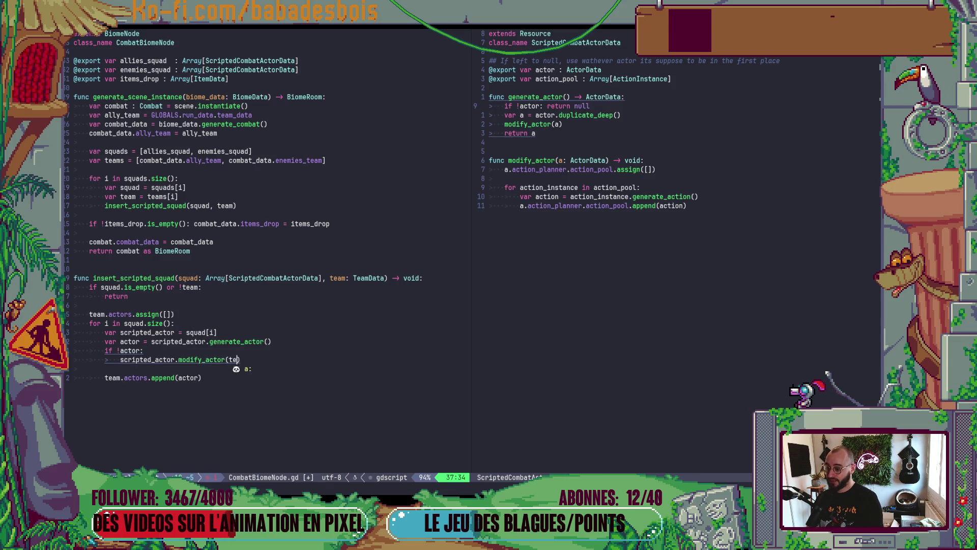
key(Return)
text([i)
key(Escape)
text(:w)
key(Return)
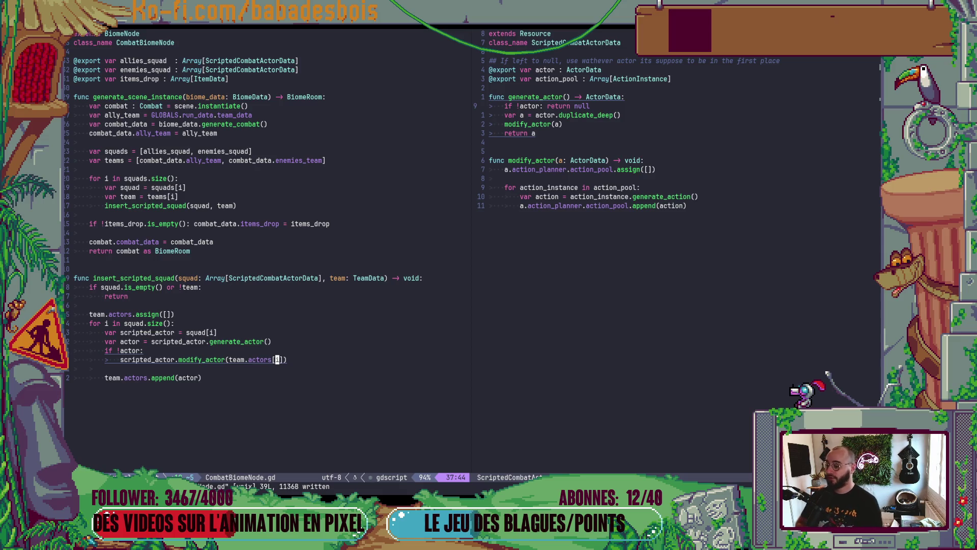
text(k)
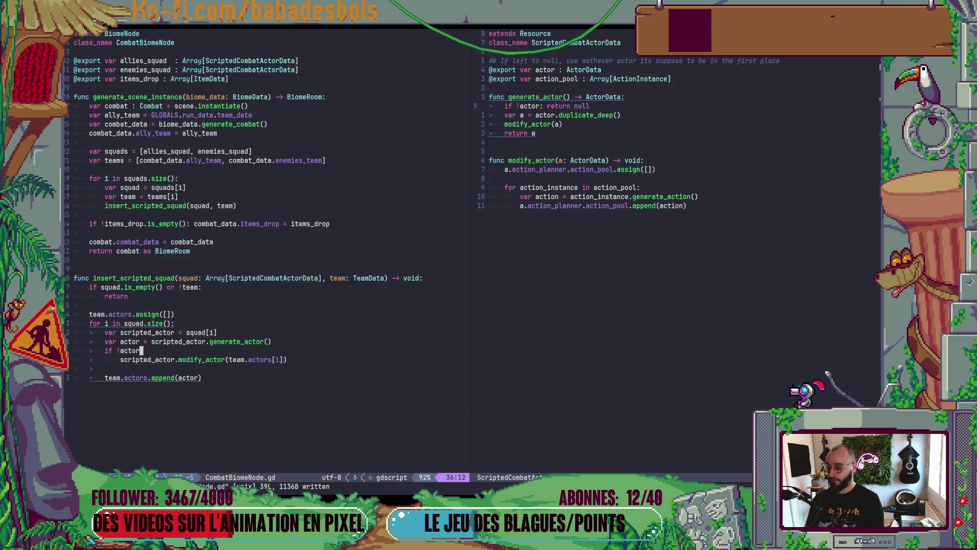
text(i and)
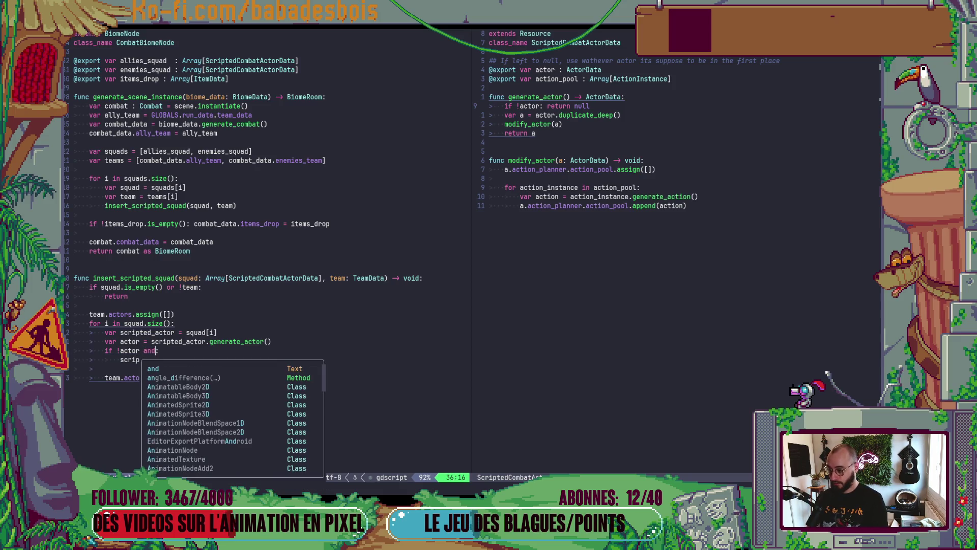
text( i)
text(in ranf)
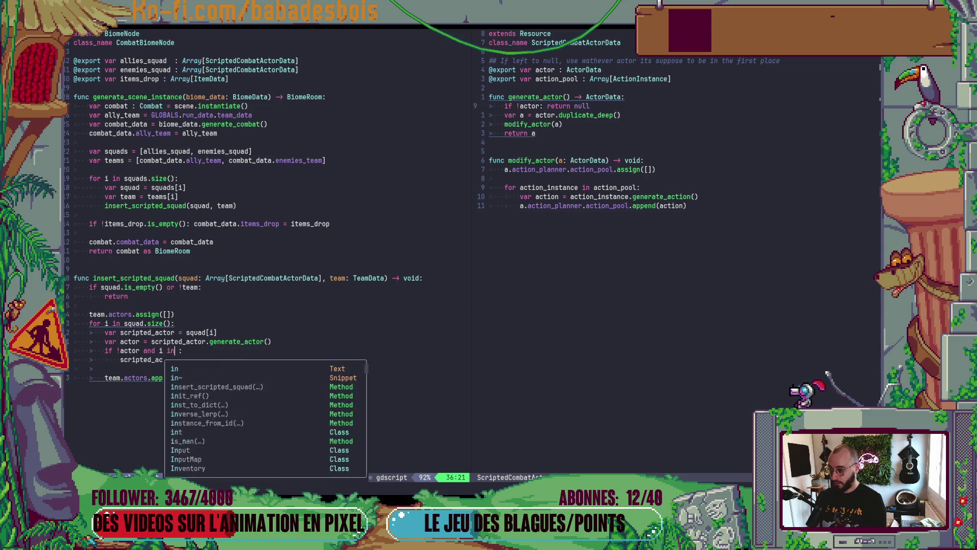
- Finish the condition as 'and i in range(team.actors.size())' and save
key(BackSpace)
text(ge())
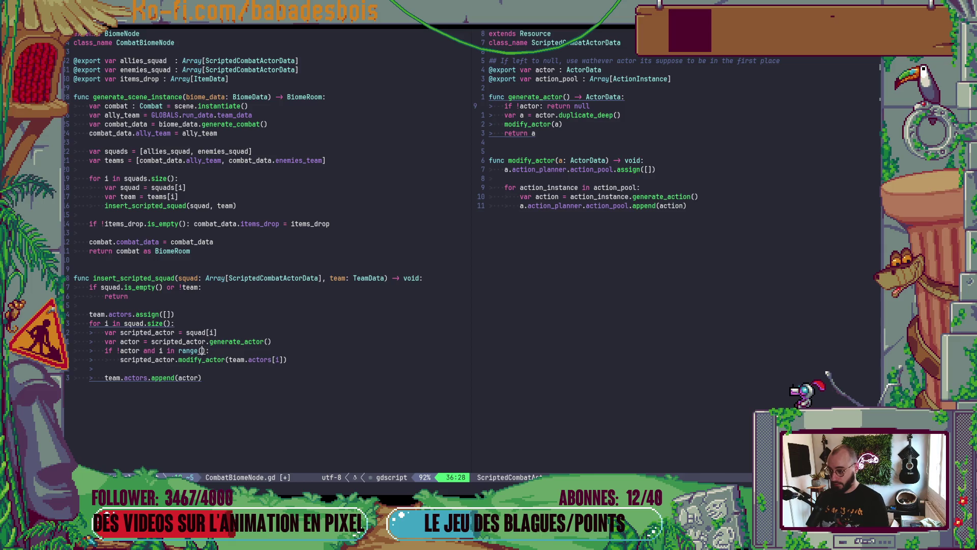
text(acto)
key(BackSpace)
key(BackSpace)
key(BackSpace)
text(team.actors.size()
key(ctrl+s)
key(b)
key(b)
key(b)
key(b)
key(b)
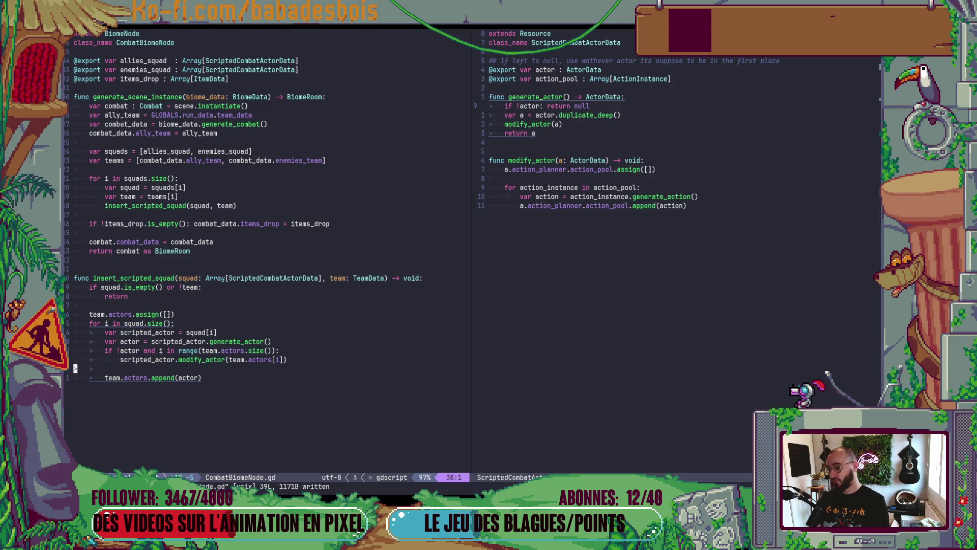
key(b)
key(b)
key(b)
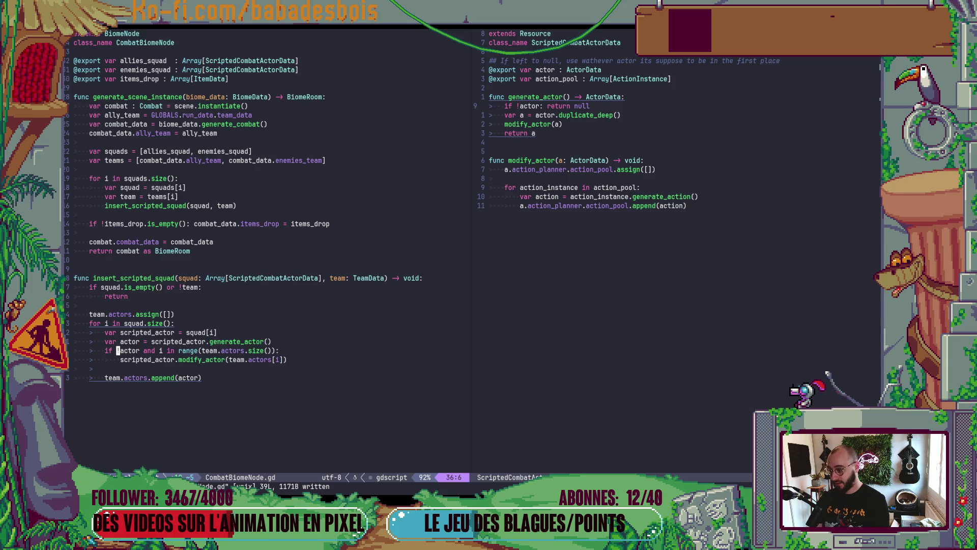
- Split the check into 'if actor:' with the append call and 'elif i in range(...)' with modify_actor
text(xea:)
key(Return)
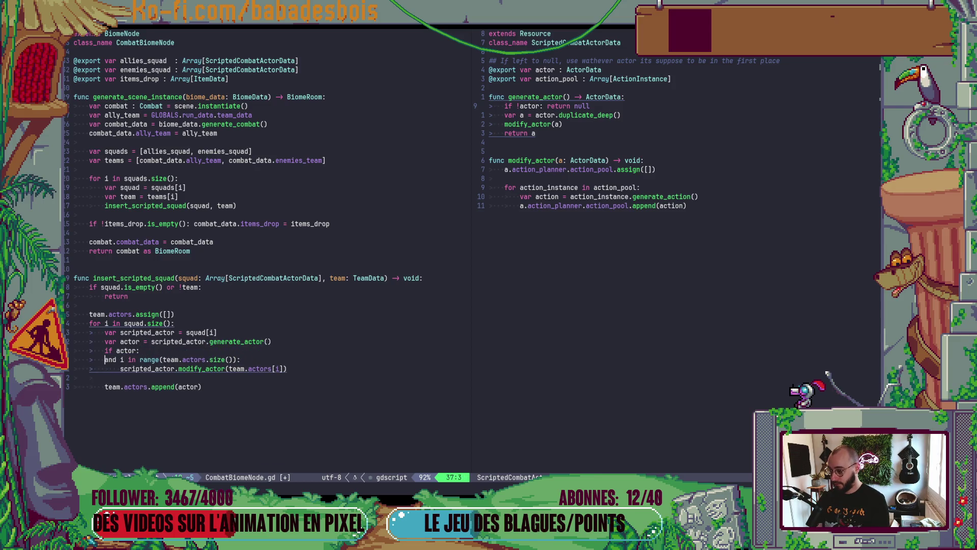
key(BackSpace)
key(BackSpace)
key(BackSpace)
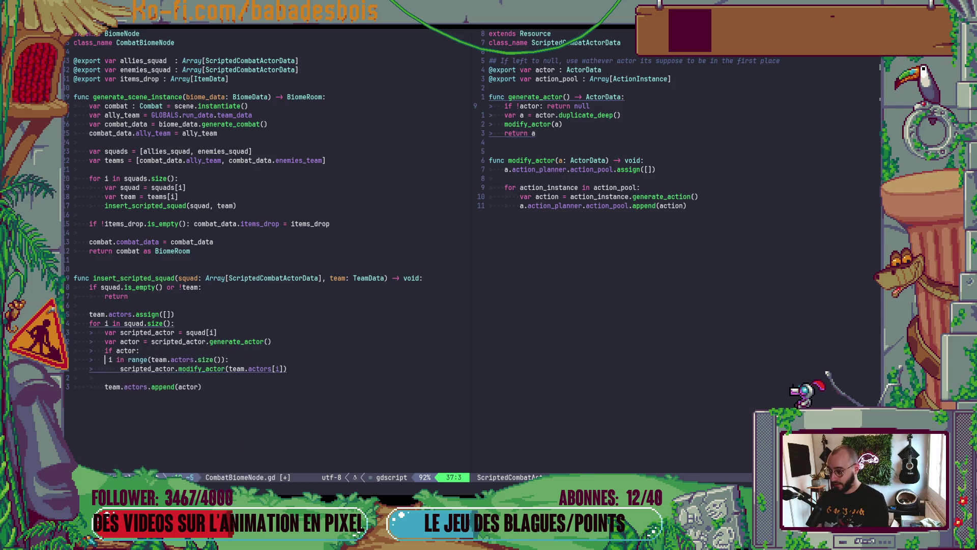
text(elif)
key(Escape)
key(j)
key(j)
key(alt+k)
key(alt+k)
key(j)
key(j)
key(ctrl+s)
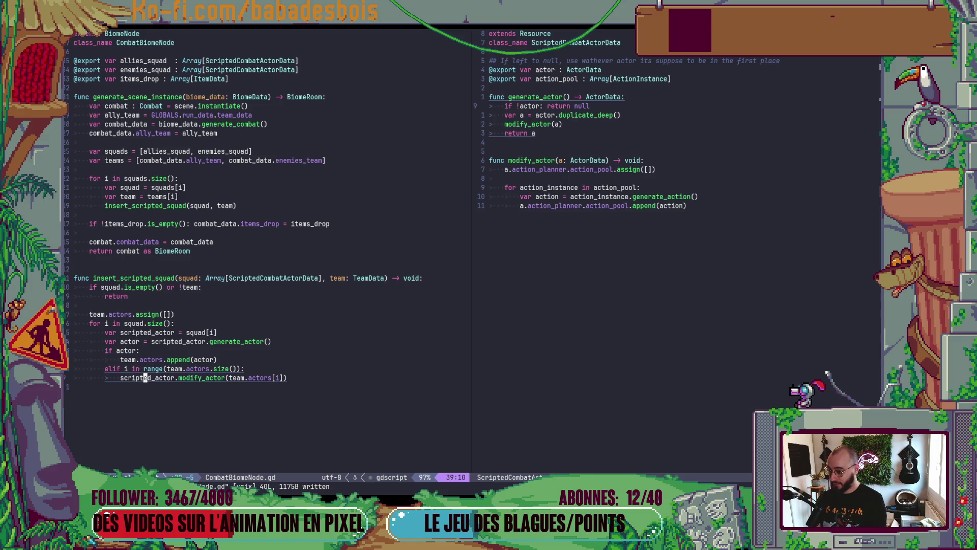
- Add an 'else: break' branch to the loop and save the script
text(oelse:)
key(Return)
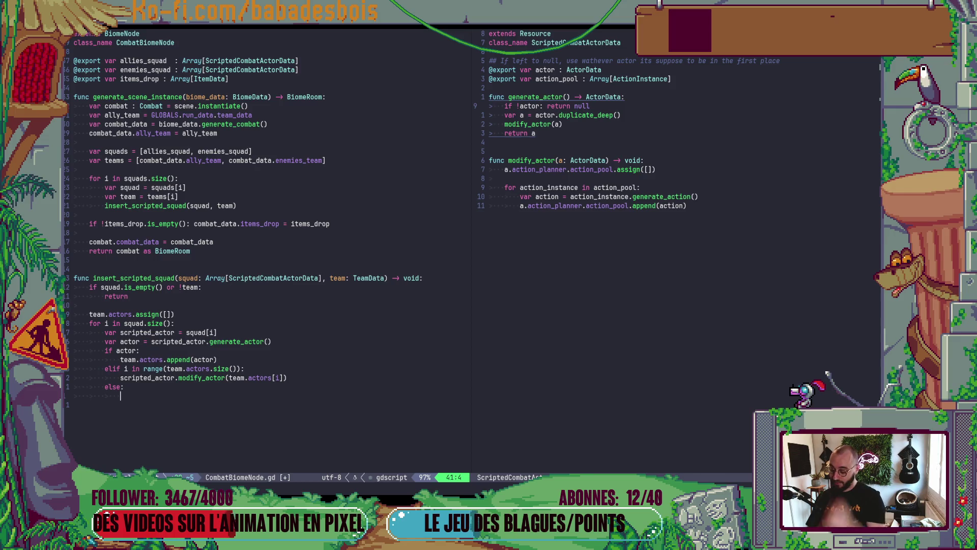
text(break)
key(Escape)
text(:w)
key(Return)
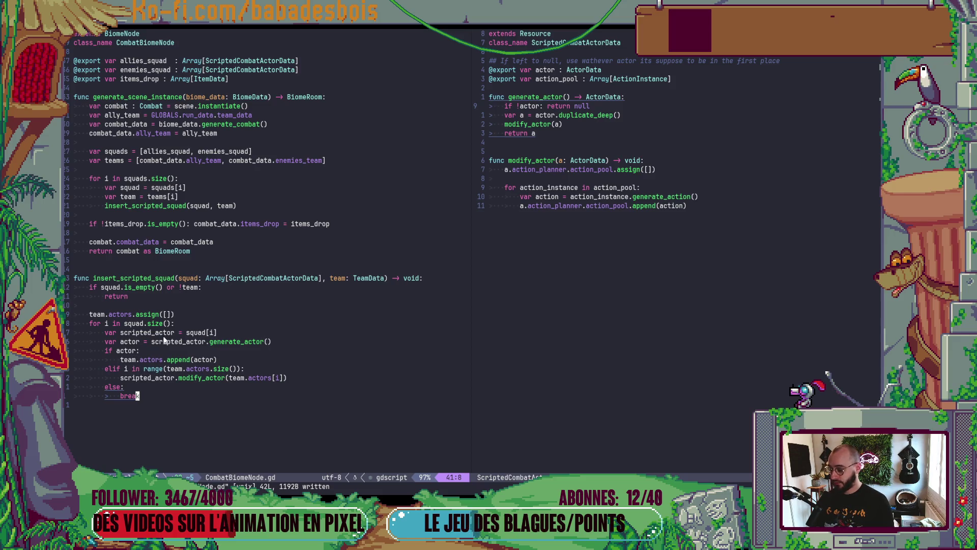
- Step through the var actor, generate_actor and append lines to the team.actors.assign([]) line
click(87, 341)
click(186, 341)
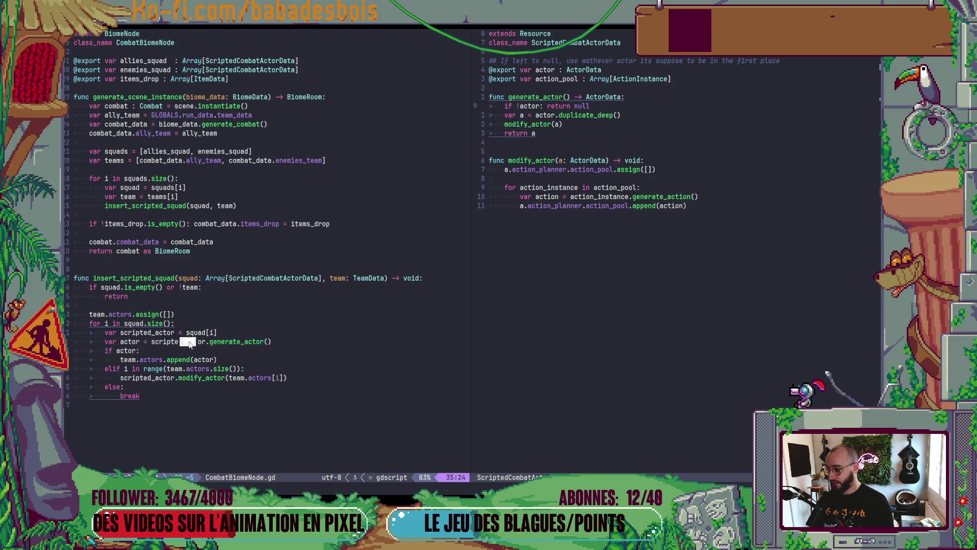
click(158, 359)
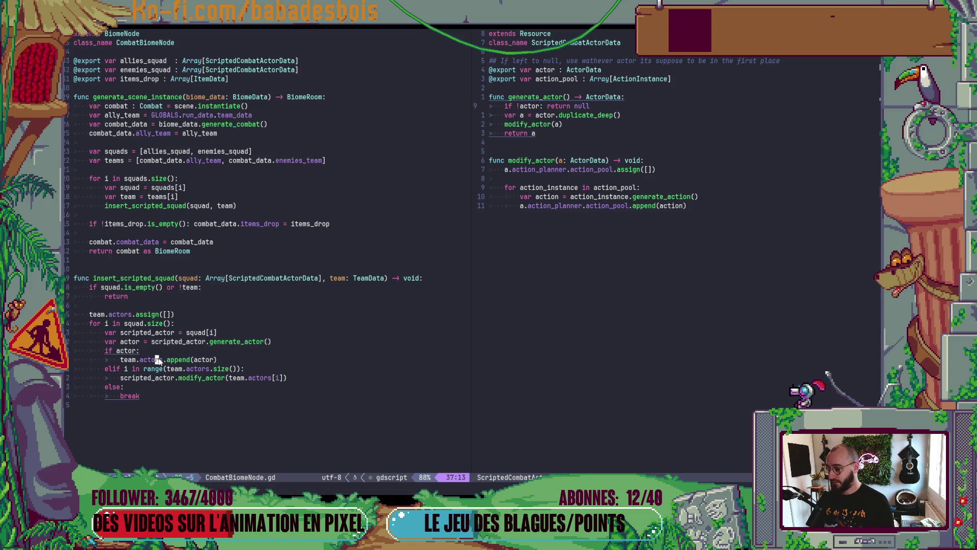
click(181, 312)
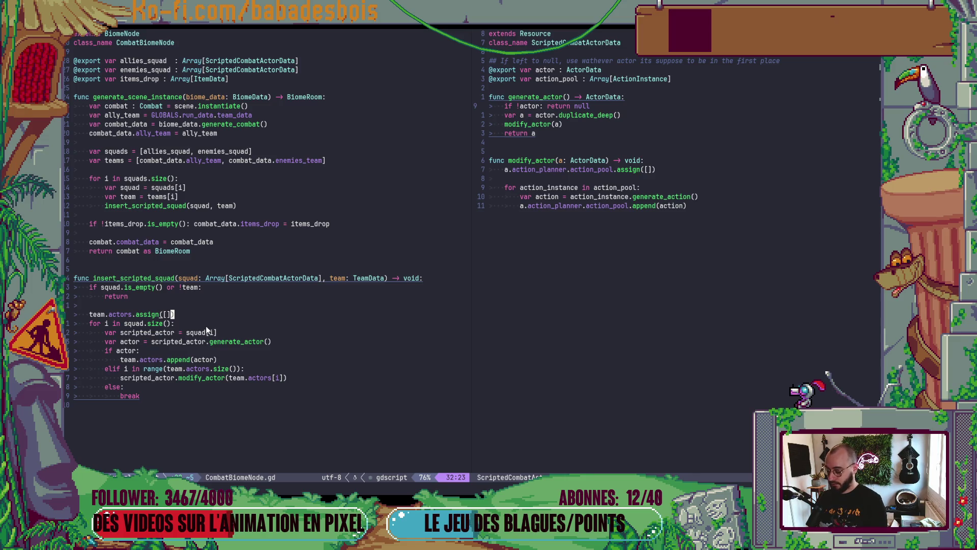
- Delete the team.actors.assign([]) line, then undo back to the combined 'if actor and i in range' check
key(d)
key(d)
key(j)
key(j)
key(j)
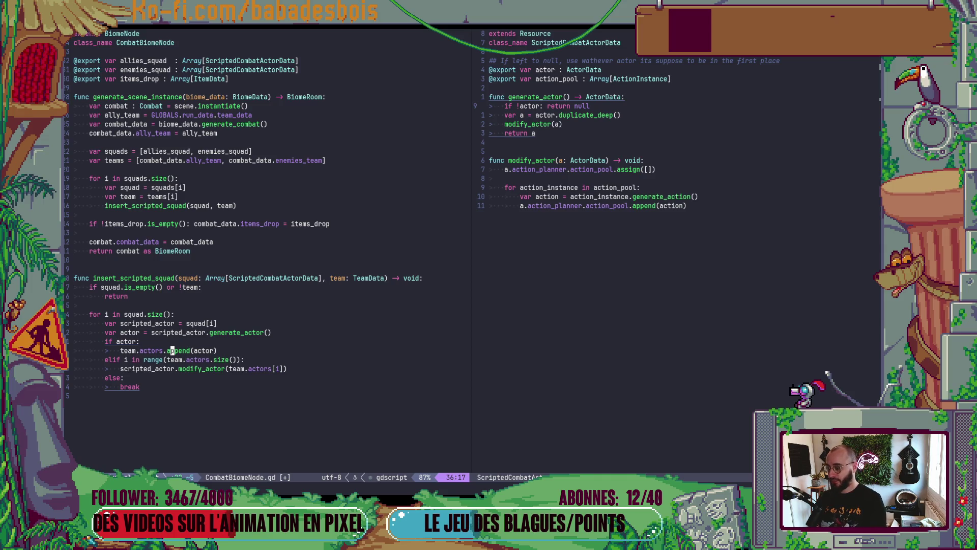
key(u)
key(u)
key(u)
key(u)
key(u)
key(u)
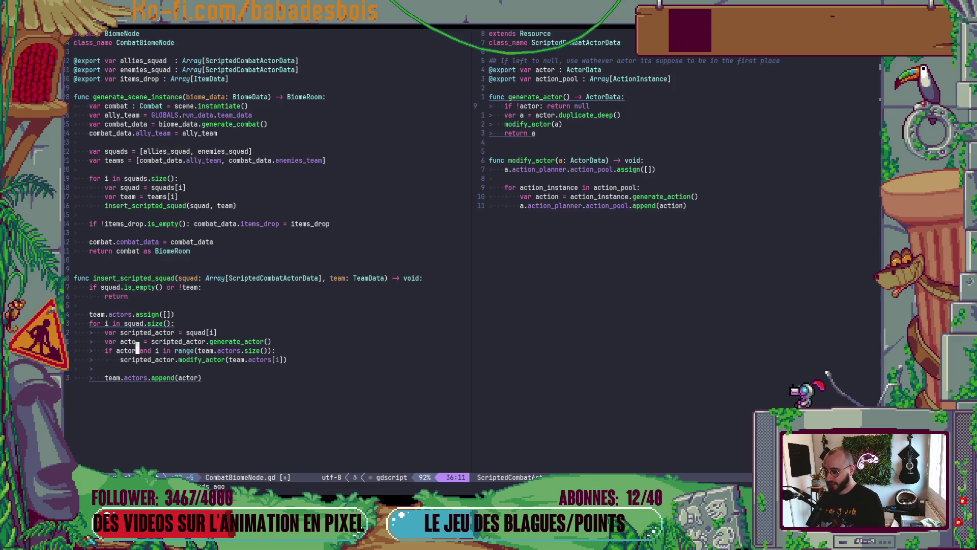
- Change the check to 'if !actor:' and move the range test onto its own line
text(b)
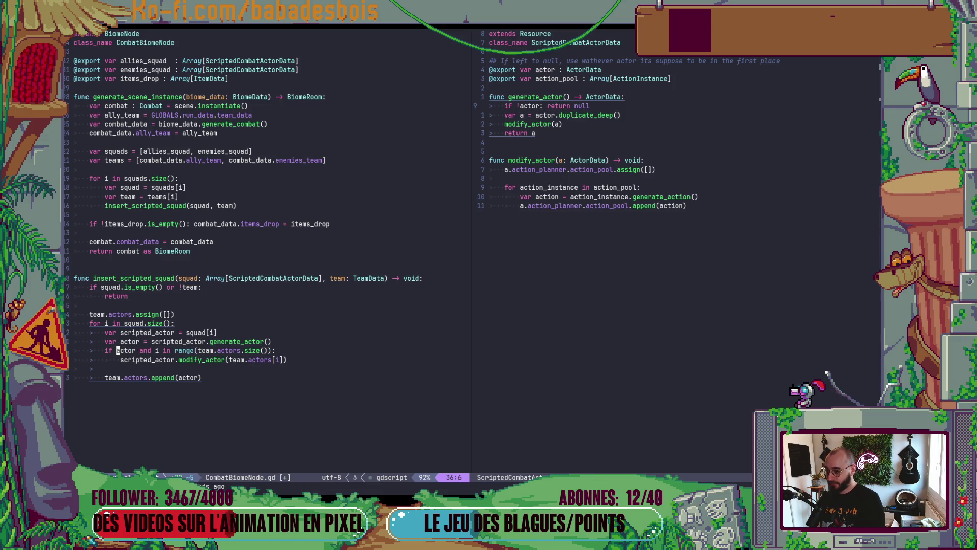
text(i!)
key(Escape)
key(l)
key(l)
key(l)
text(ea:)
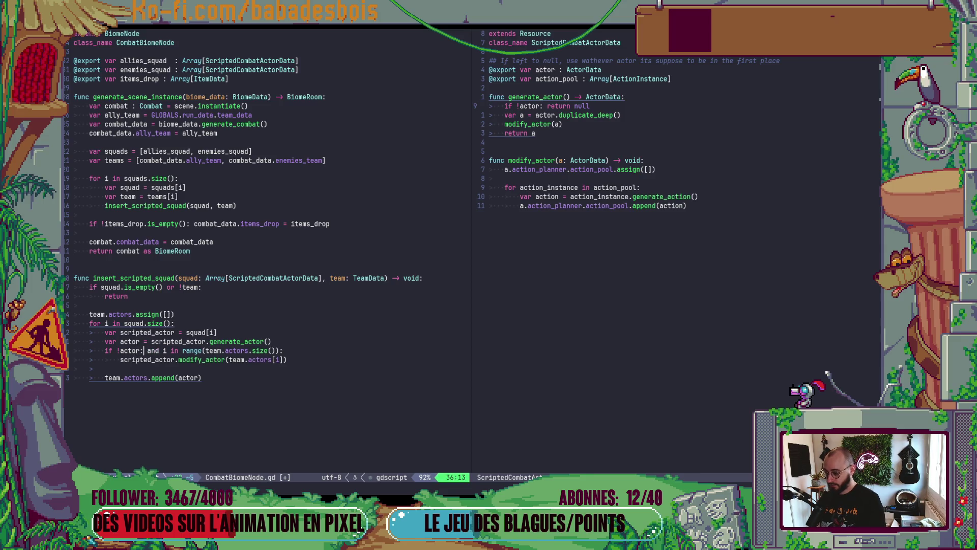
key(Return)
key(Escape)
key(d)
key(d)
key(p)
key(k)
key(d)
key(d)
key(p)
key(k)
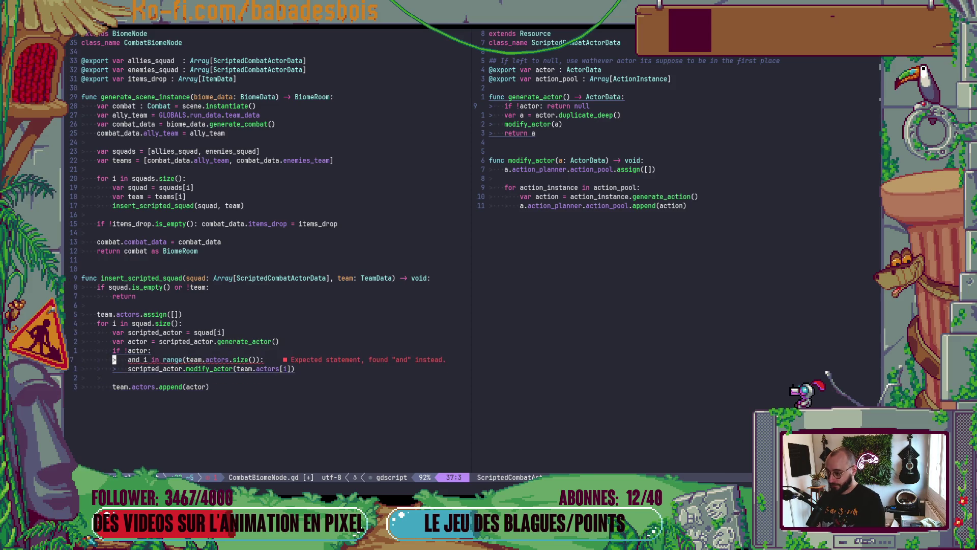
- Turn 'and' into a nested 'if i in range(team.actors.size()):' and indent modify_actor under it
key(l)
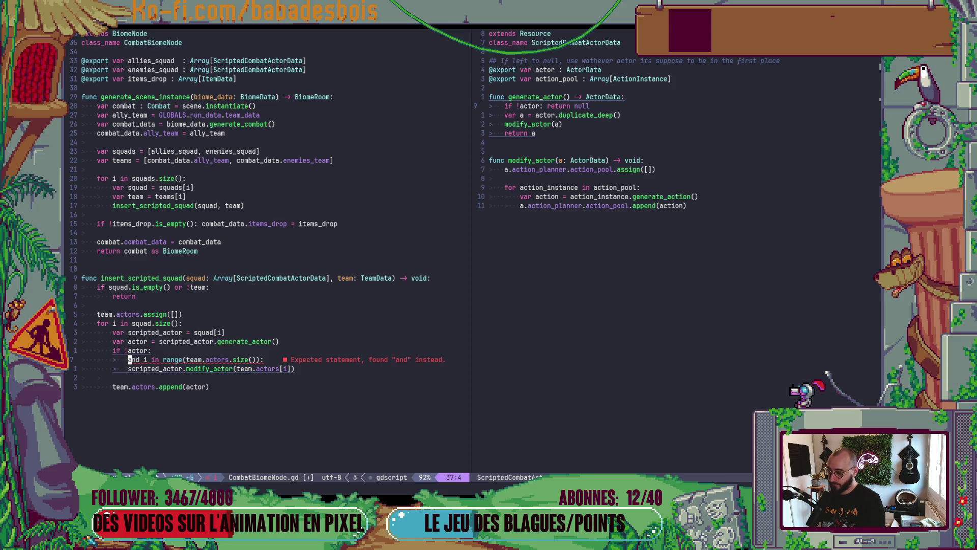
text(cw)
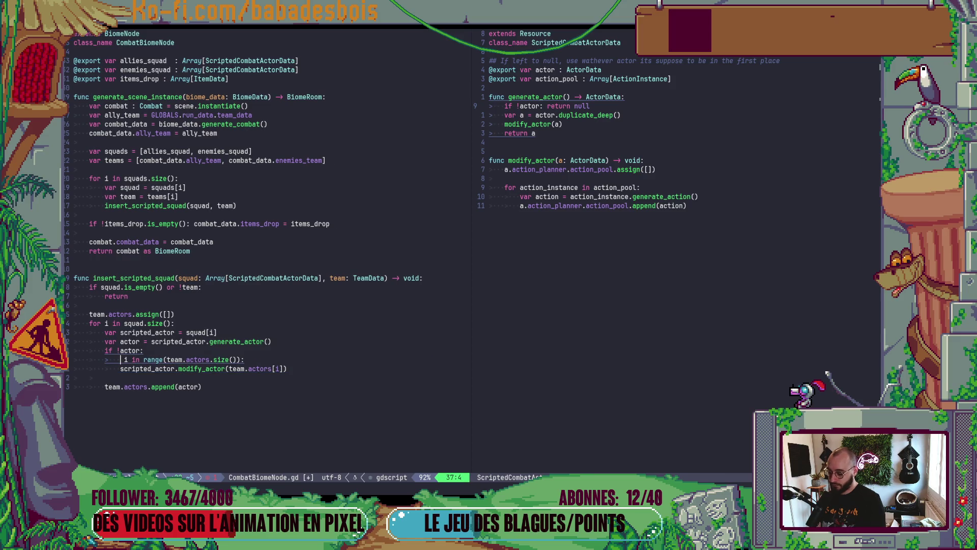
text(if)
key(Escape)
key(j)
key(V)
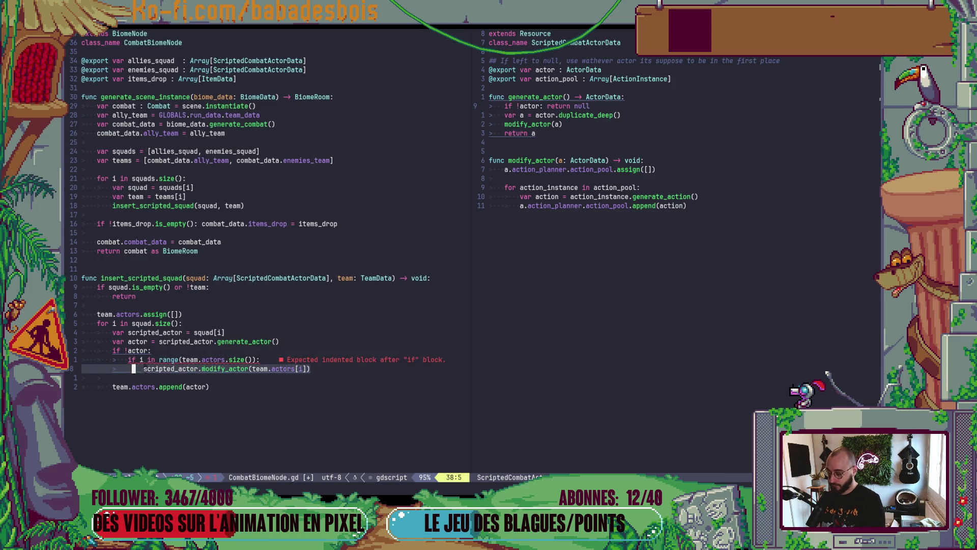
key(>)
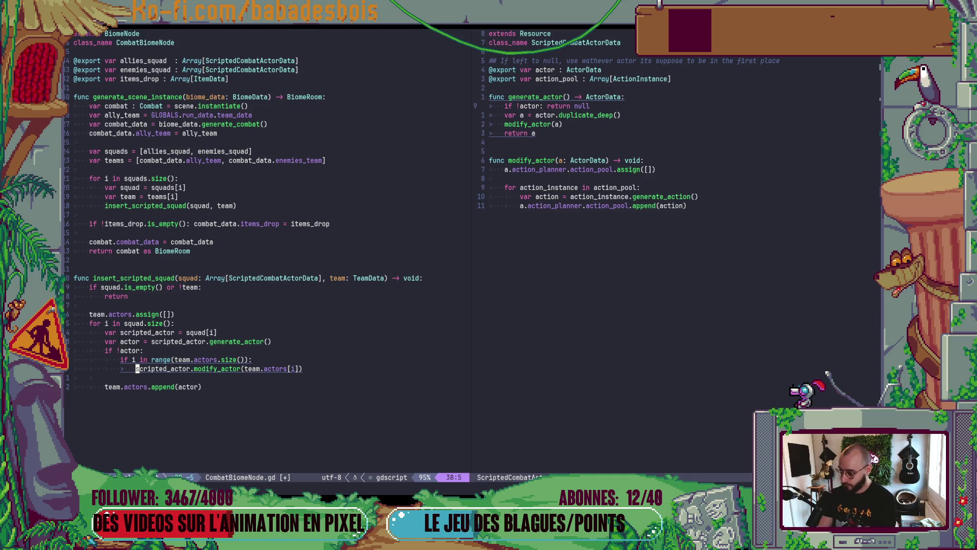
key(x)
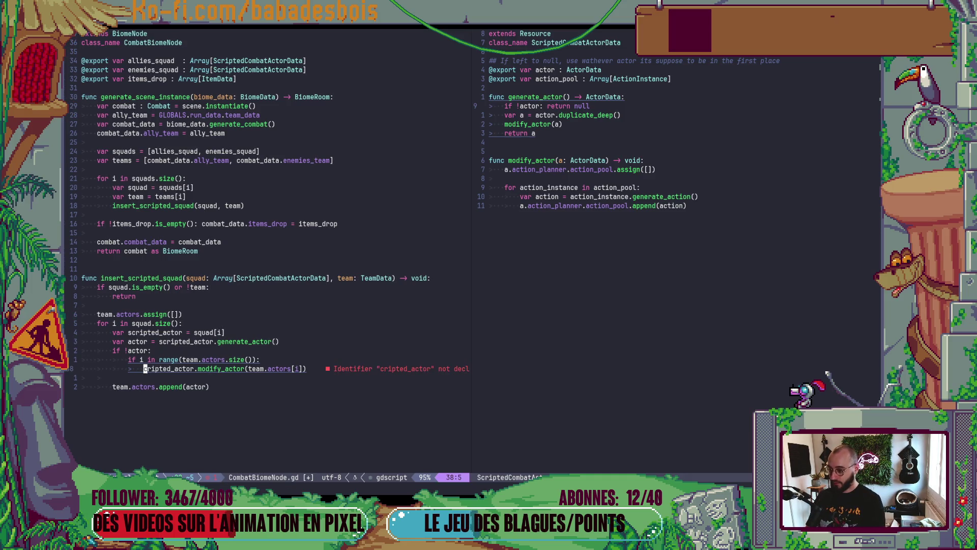
key(u)
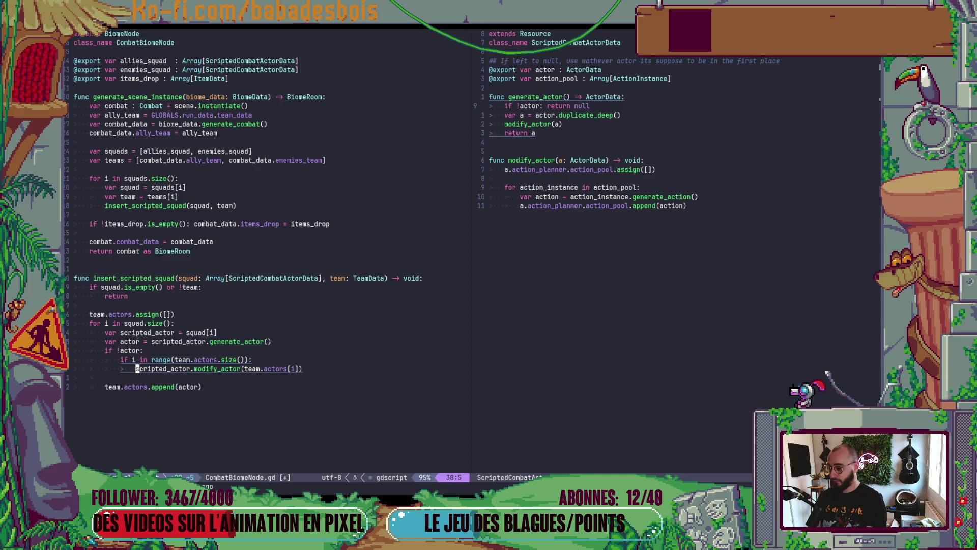
- Add 'actor = team.actors[i]' above the modify_actor call
key(shift+o)
text(actor = teram)
key(BackSpace)
key(BackSpace)
key(BackSpace)
text(am.Act)
key(Tab)
key(Return)
text([i)
key(Escape)
- Change the modify_actor argument from team.actors[i] to actor and save the script
key(j)
key(asciicircum)
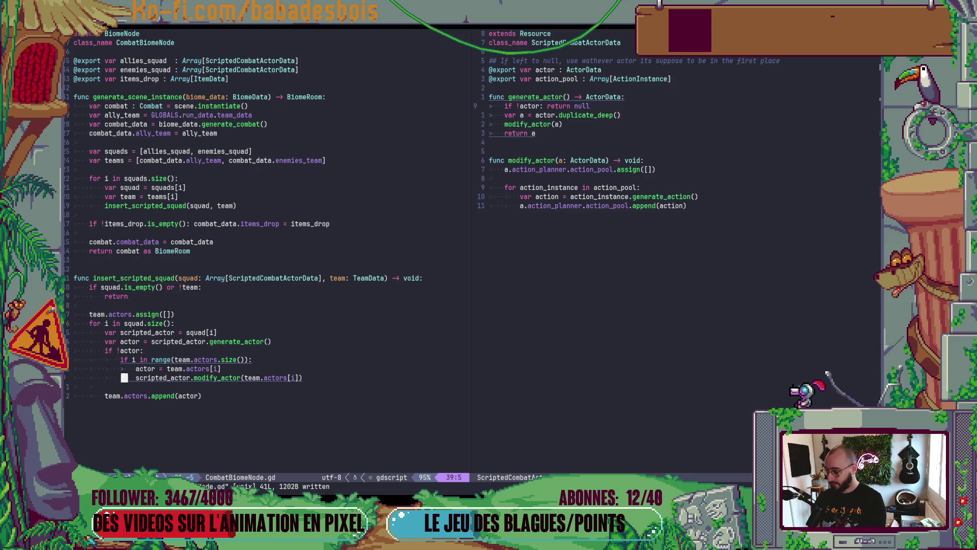
key(a)
key(Tab)
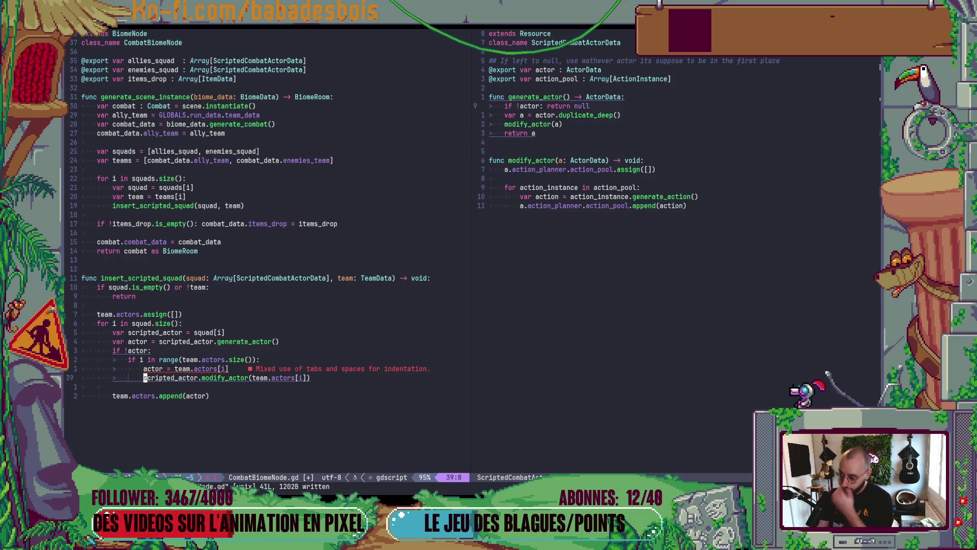
key(c)
key(i)
key(parenleft)
text(actor)
key(Escape)
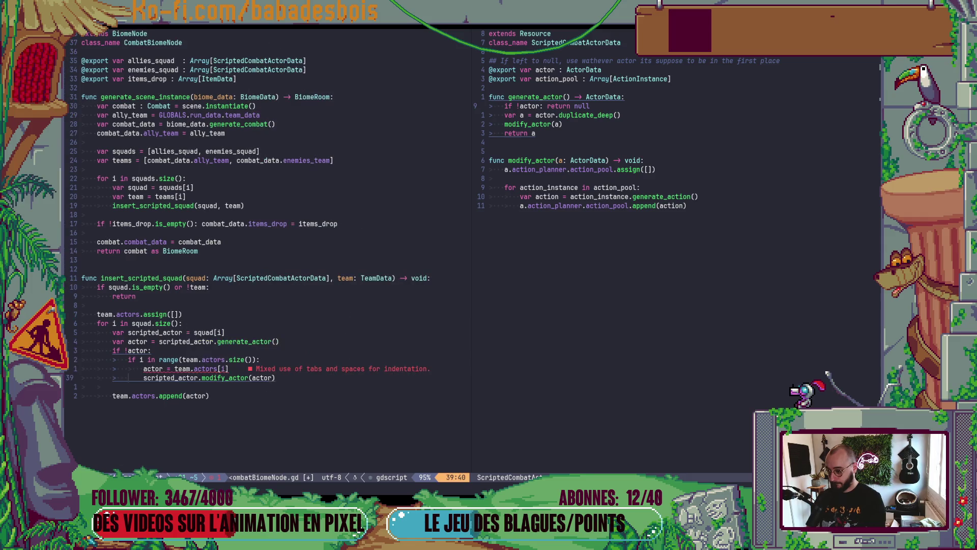
key(Escape)
text(:w)
key(Return)
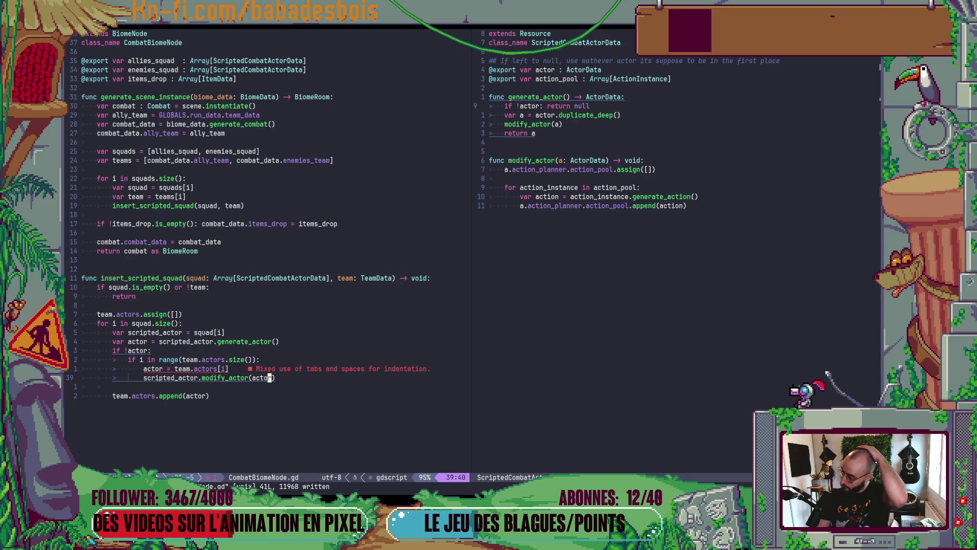
- Remove the mixed indentation on the modify_actor line so it aligns with the line above
key(asciicircum)
key(h)
key(h)
key(h)
key(X)
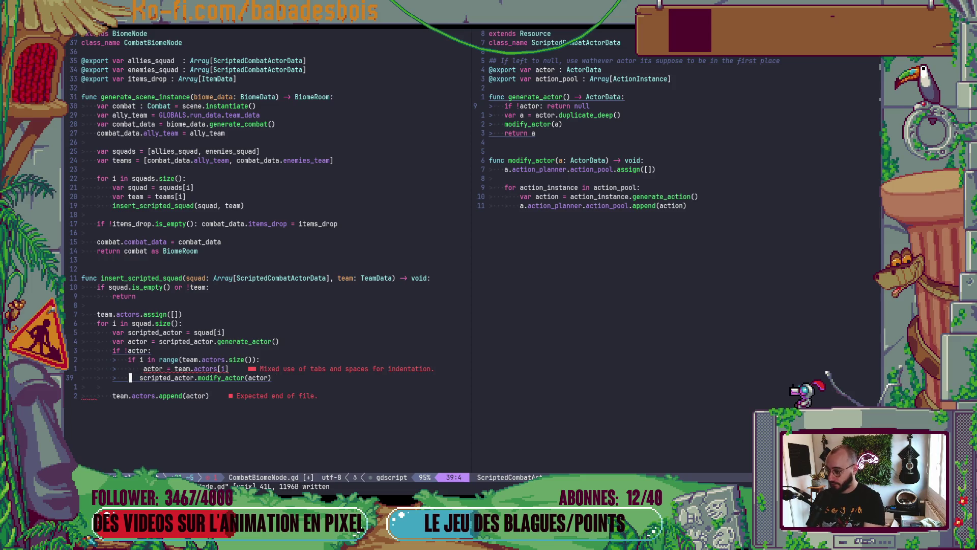
key(x)
key(x)
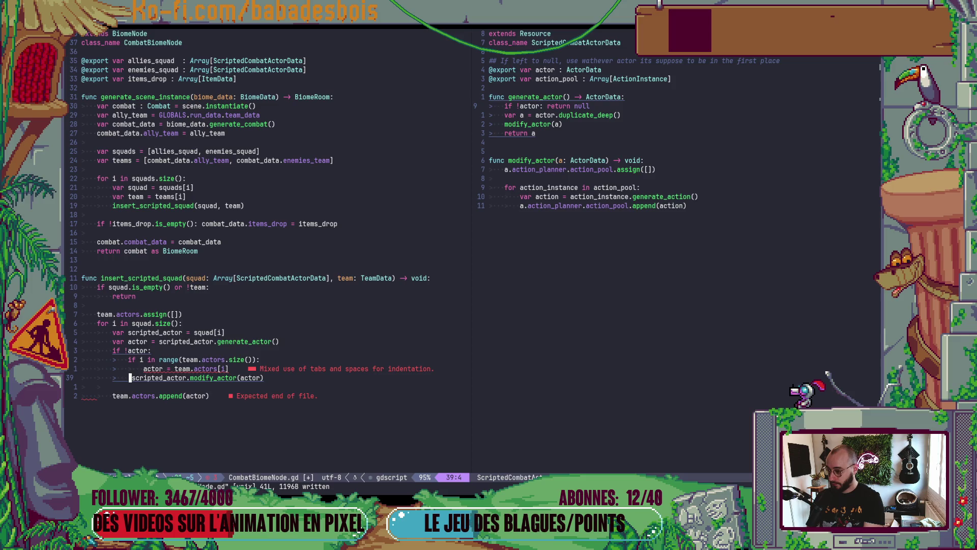
key(V)
key(greater)
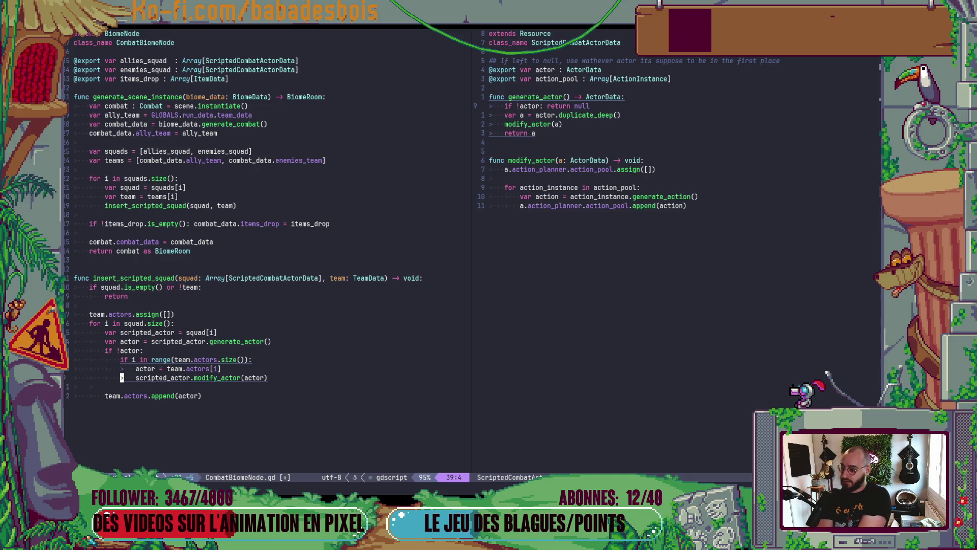
- Add else: and if actor: lines below modify_actor, then delete both again
key(o)
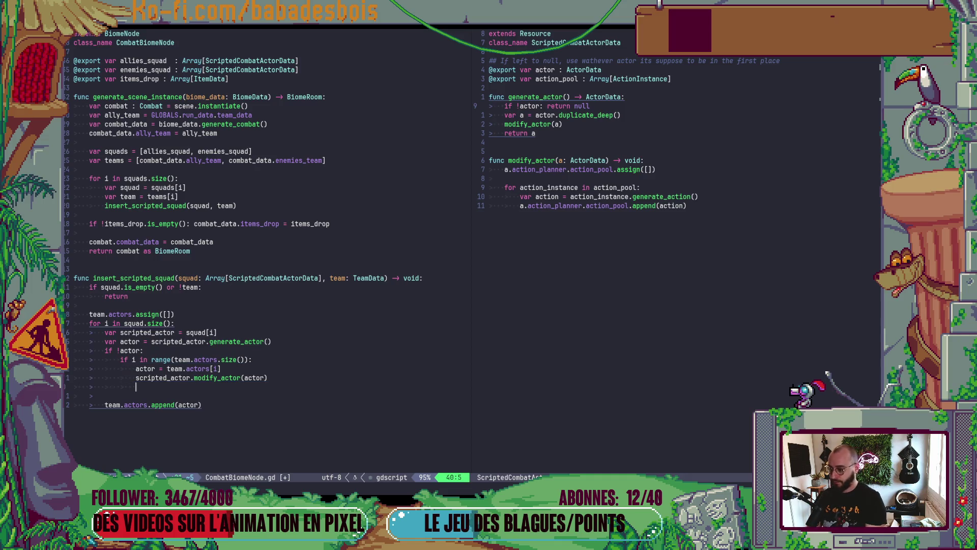
key(BackSpace)
text(else)
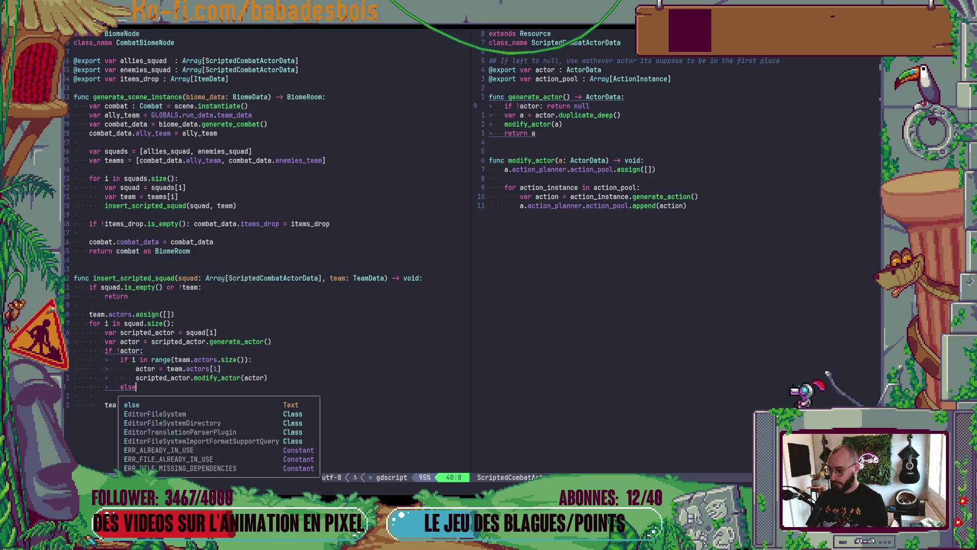
text(:)
key(Return)
text(if )
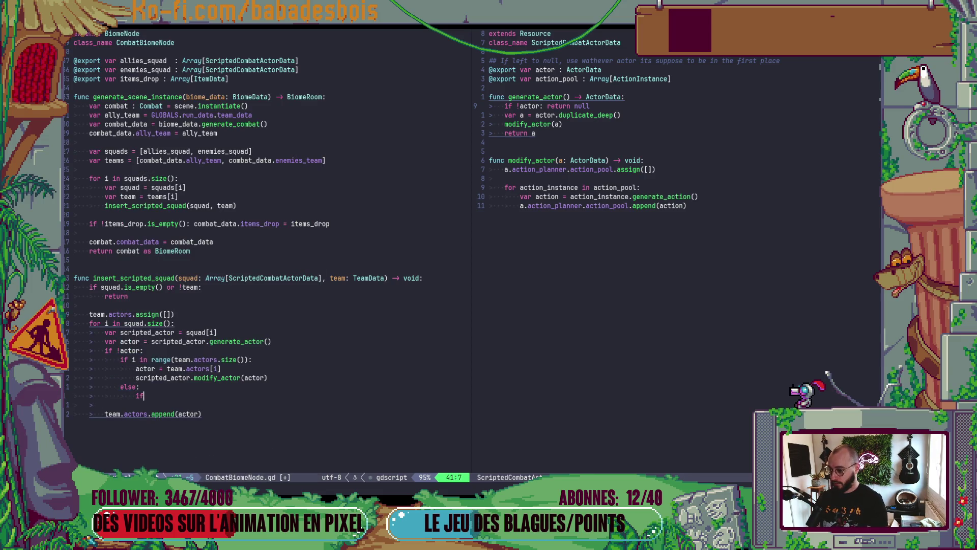
text(actor)
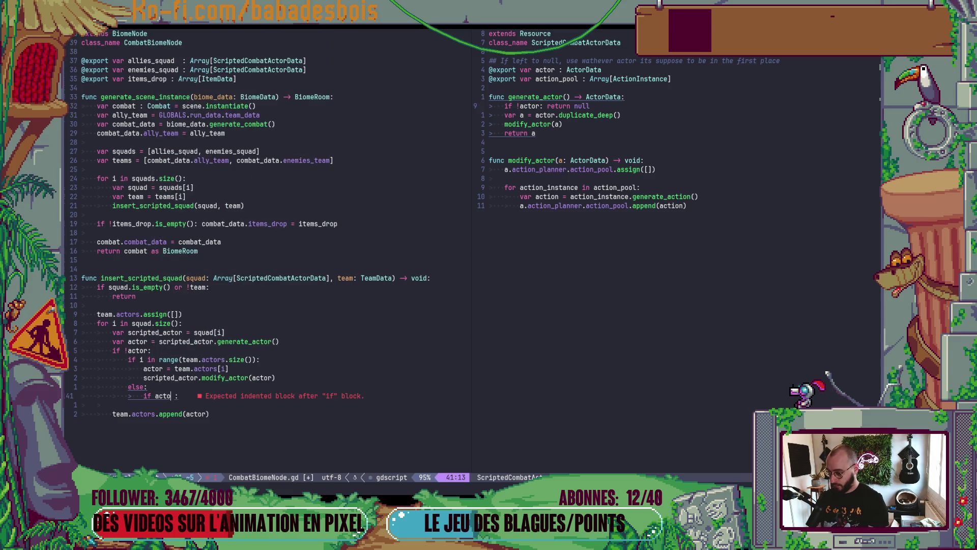
text(:)
key(Escape)
key(k)
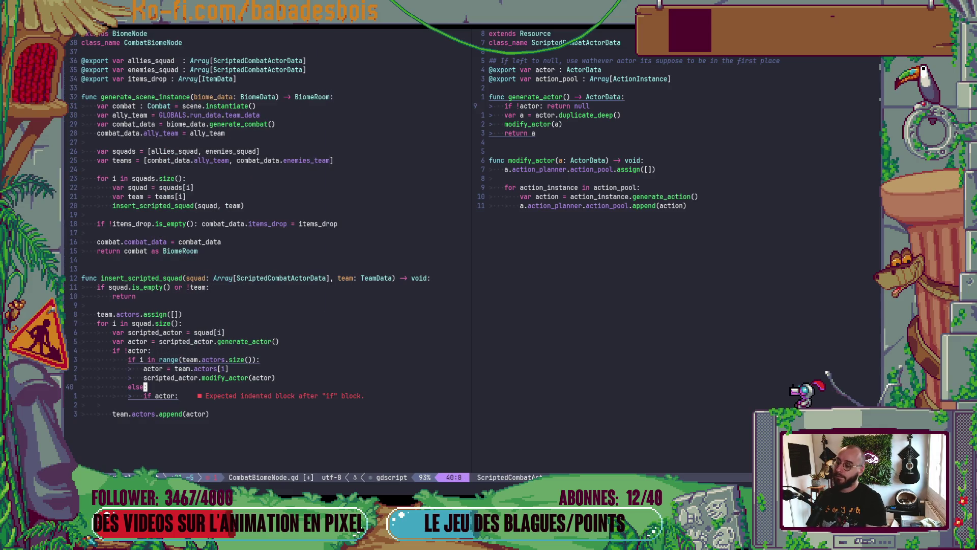
key(d)
key(d)
key(A)
key(ctrl+d)
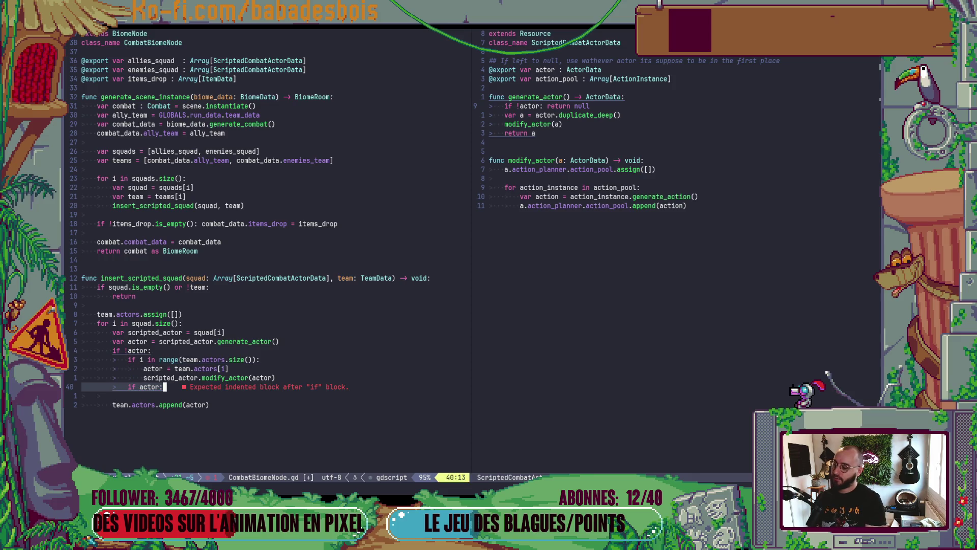
key(Escape)
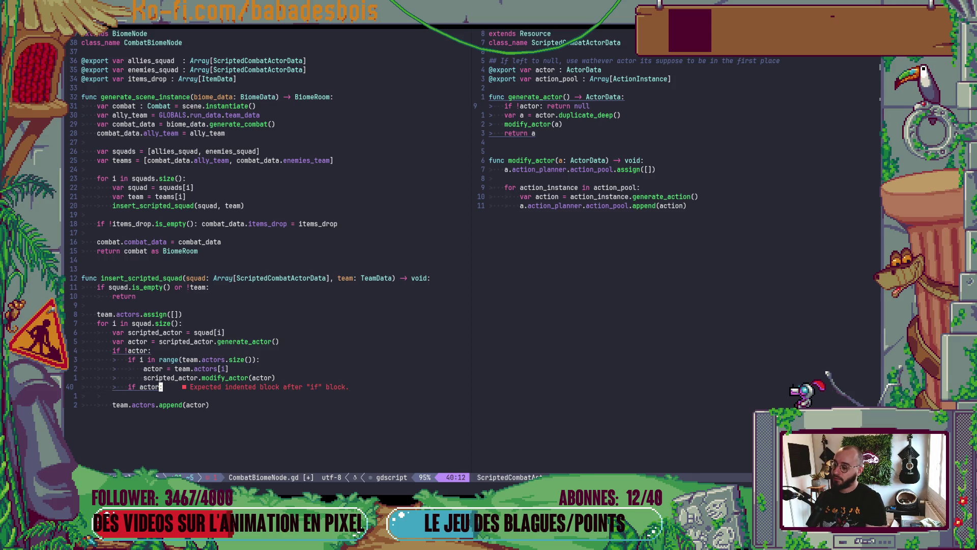
key(d)
key(d)
key(k)
key(k)
key(k)
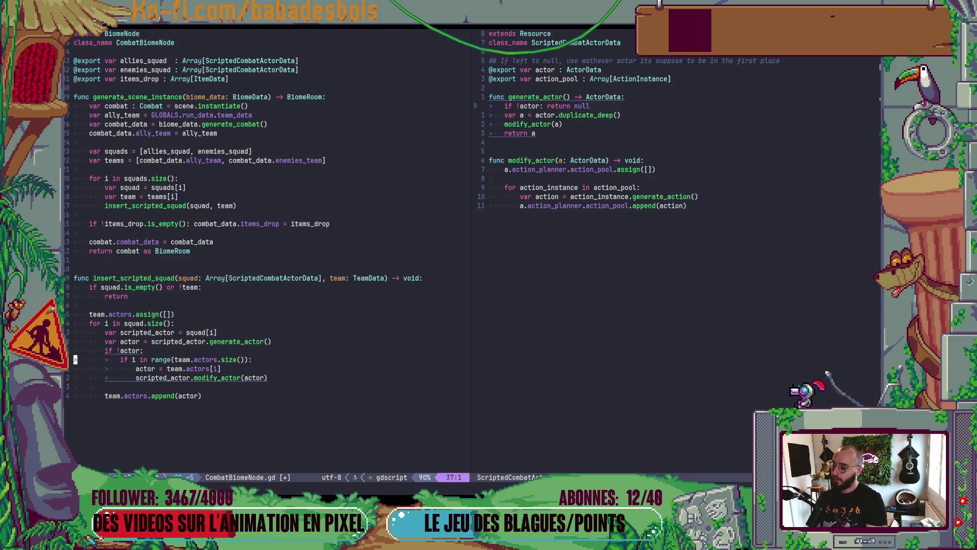
key(k)
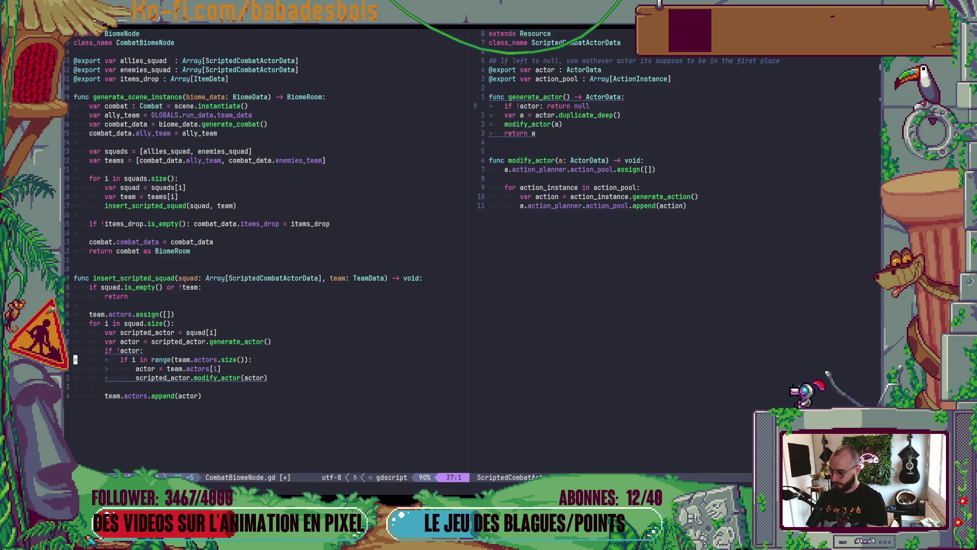
- Add 'var is_in_team_range = i in range(team.actors.size())' above the if !actor check
text(Ovar )
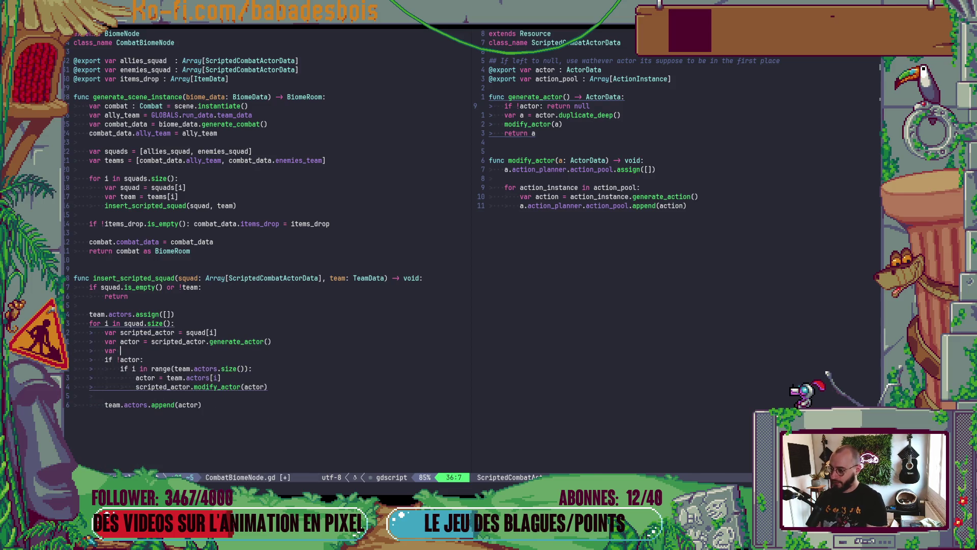
text(is_i)
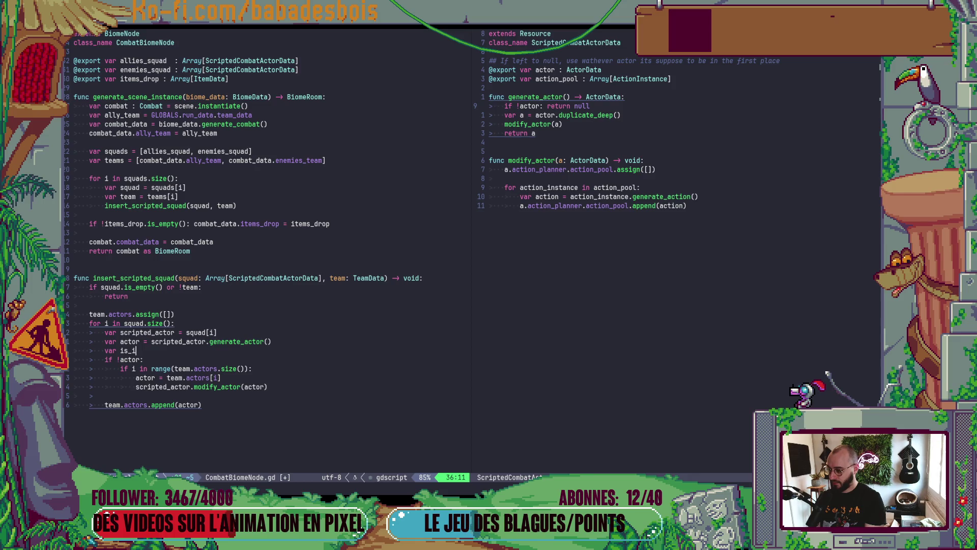
text(n_)
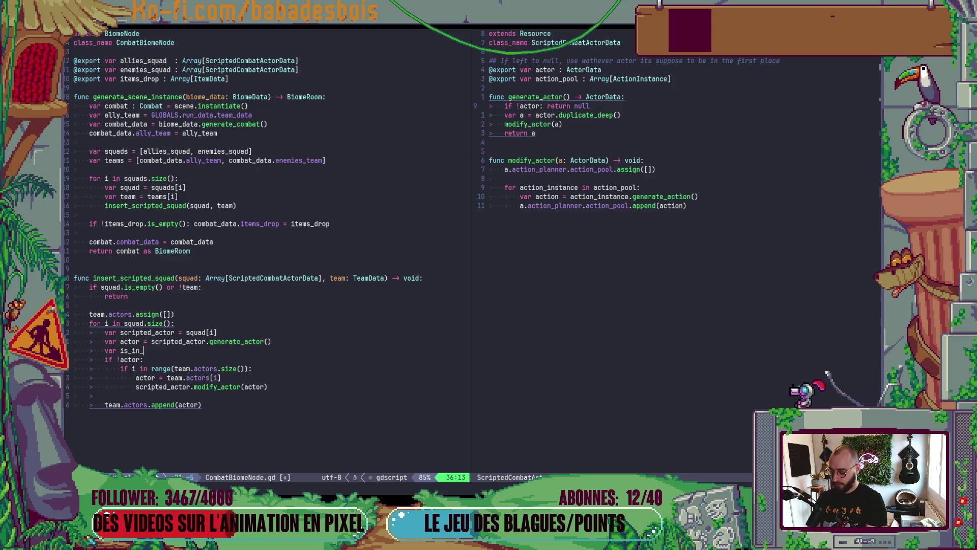
text(team_range =)
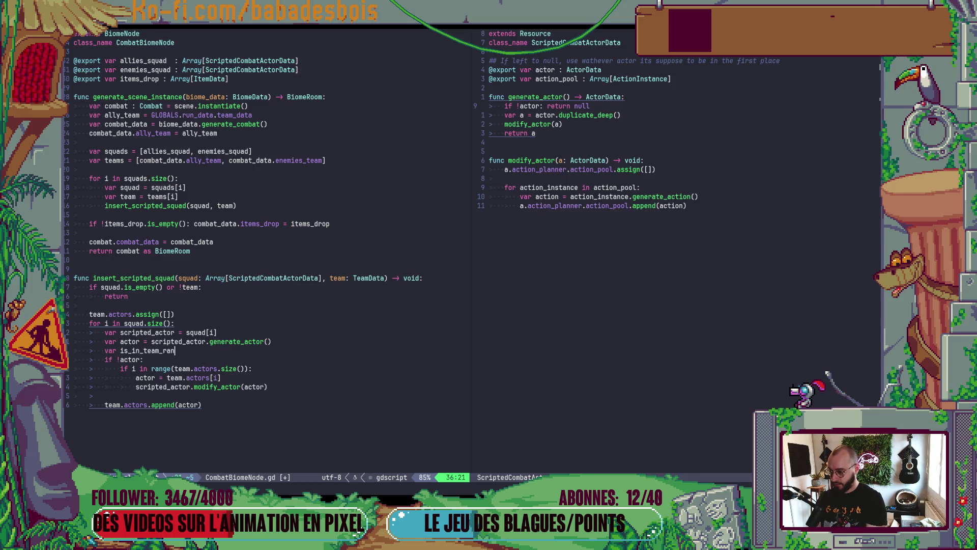
key(Escape)
key(j)
key(j)
key(B)
key(B)
key(B)
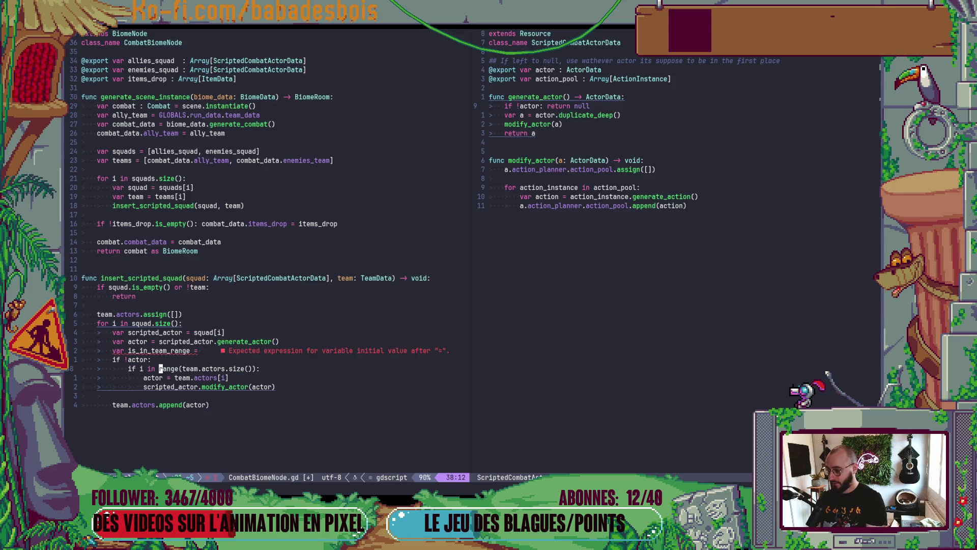
key(v)
key(t)
key(colon)
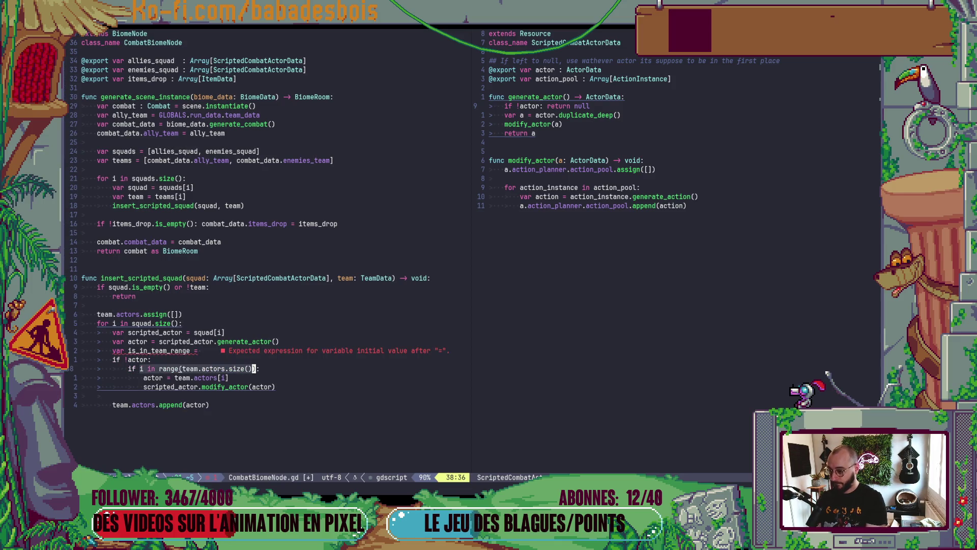
key(d)
key(k)
key(k)
key(dollar)
key(p)
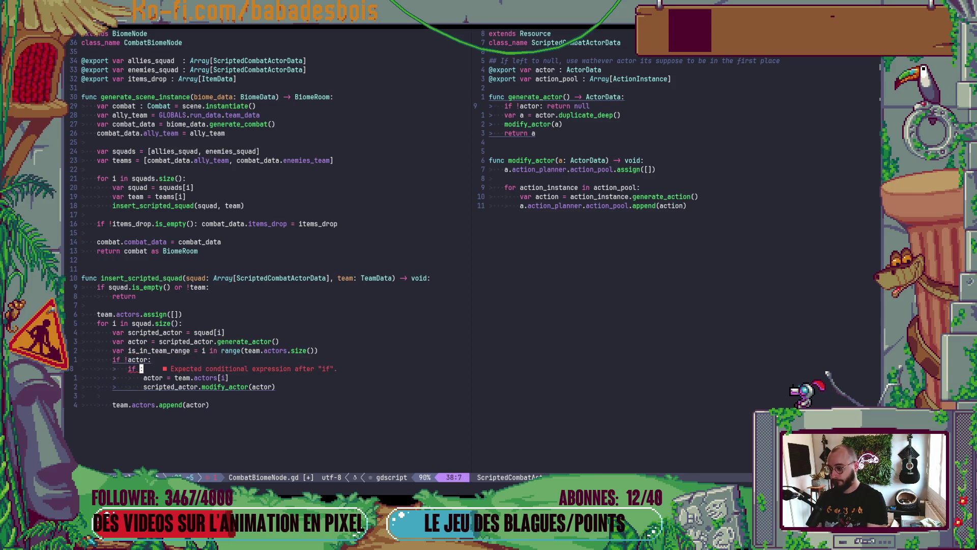
- Use is_in_team_range as the inner if condition and save CombatBiomeNode.gd
key(j)
key(j)
key(j)
text(k)
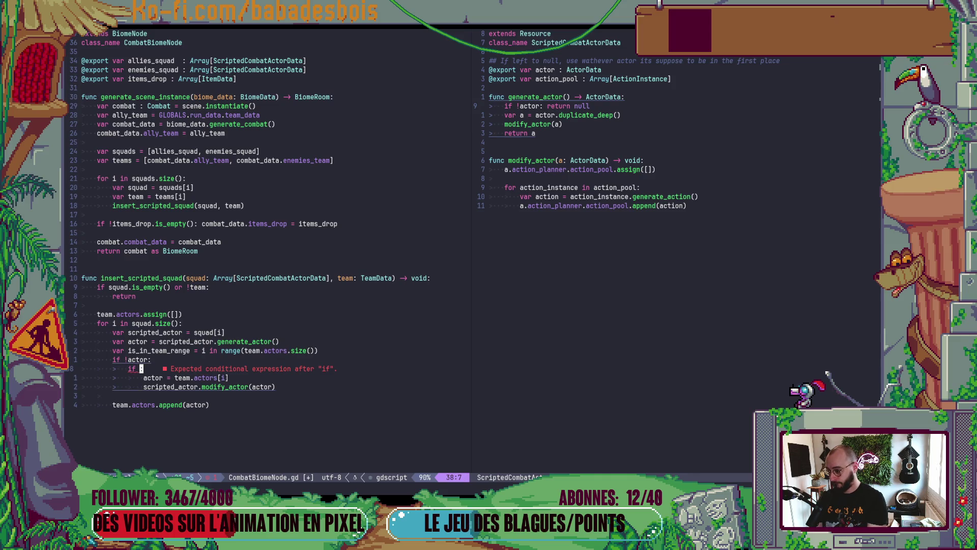
text(iis)
key(Tab)
key(Escape)
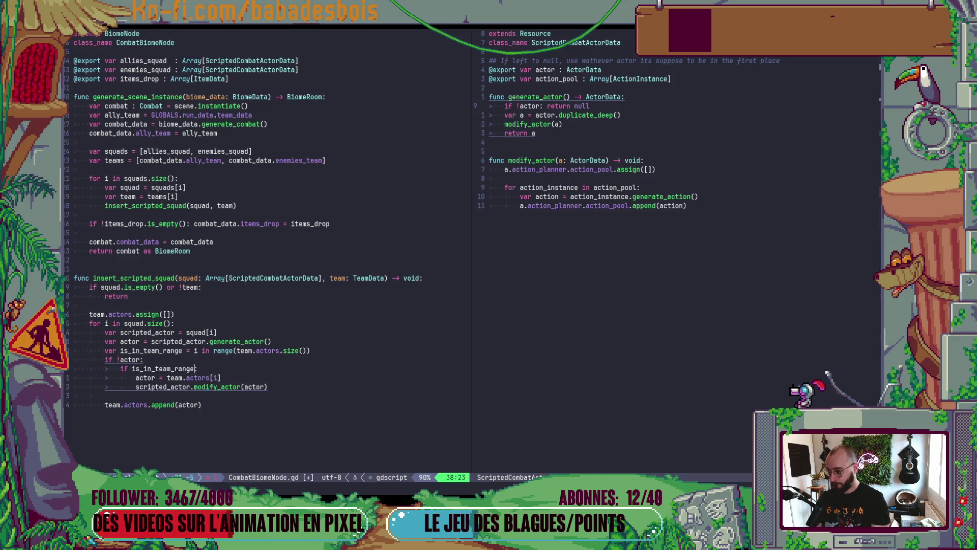
text(:w)
key(Return)
key(k)
key(k)
key(j)
key(j)
key(j)
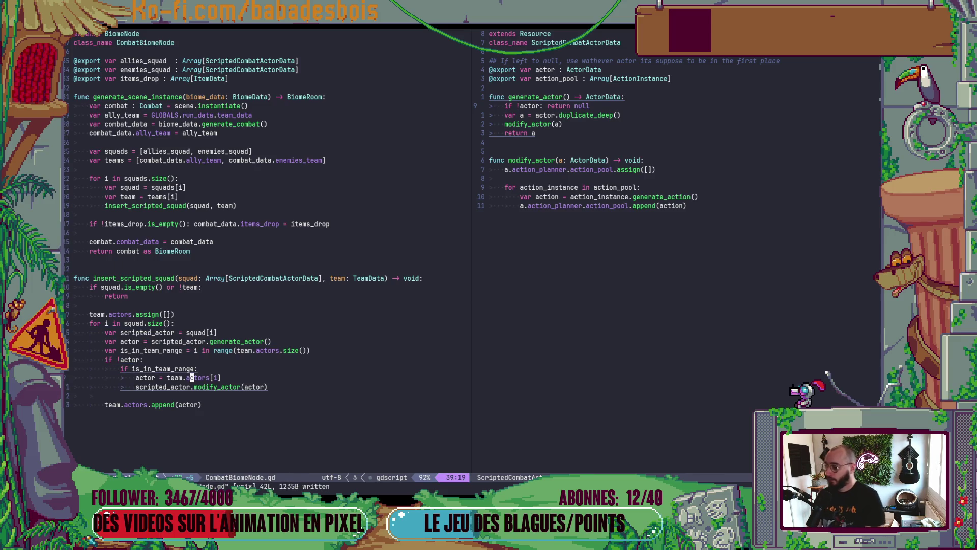
key(k)
key(k)
key(k)
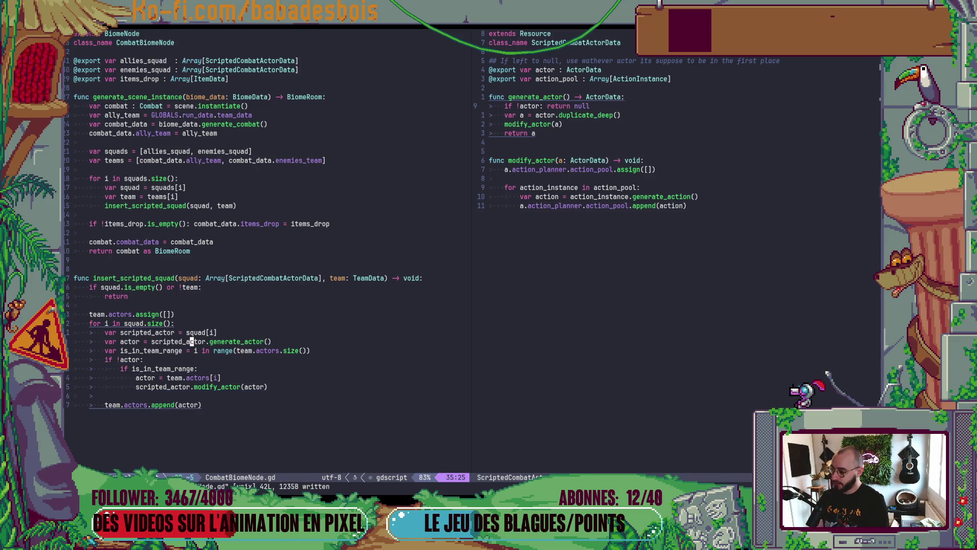
key(j)
key(j)
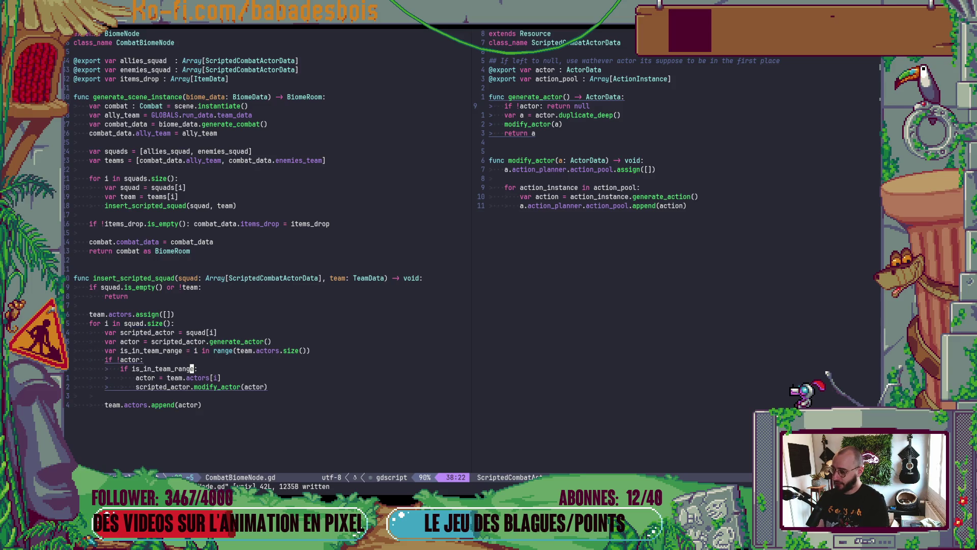
key(k)
key(j)
key(j)
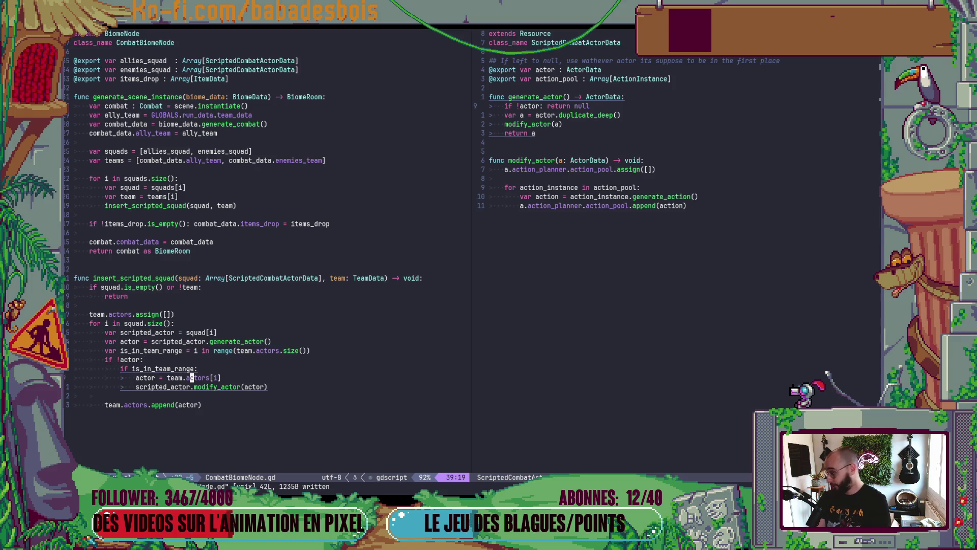
key(j)
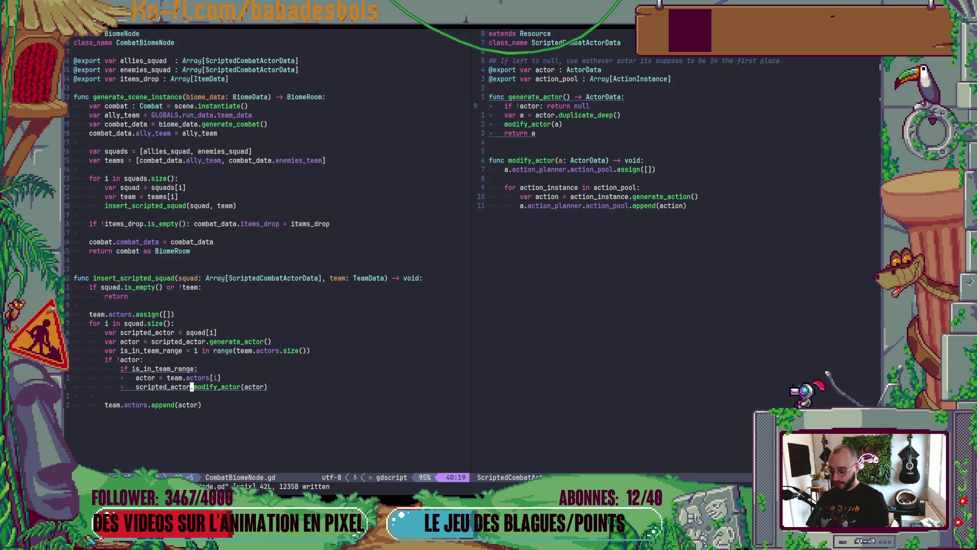
key(o)
key(BackSpace)
- Discard an abandoned if line and change if !actor to if actor
key(Return)
text(i)
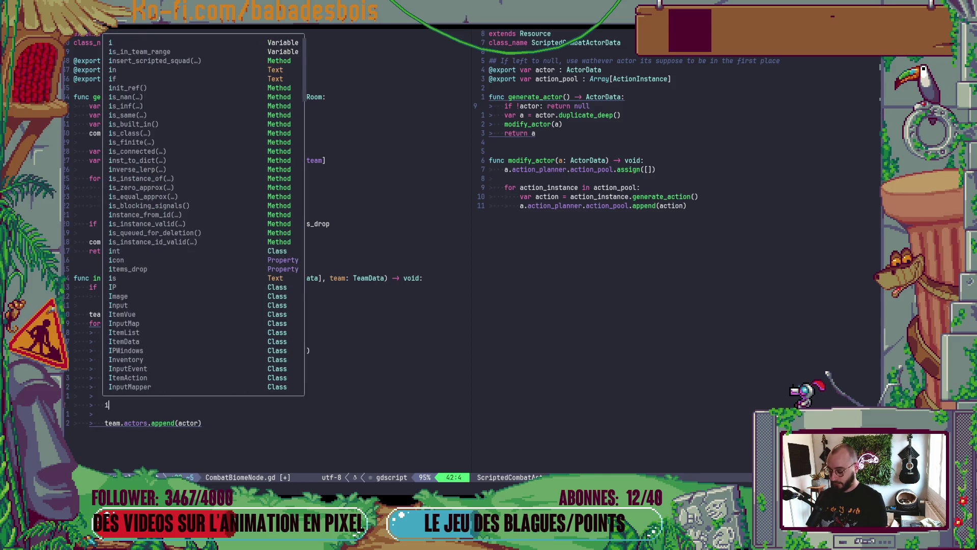
text(f)
key(Escape)
key(d)
key(d)
key(d)
key(d)
key(k)
key(k)
key(k)
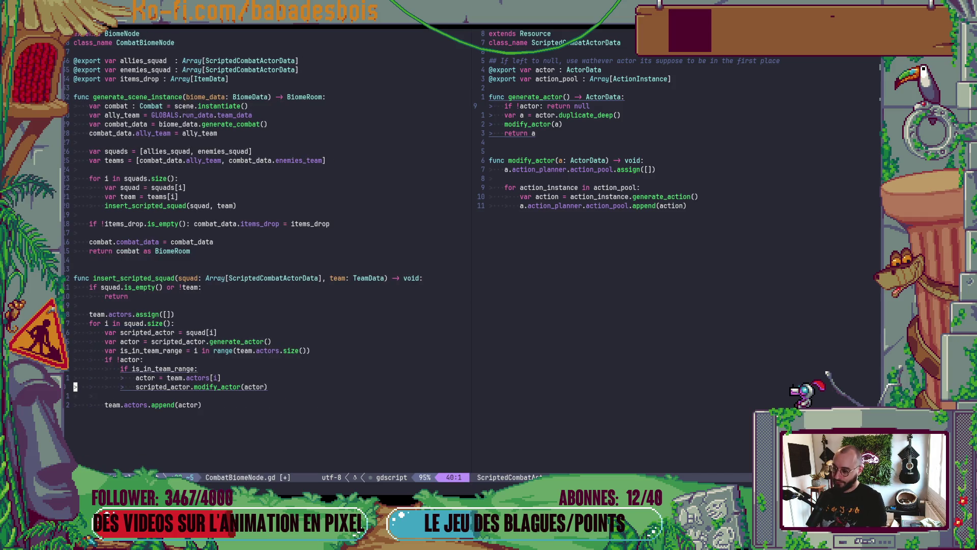
key(j)
key(j)
key(k)
key(k)
key(k)
key(w)
key(w)
key(x)
- Insert else: above the is_in_team_range block, indent the block under it, and open a line under if actor
key(j)
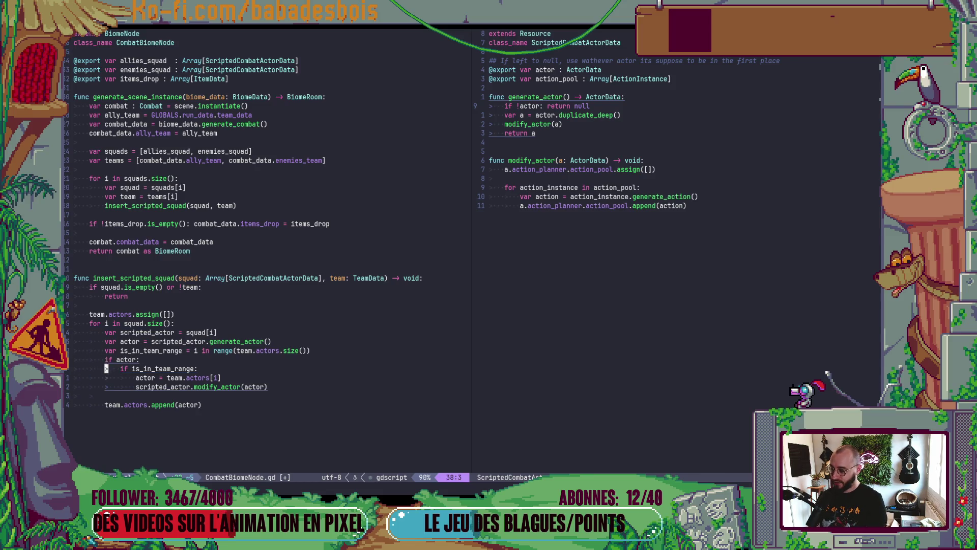
text(Oe )
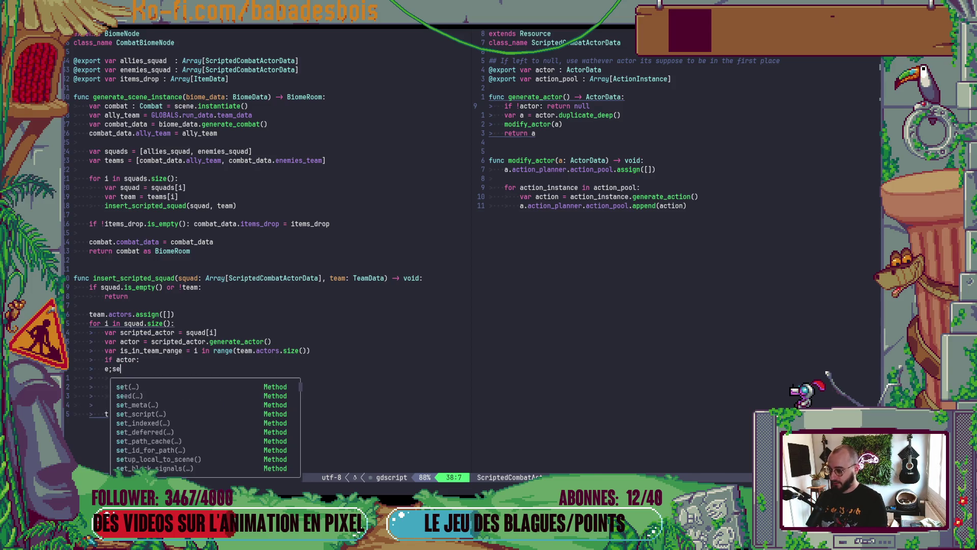
text(lse:)
key(Escape)
key(j)
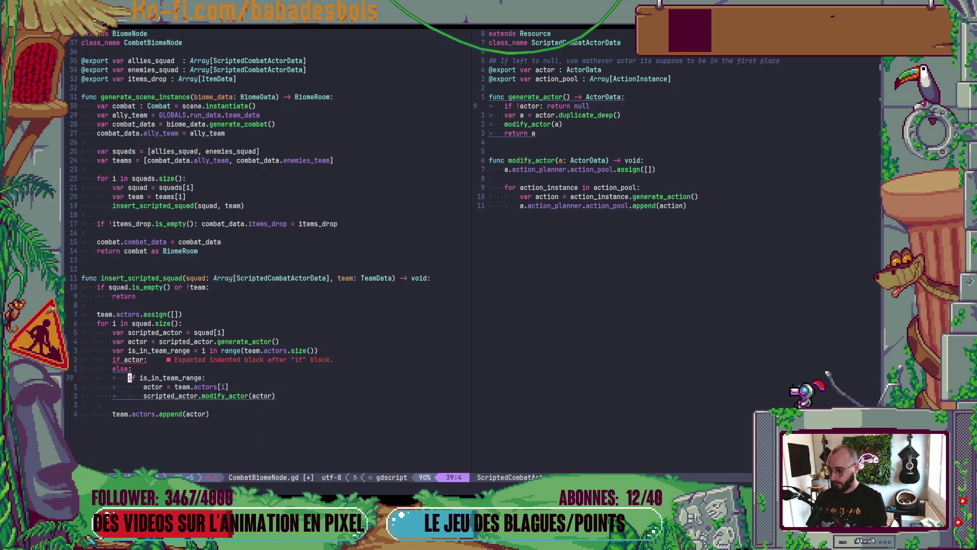
key(V)
key(j)
key(Escape)
key(k)
key(k)
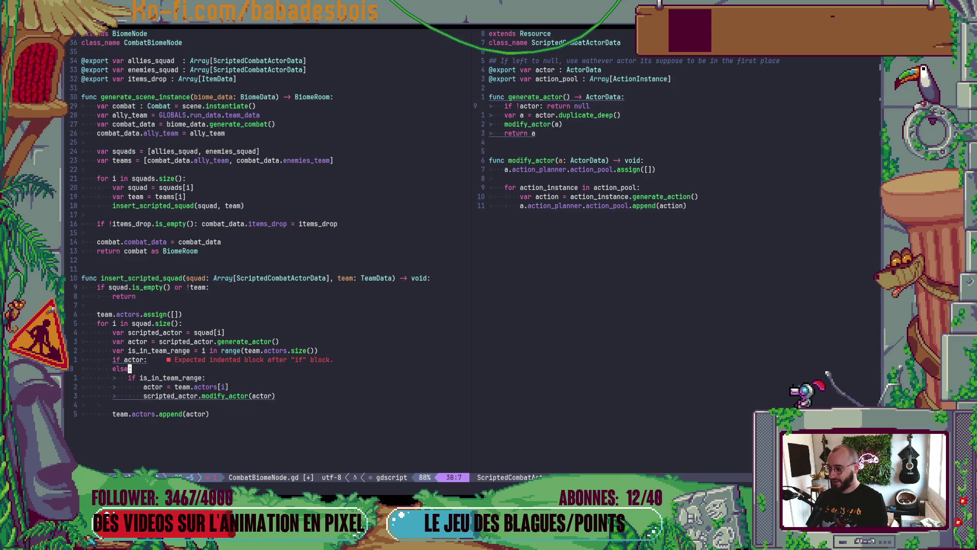
key(o)
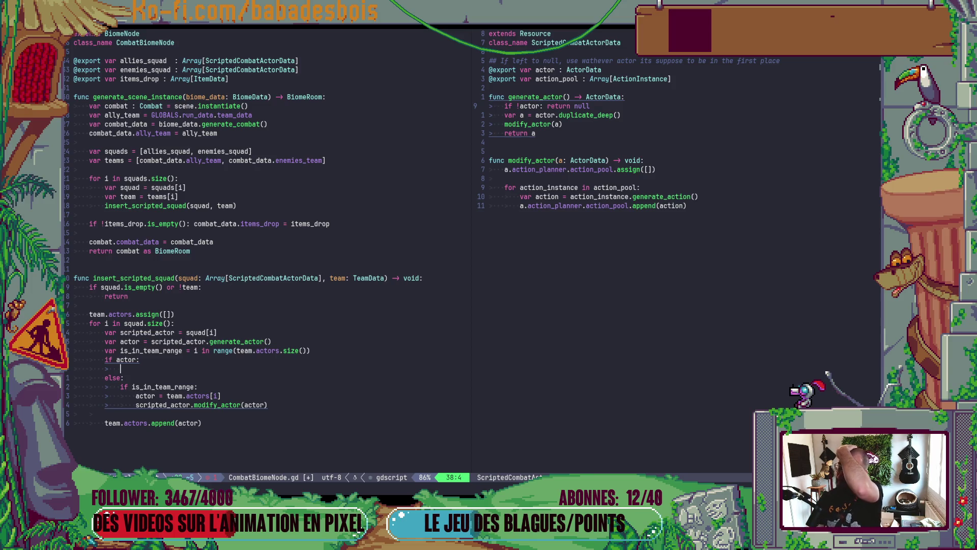
- Under if actor, add an if is_in_team_range: check assigning team.actors[i] = actor
text(if is)
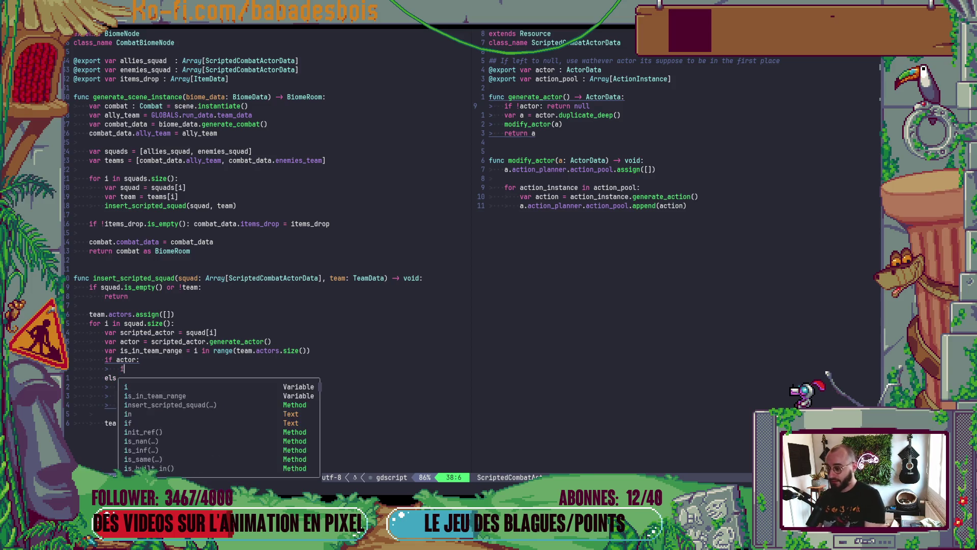
key(Down)
key(Down)
key(Down)
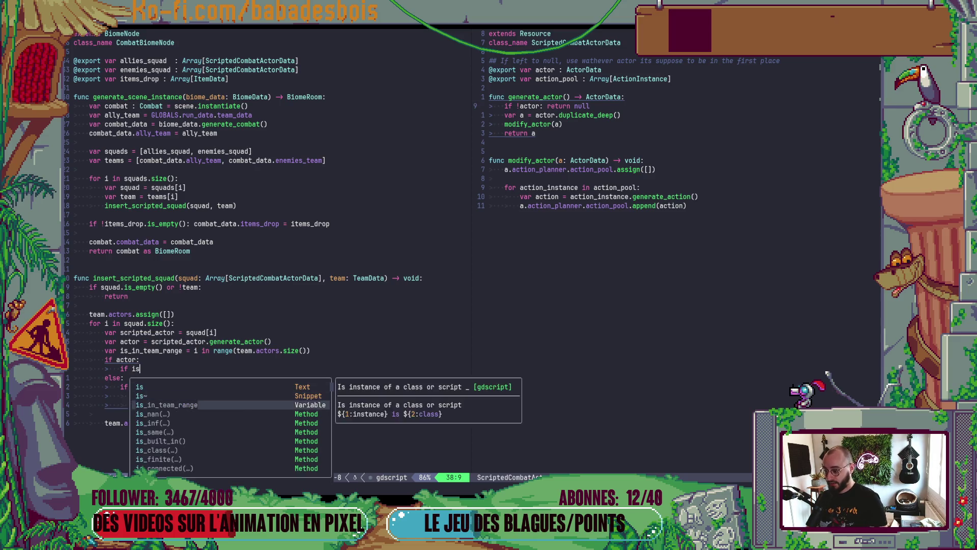
key(Return)
text(:)
key(Return)
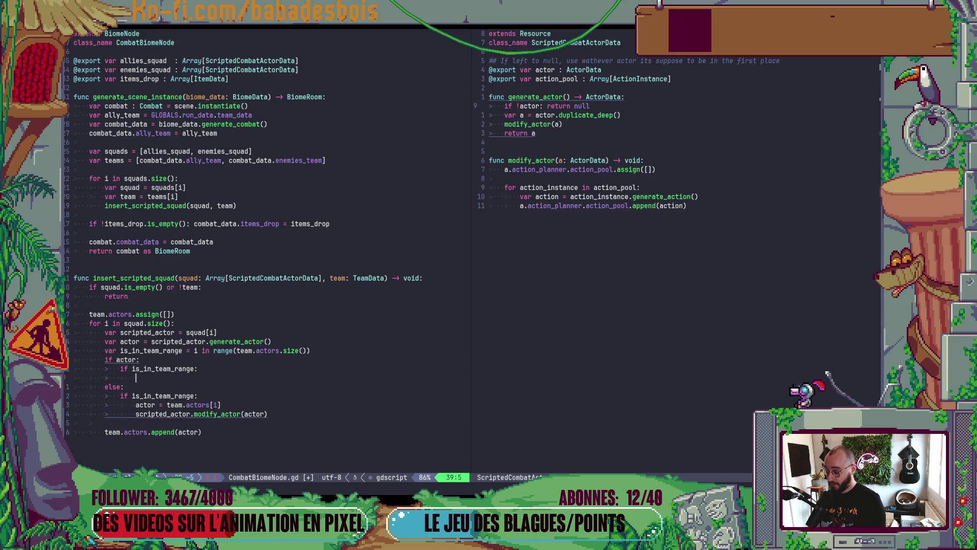
text(a)
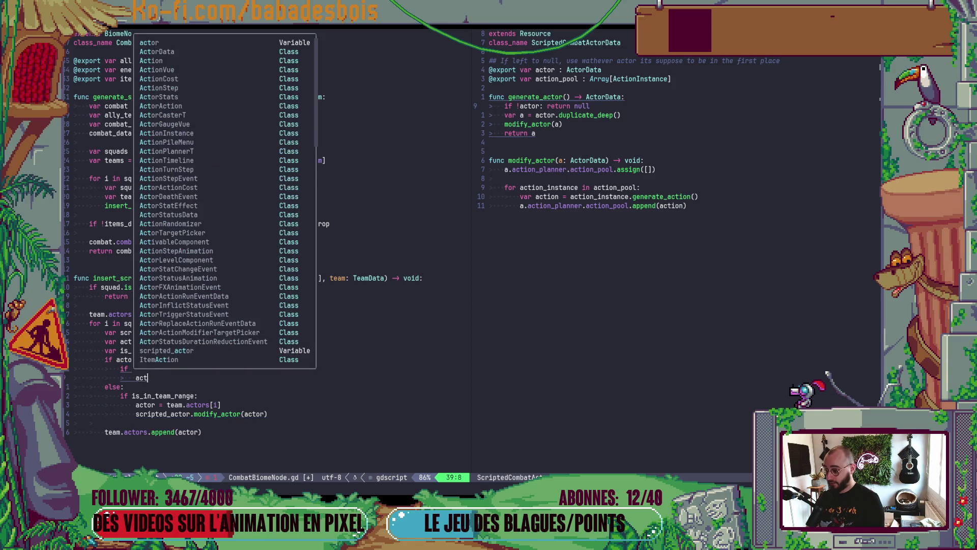
key(BackSpace)
text(team)
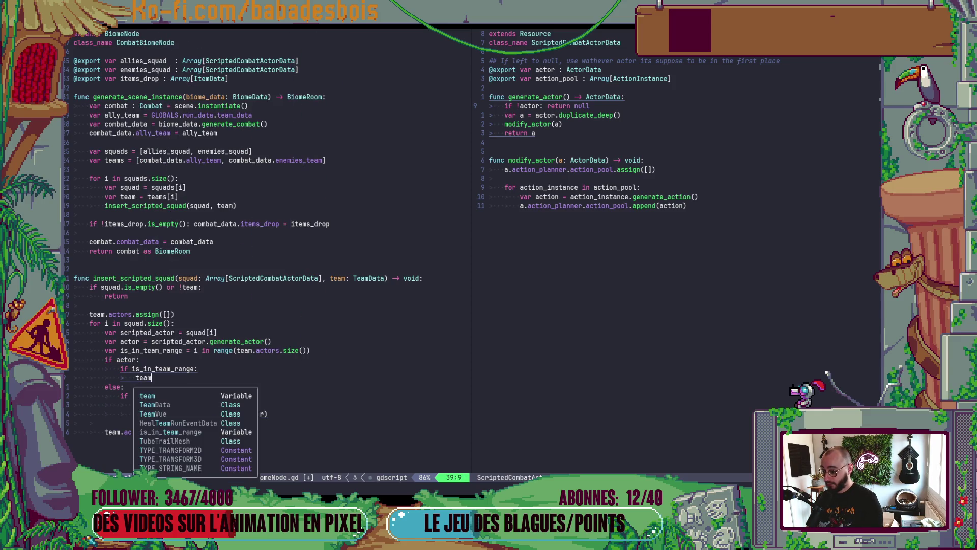
text(.ac)
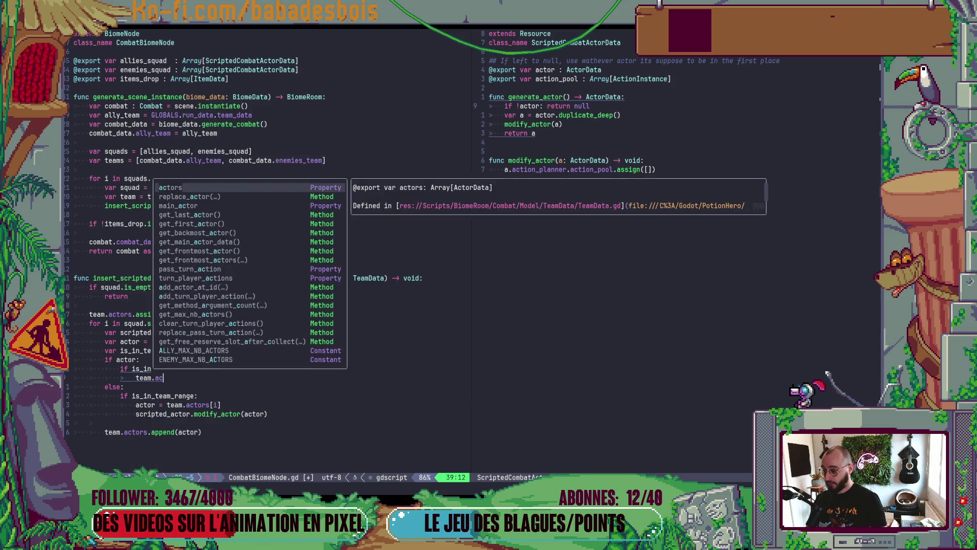
text(tors[)
key(Escape)
text(ai] = actor)
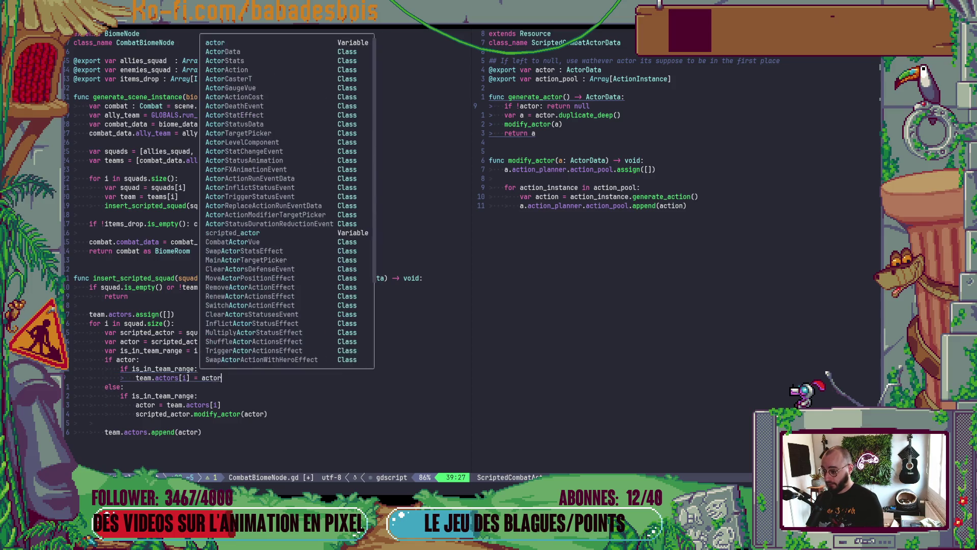
text(oels)
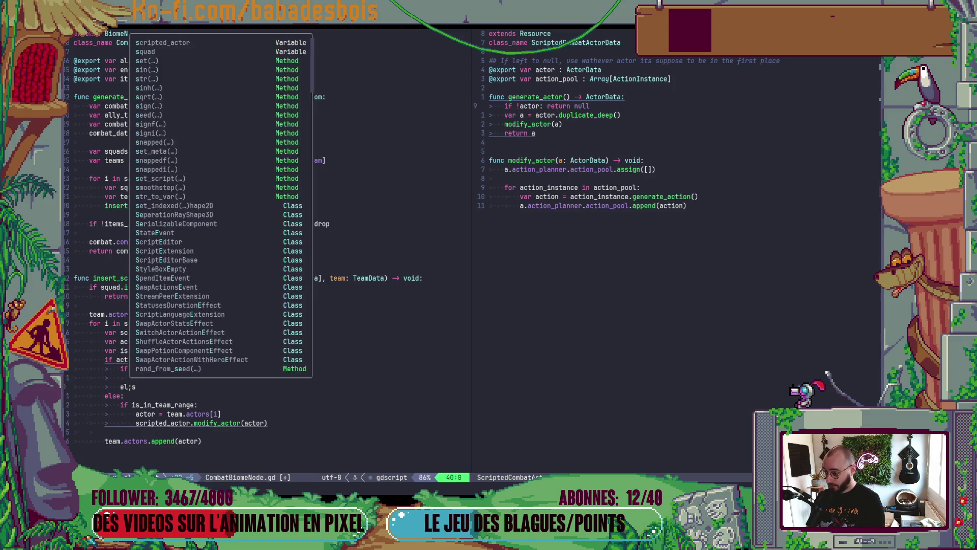
text(e:)
- Add an else: branch with team.actors.append(actor) and save the script
key(Return)
text(team)
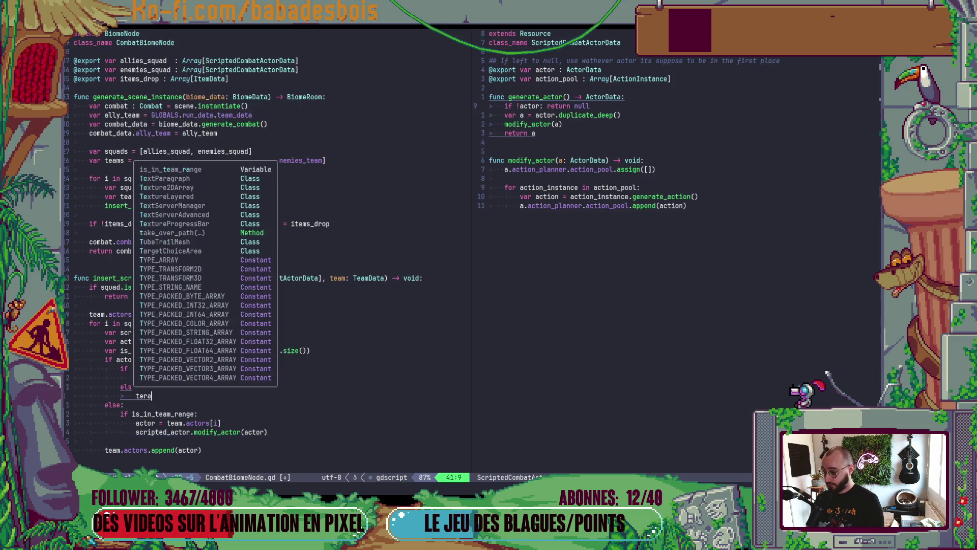
text(.ac)
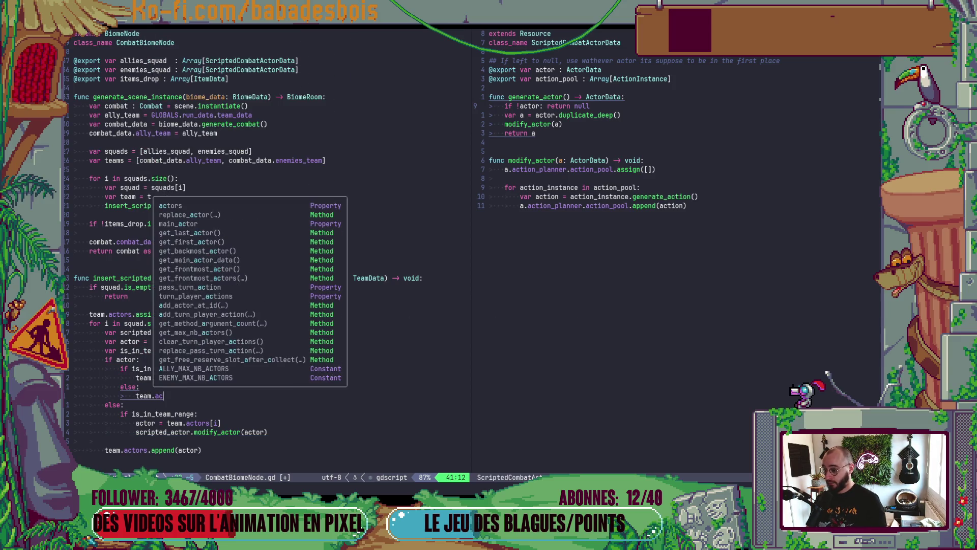
text(tors.append(actor)
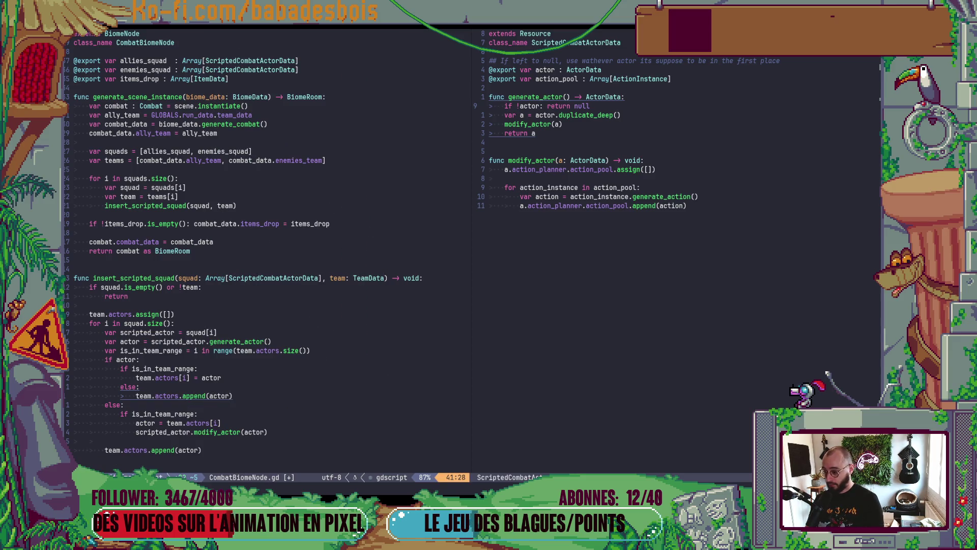
key(Escape)
text(:w)
key(Return)
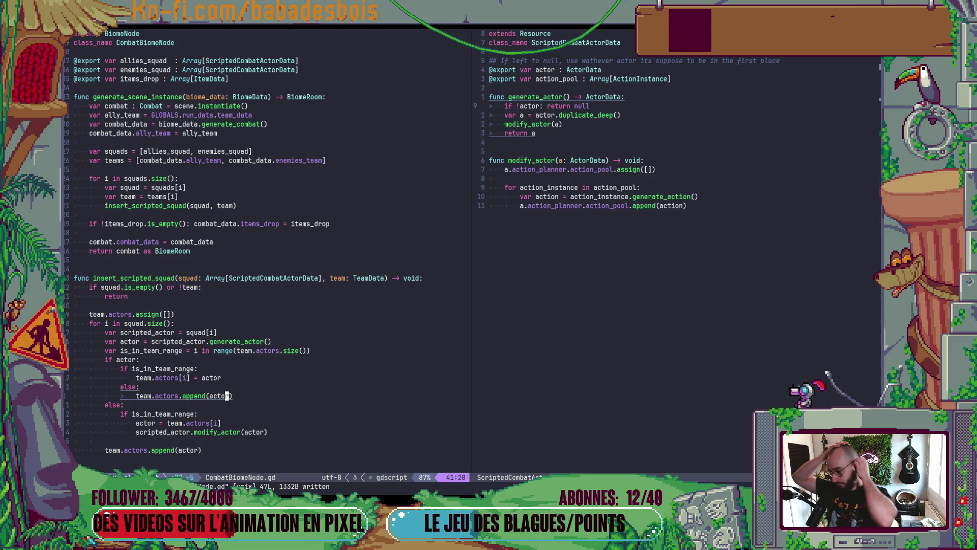
key(j)
key(j)
key(j)
key(=)
key(=)
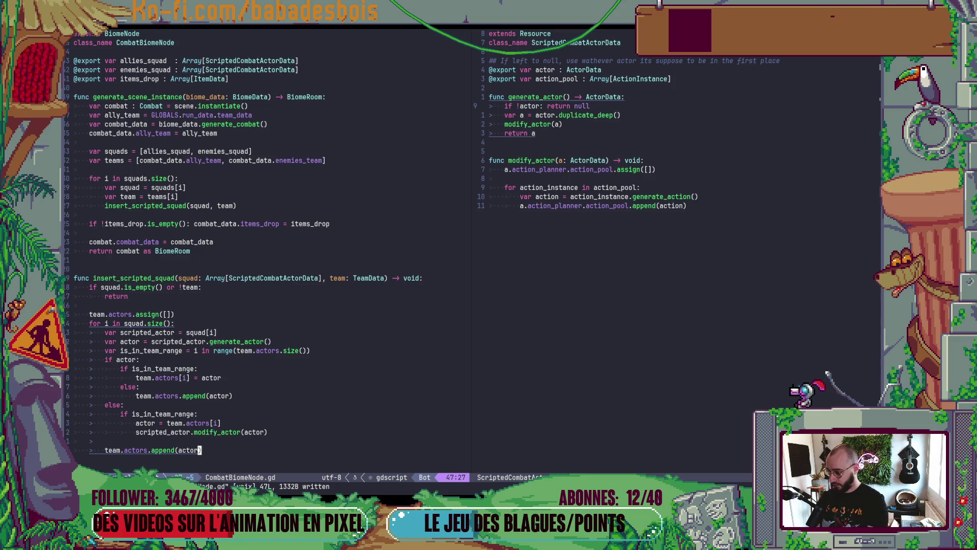
- Delete the leftover team.actors.append(actor) line and re-indent the function's last lines
key(d)
key(d)
key(k)
key(V)
key(k)
key(k)
key(=)
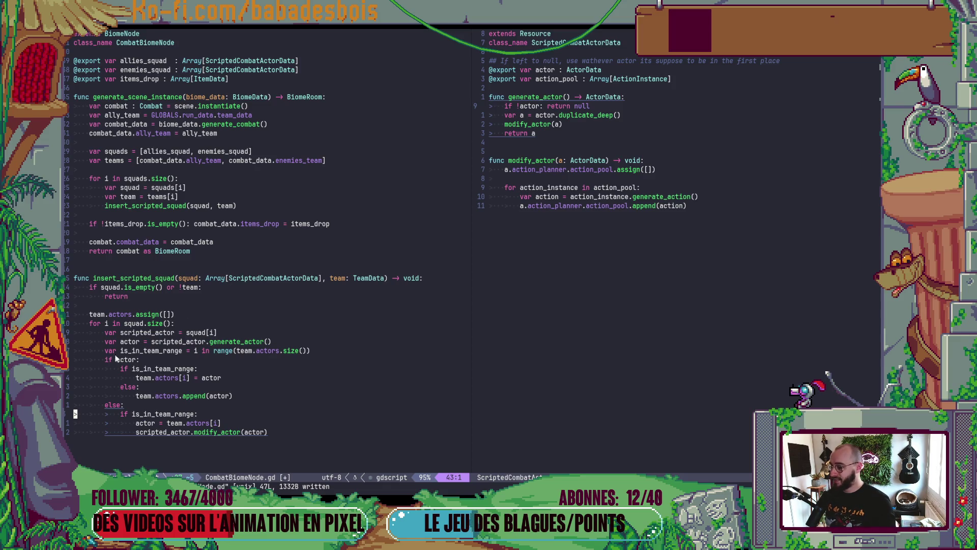
- Add an else: break branch at the end of the function and save
text(Go)
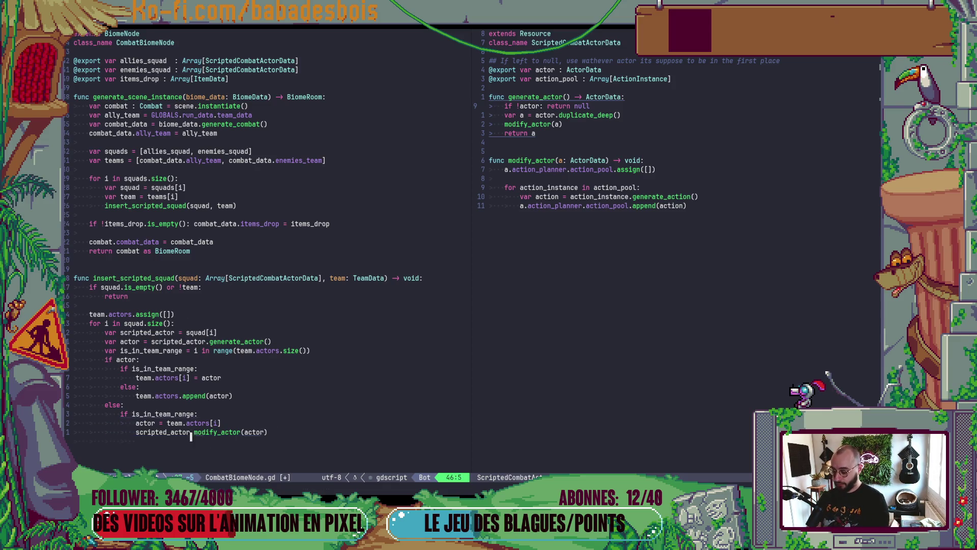
text(else)
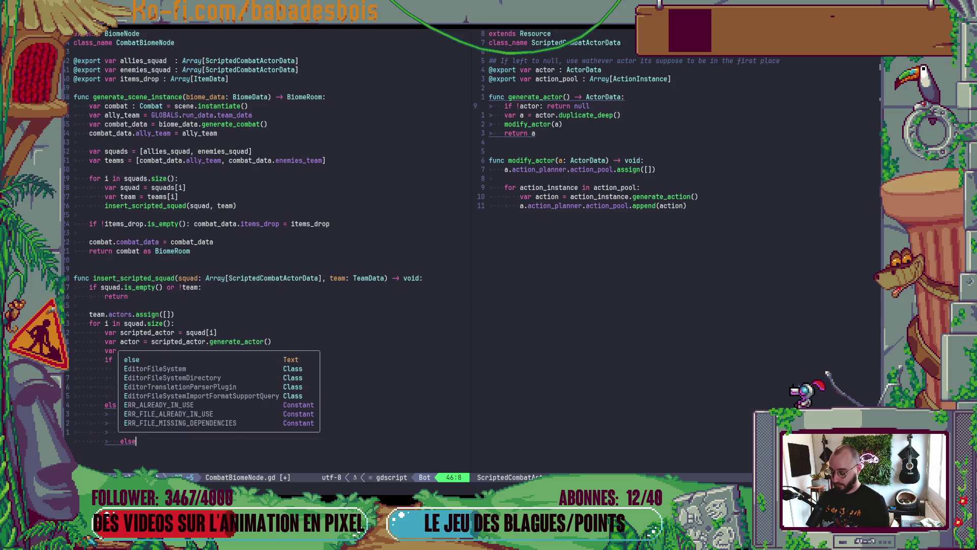
key(BackSpace)
text(:)
key(BackSpace)
text(e:)
key(Return)
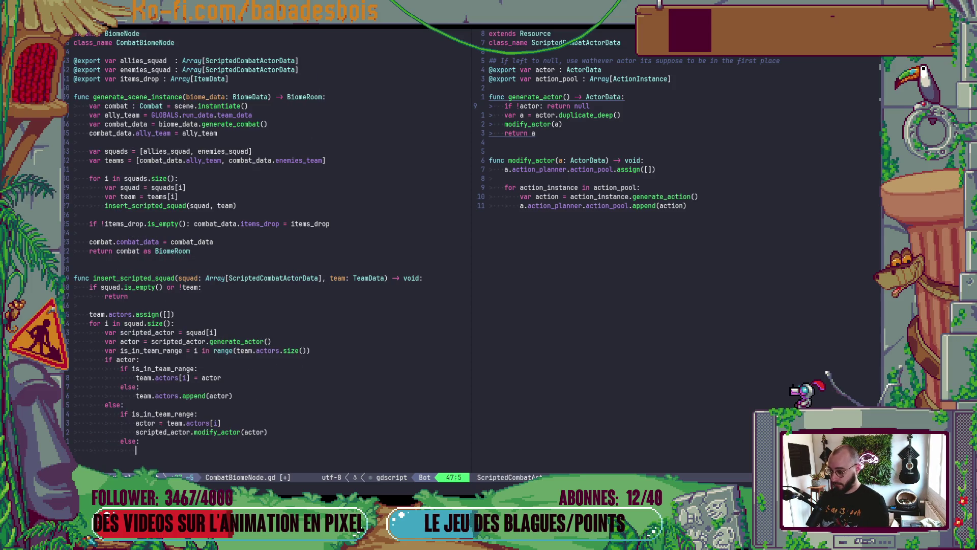
text(break)
key(Escape)
text(:w)
key(Return)
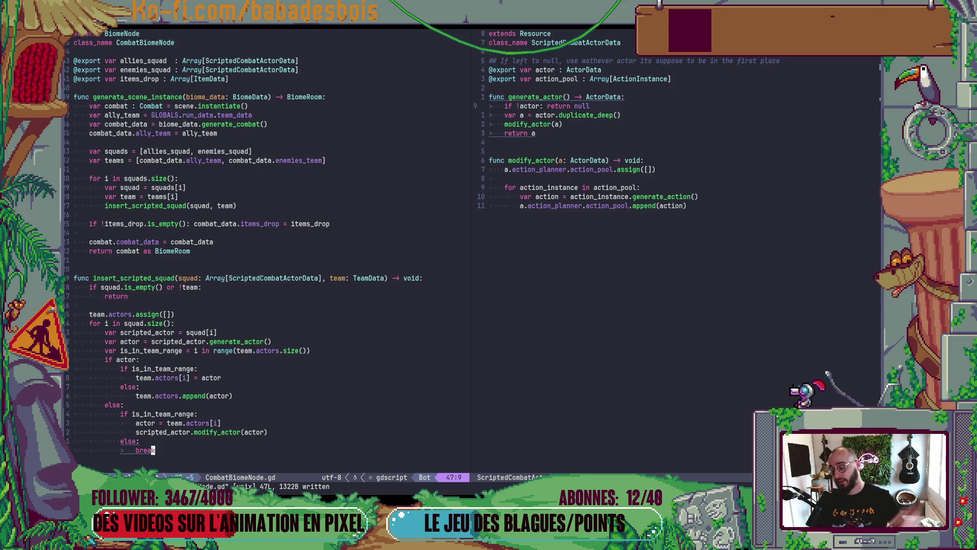
- Change break to continue, then delete the else and continue lines and save
key(b)
key(V)
key(Escape)
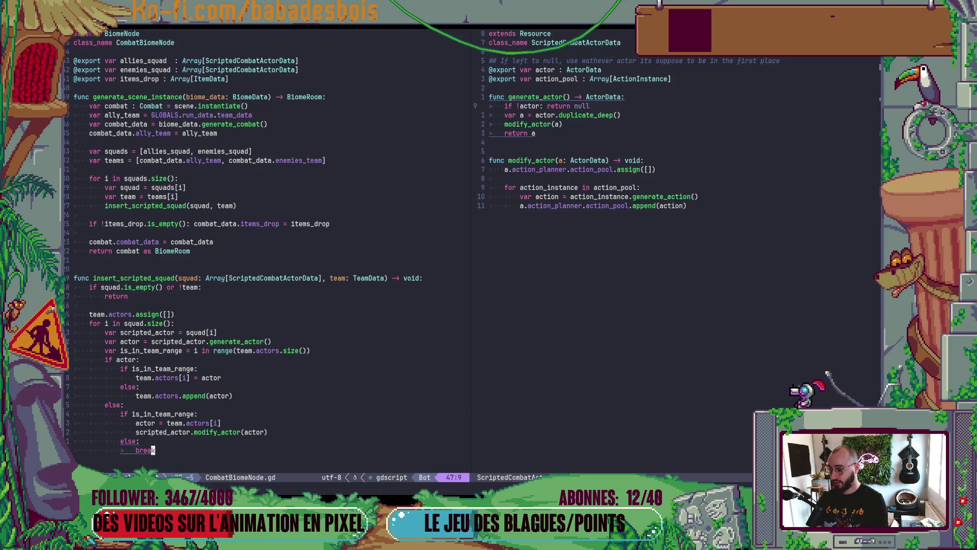
text(cwcontinue)
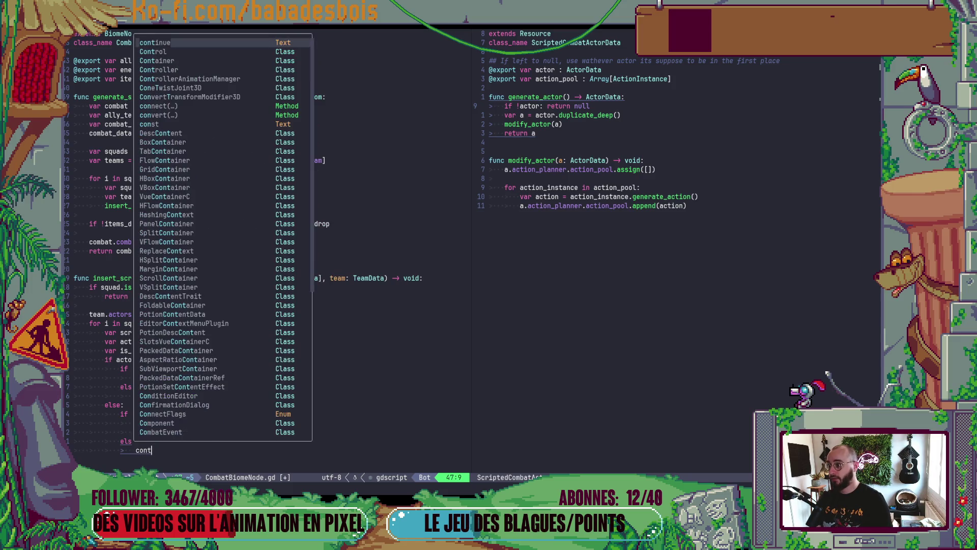
key(Escape)
key(b)
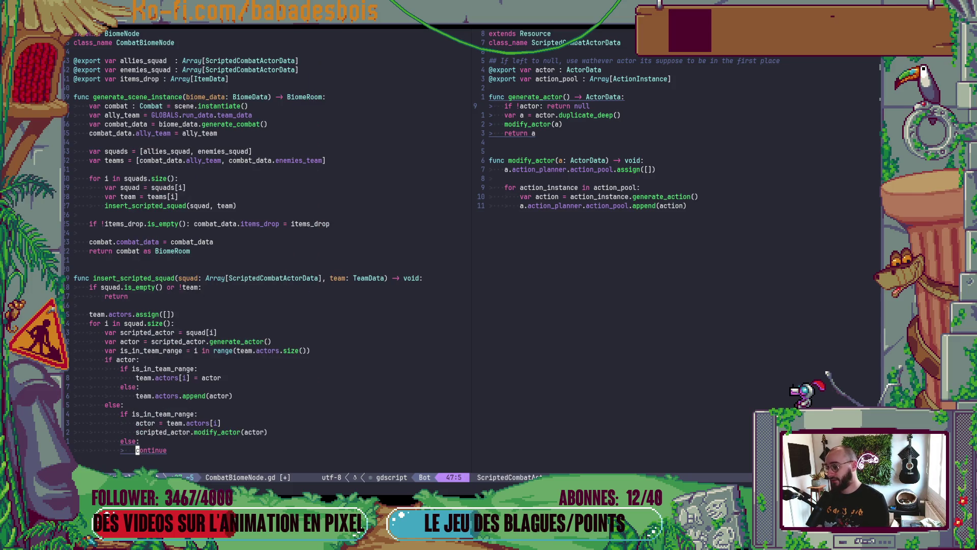
key(shift+v)
text(kd)
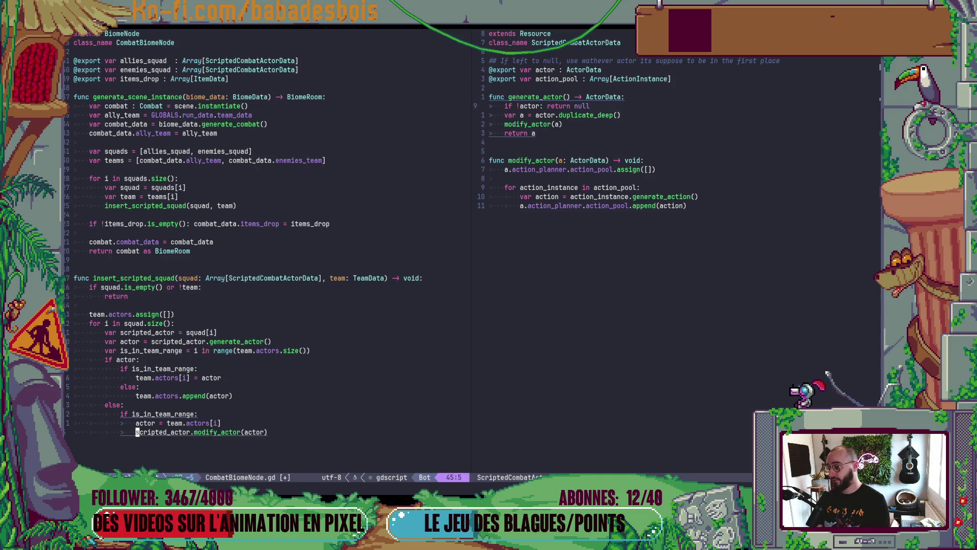
text(:w)
key(Return)
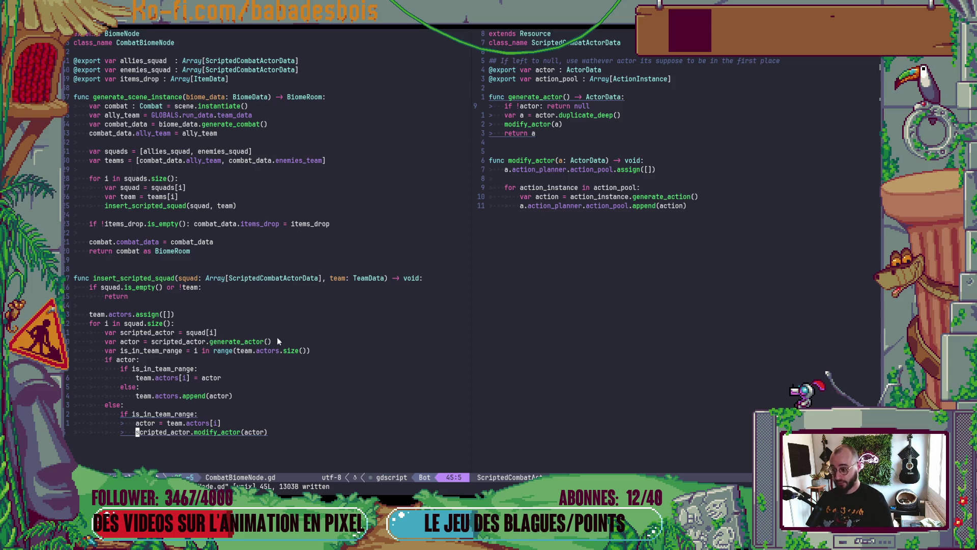
click(179, 342)
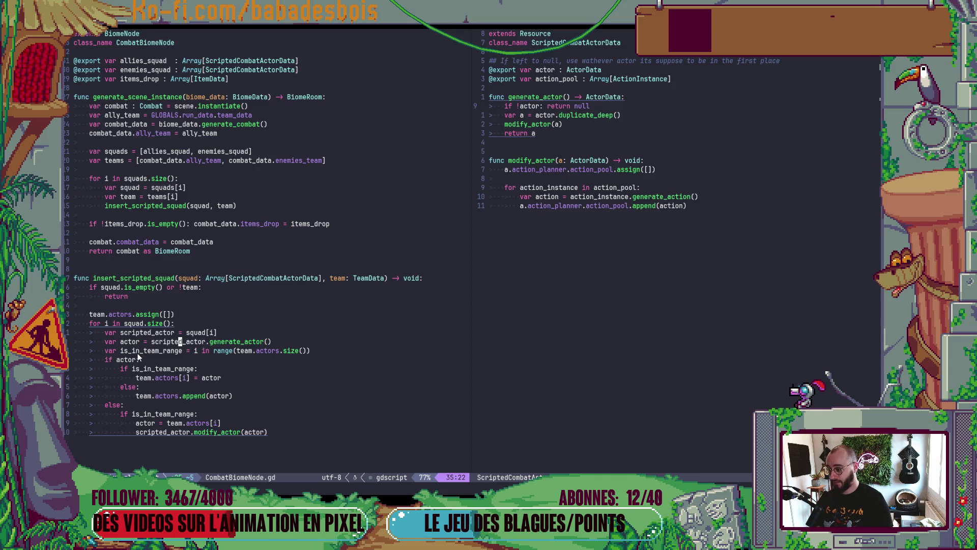
drag(322, 350, 71, 334)
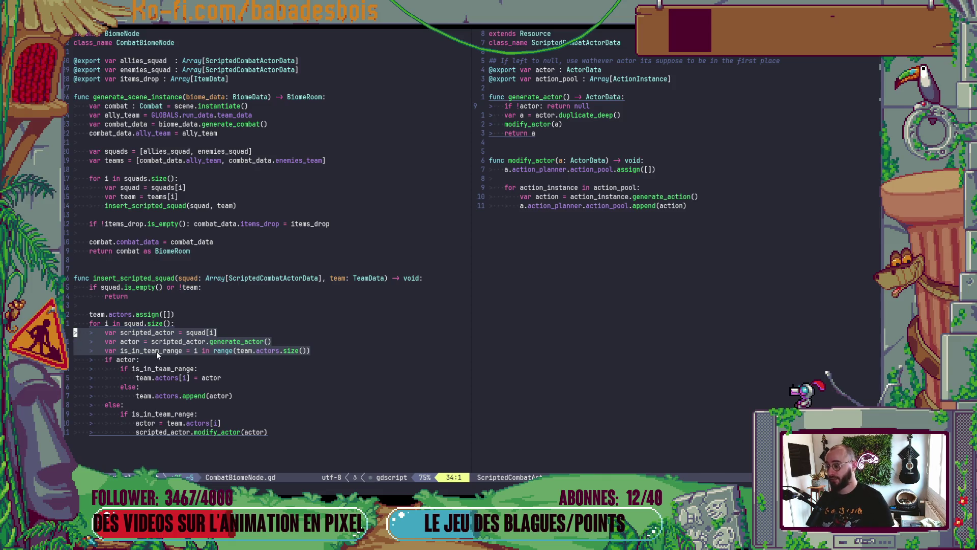
click(134, 360)
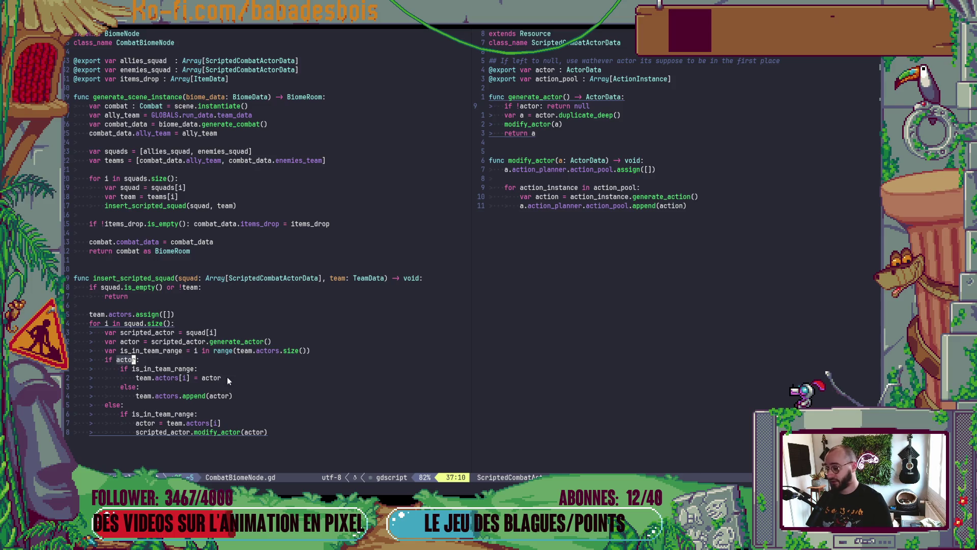
click(136, 378)
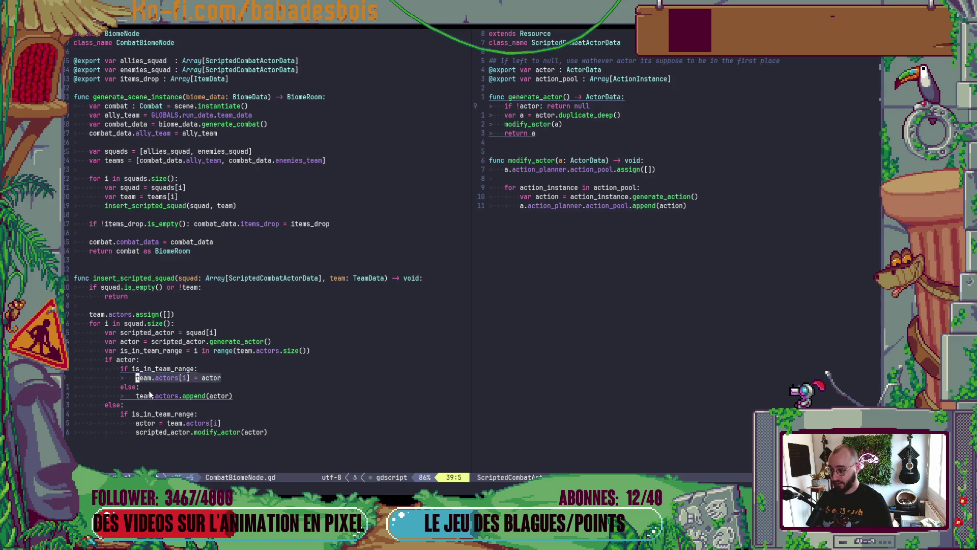
click(233, 396)
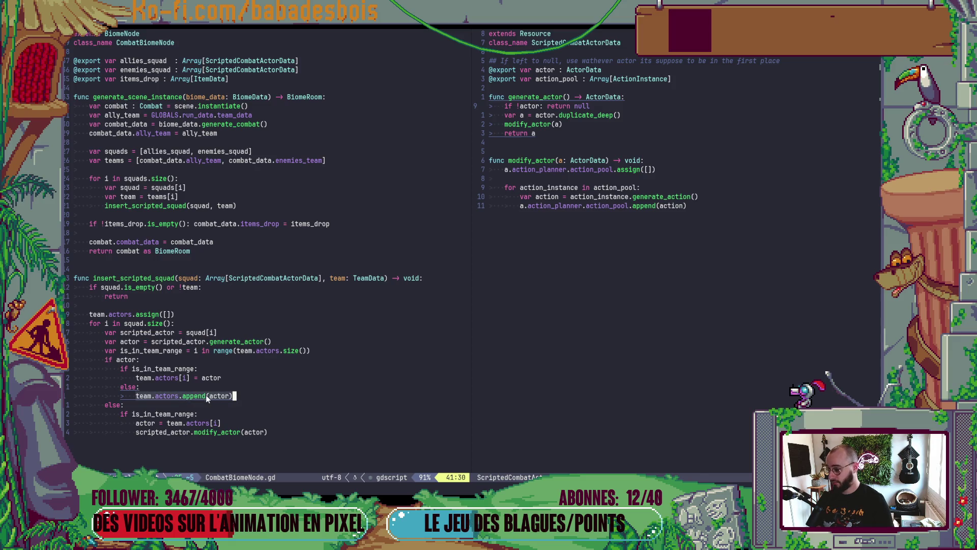
scroll(184, 396, down, 2)
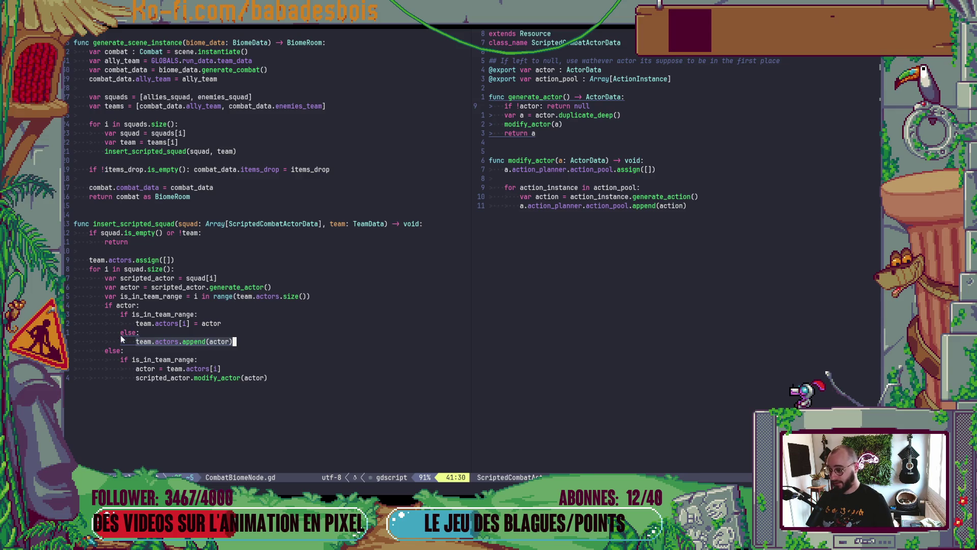
click(150, 360)
drag(189, 378, 158, 379)
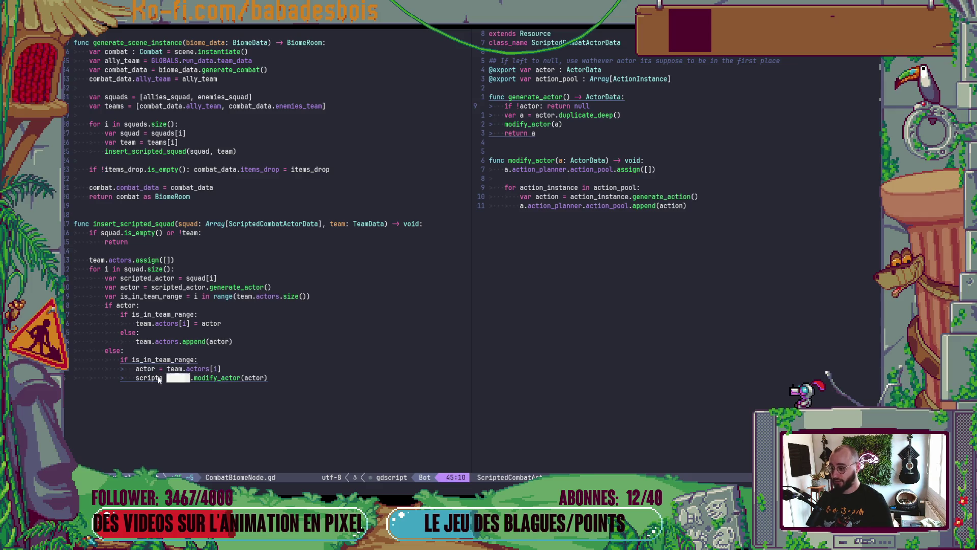
click(287, 379)
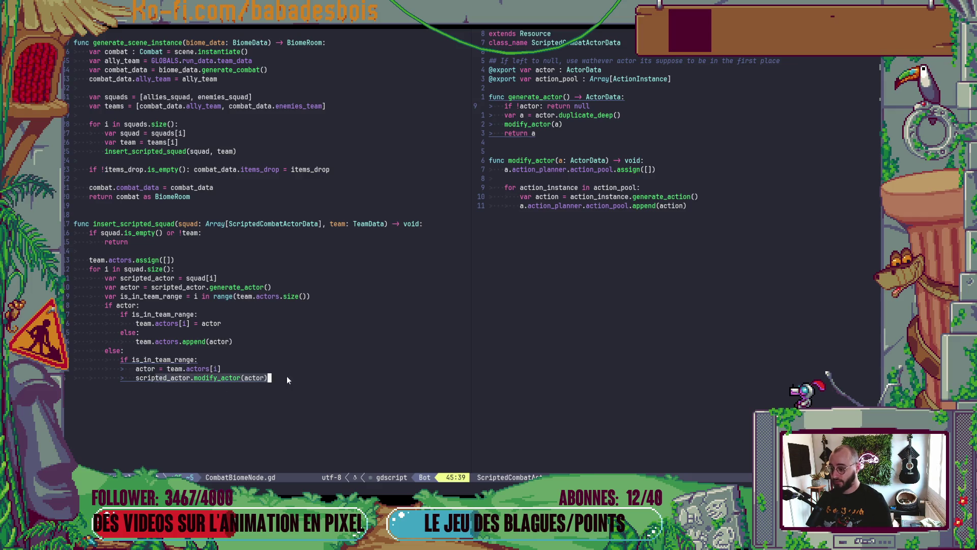
click(184, 378)
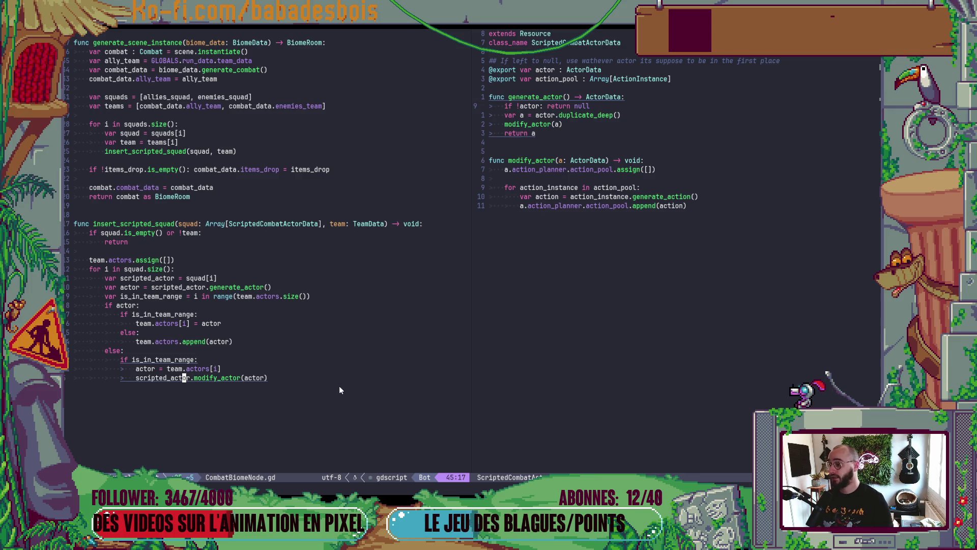
scroll(331, 321, up, 2)
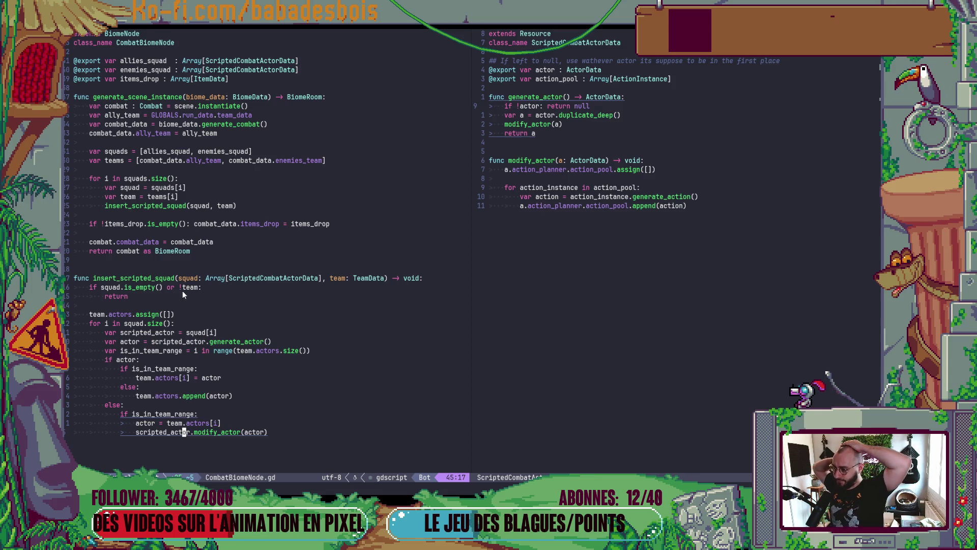
click(227, 305)
key(alt+Tab)
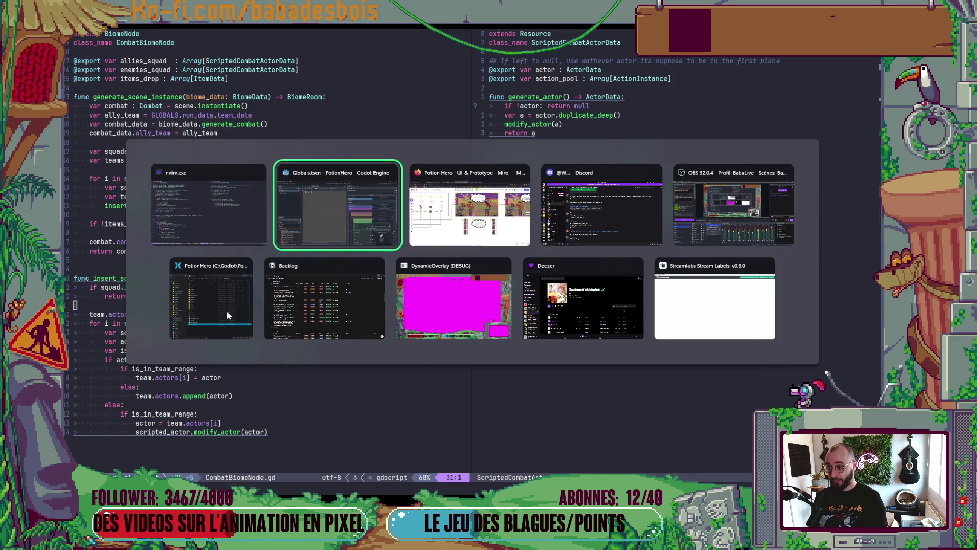
- Run the game with F5 and enter a combat node from the run's map
key(F5)
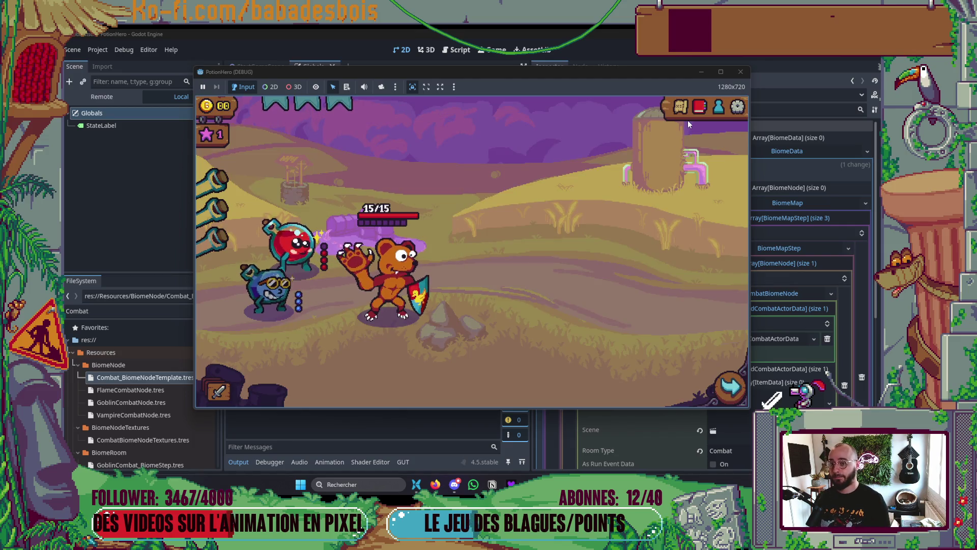
click(682, 108)
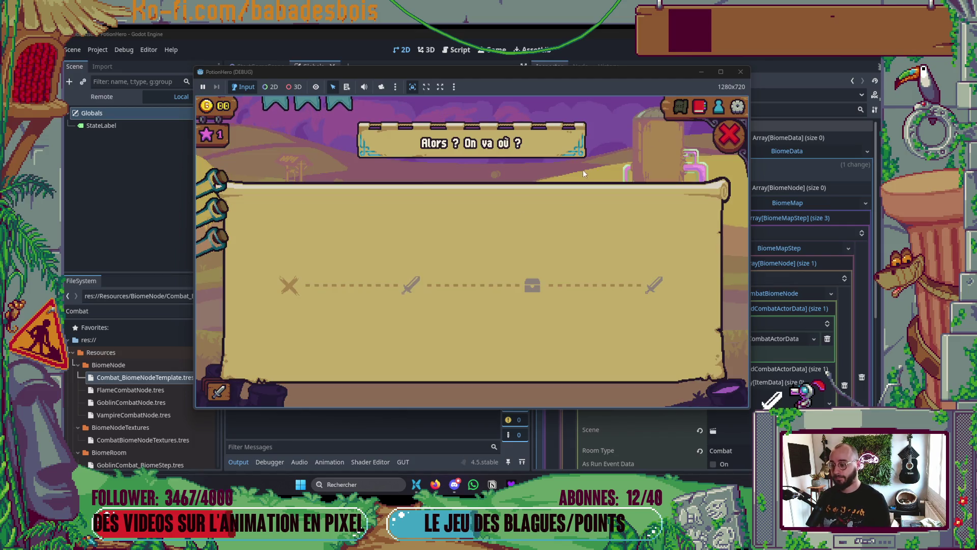
click(413, 285)
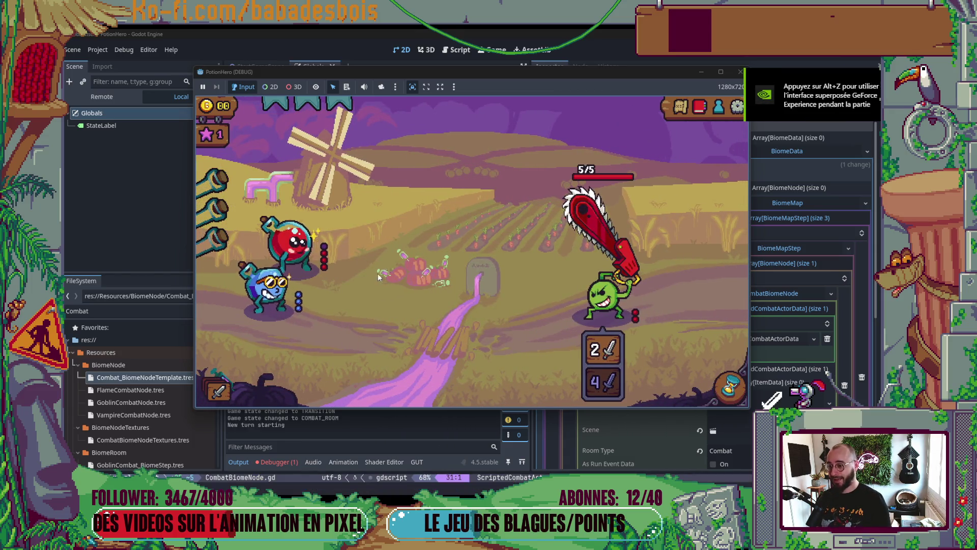
- Open the reported error at LevelUpScreen.gd line 61, return to the 2D view, then switch to Neovim
click(283, 460)
click(285, 353)
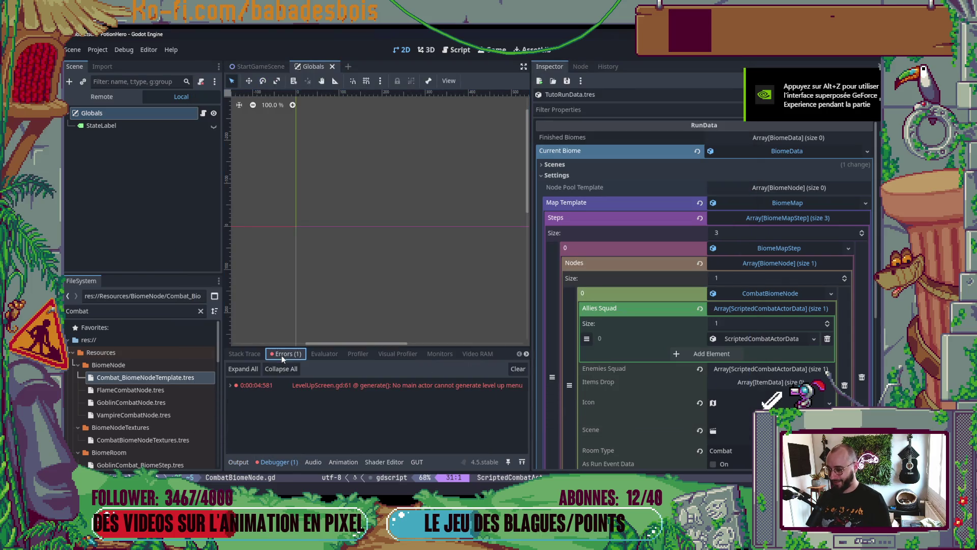
drag(531, 375, 680, 373)
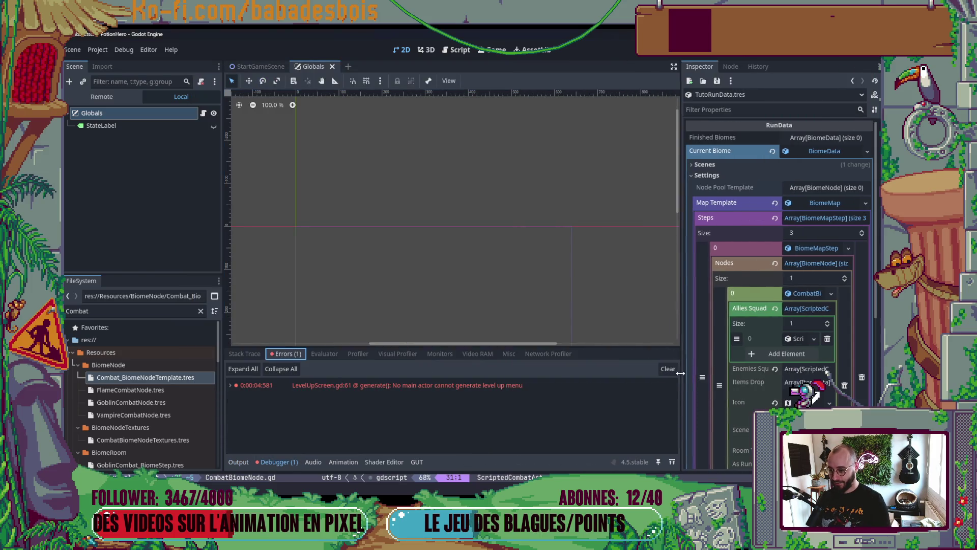
double_click(486, 386)
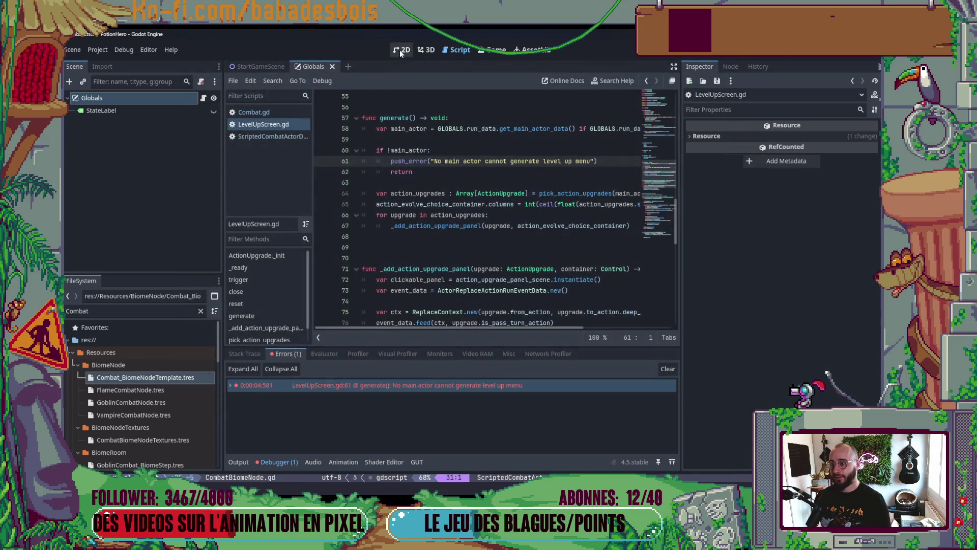
click(399, 50)
key(alt+Tab)
click(387, 212)
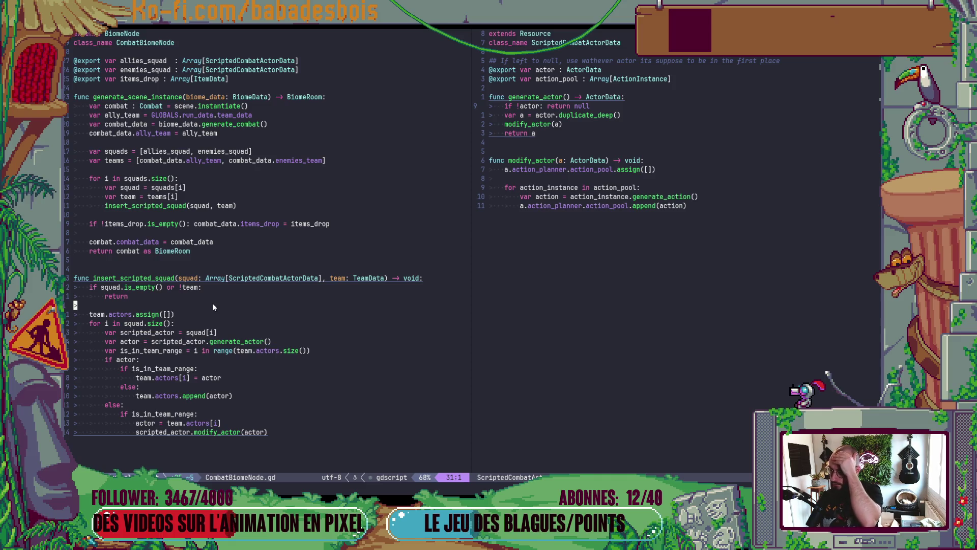
- Delete the team.actors.assign([]) line, save CombatBiomeNode.gd, and switch back to Godot
key(j)
key(w)
key(w)
key(w)
key(d)
key(d)
text(:w)
key(Return)
key(alt+Tab)
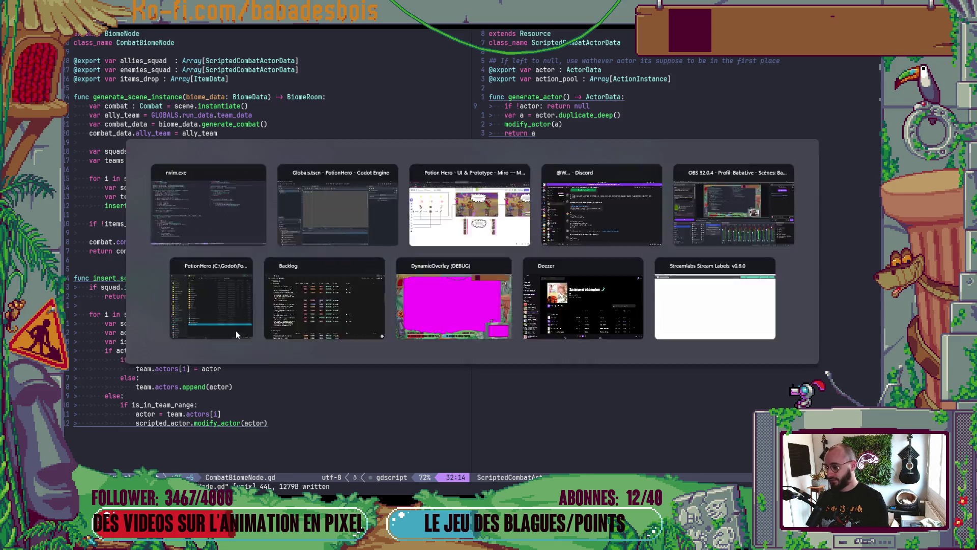
- Run the game with F5, reach the fight with two chainsaw enemies, then close the game window
key(F5)
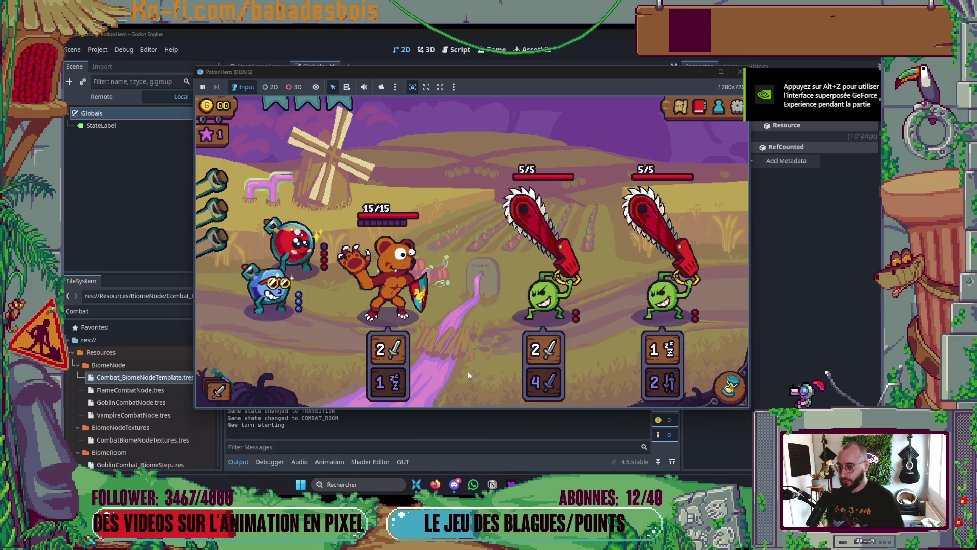
mouse_move(557, 349)
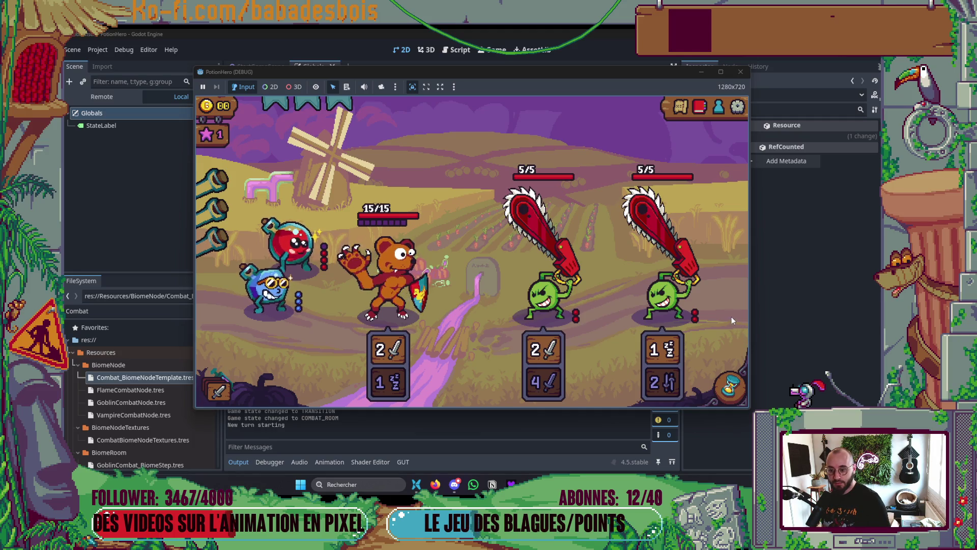
mouse_move(413, 294)
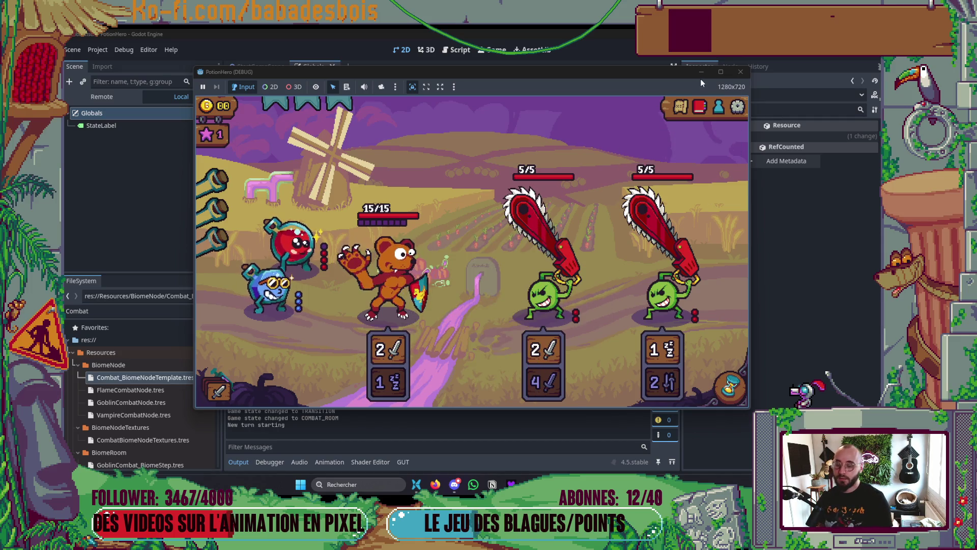
click(739, 73)
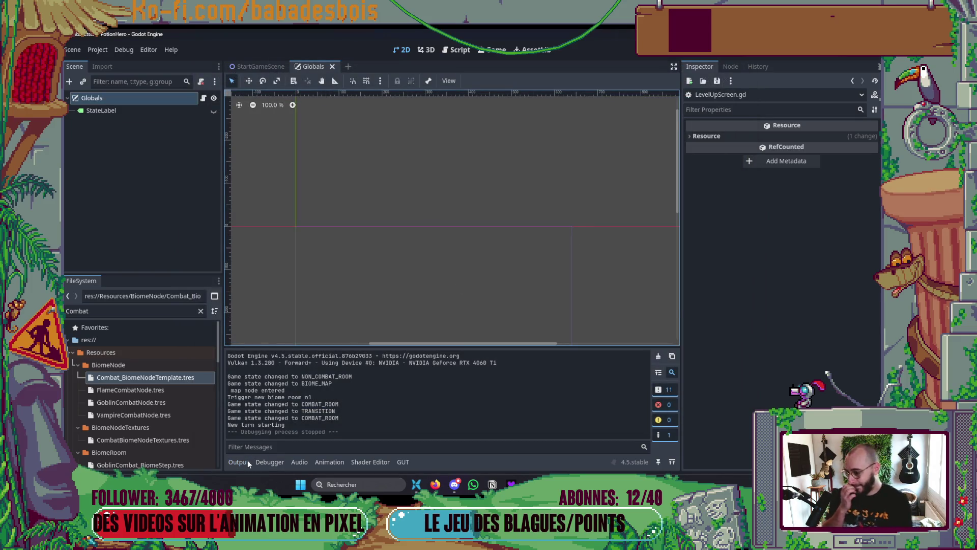
- Hide the output log, select Globals, and expand the Enemies Pools Template's key 1 pool
click(247, 460)
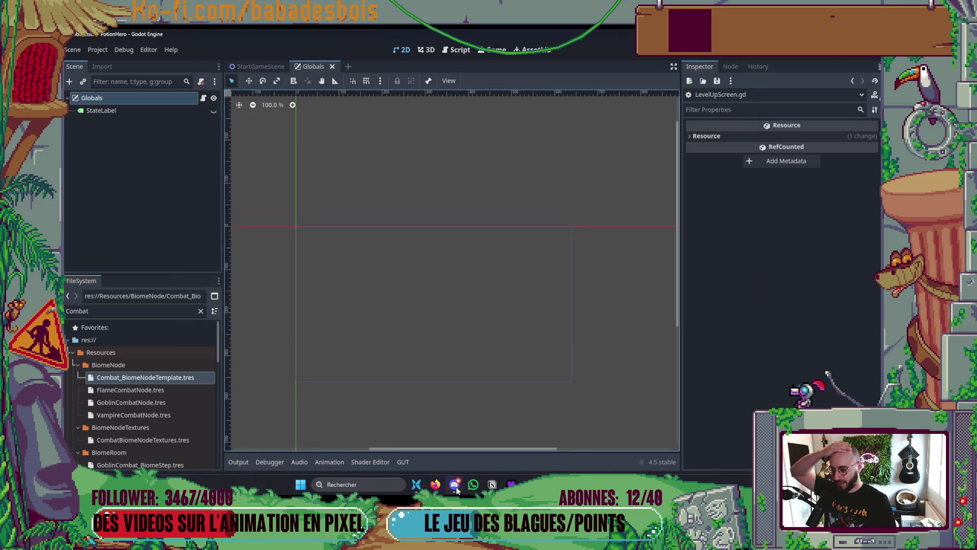
mouse_move(448, 488)
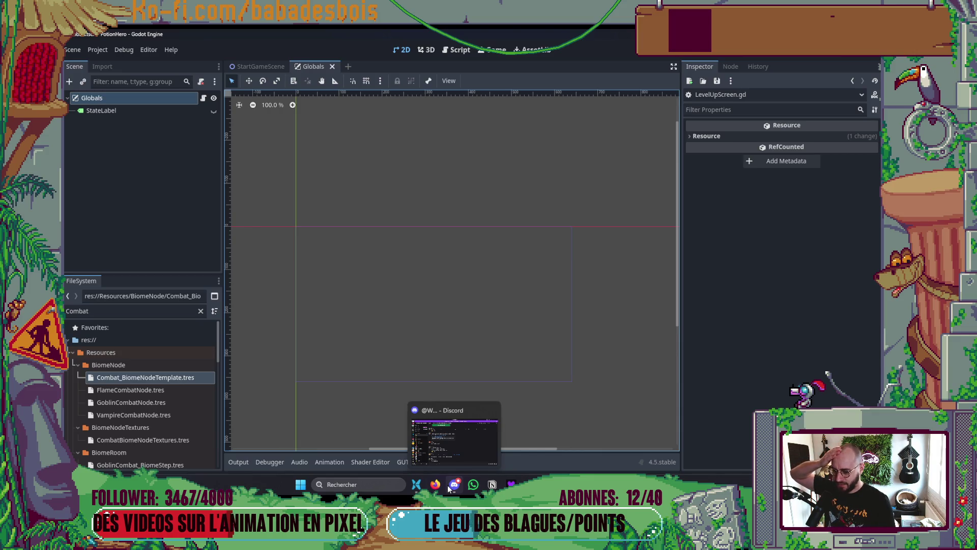
click(152, 98)
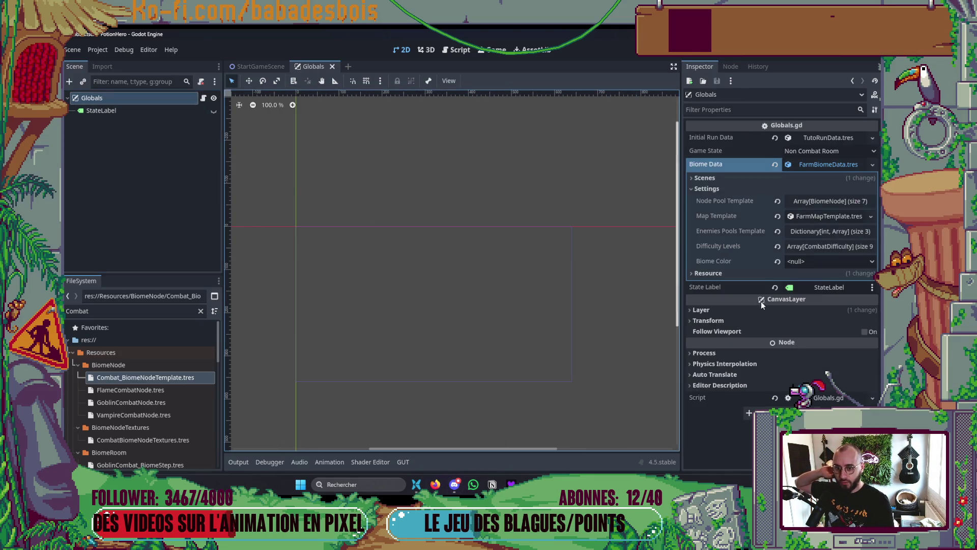
click(827, 232)
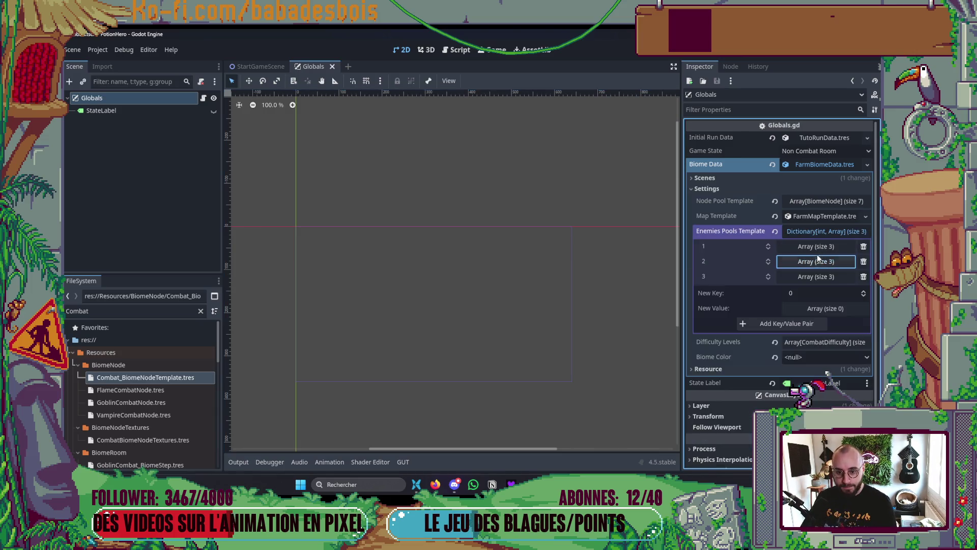
click(817, 247)
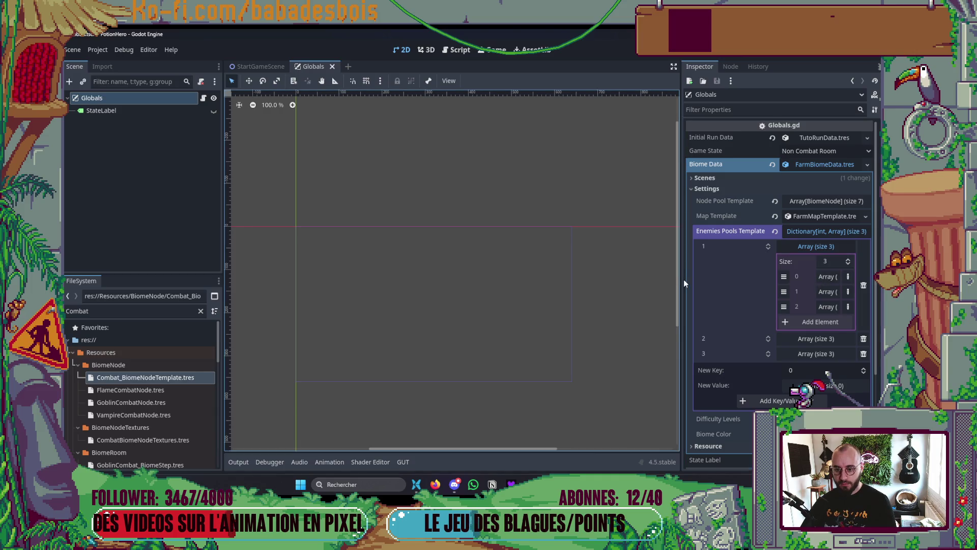
drag(680, 282, 546, 282)
- Inspect the size-1 and third enemy groups, then fold the Enemies Pools Template back up
click(815, 292)
click(813, 292)
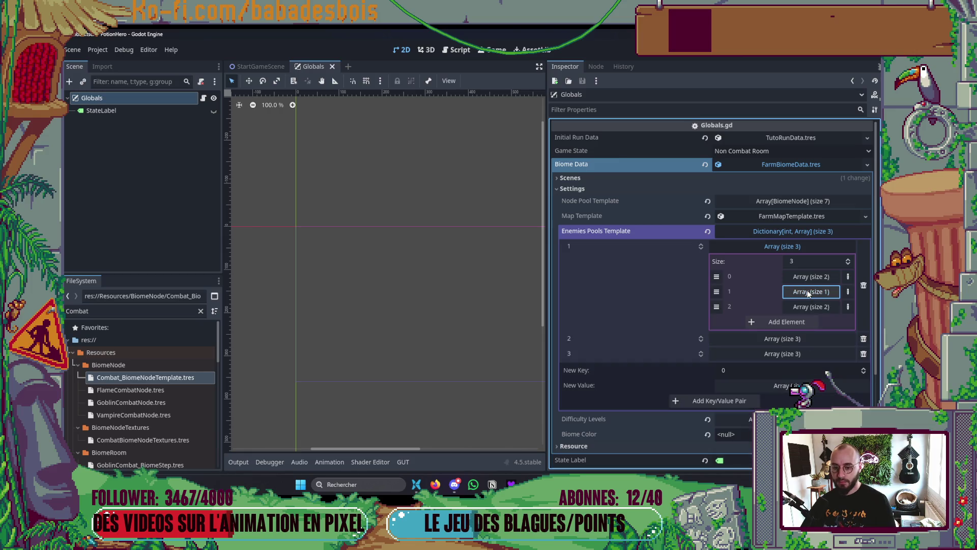
click(805, 307)
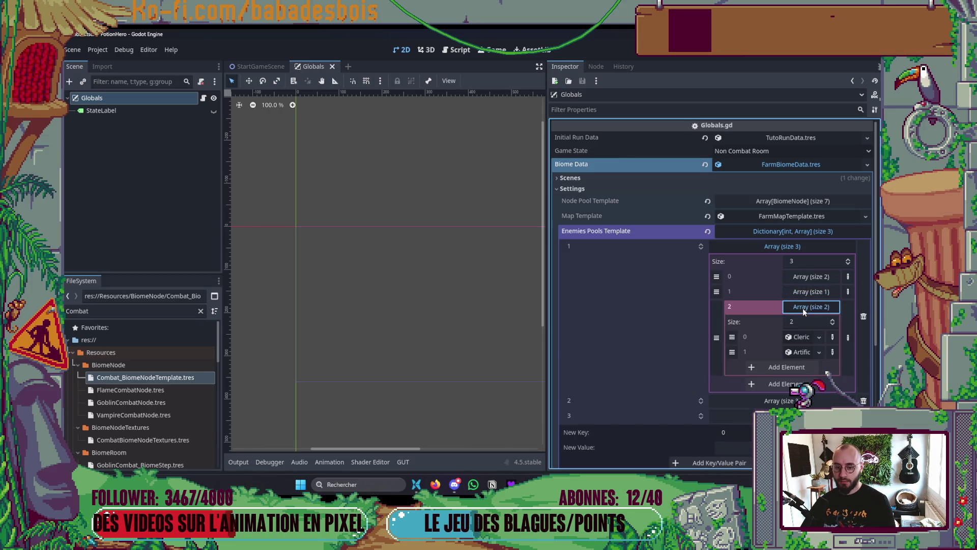
click(805, 311)
click(782, 247)
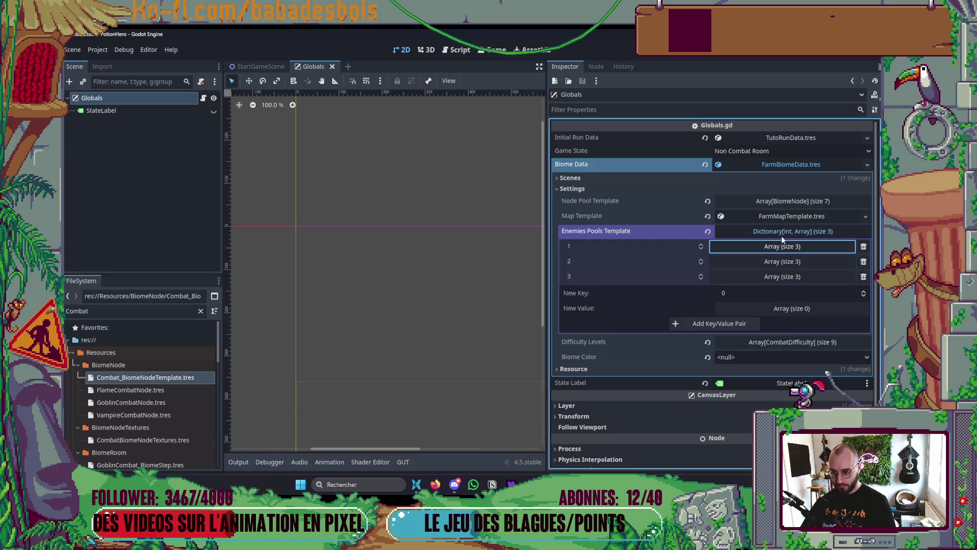
click(781, 236)
- Peek at the Map Template and Difficulty Levels properties and collapse them again
click(787, 219)
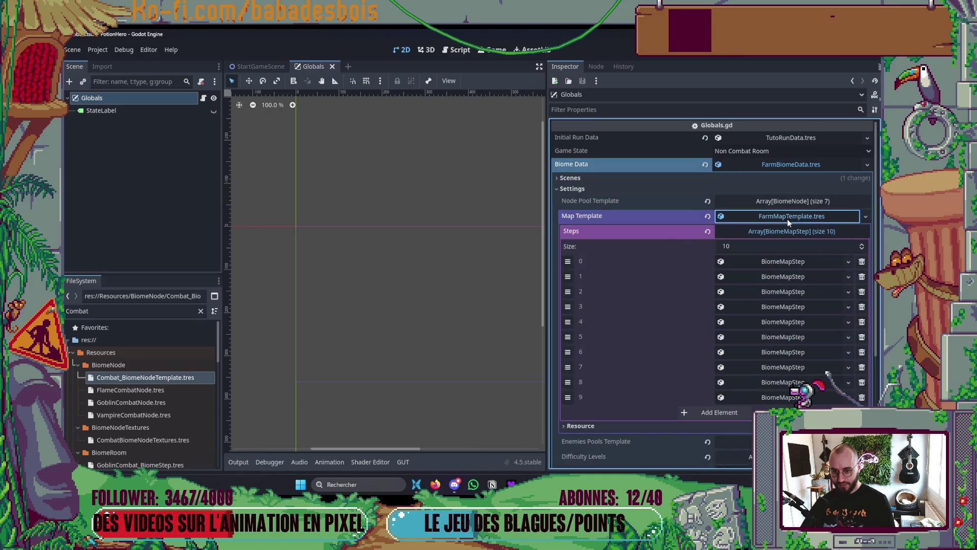
click(787, 219)
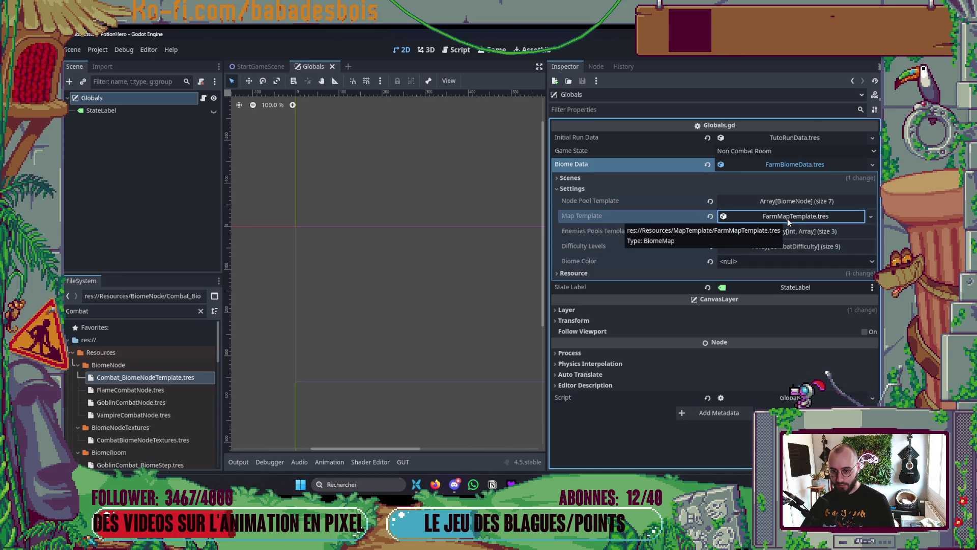
click(786, 248)
click(786, 249)
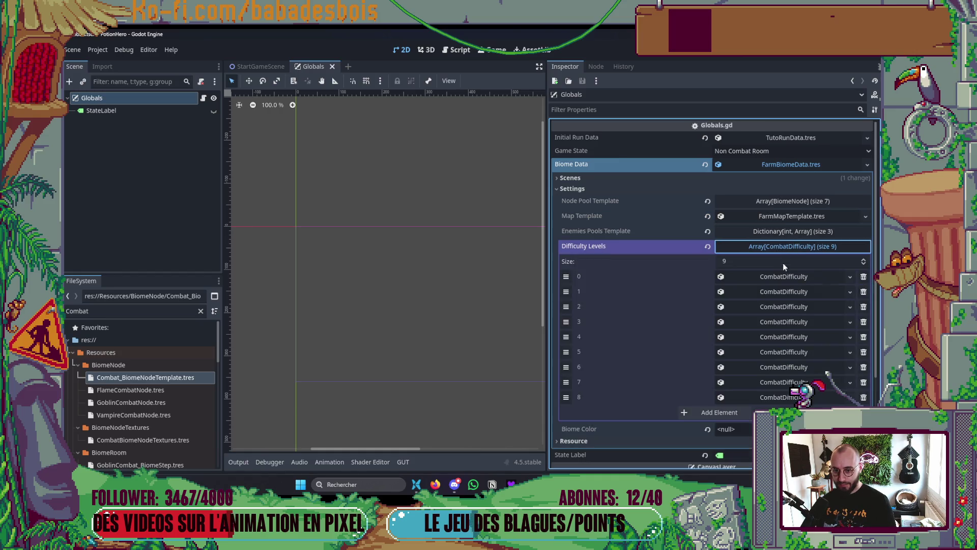
click(781, 246)
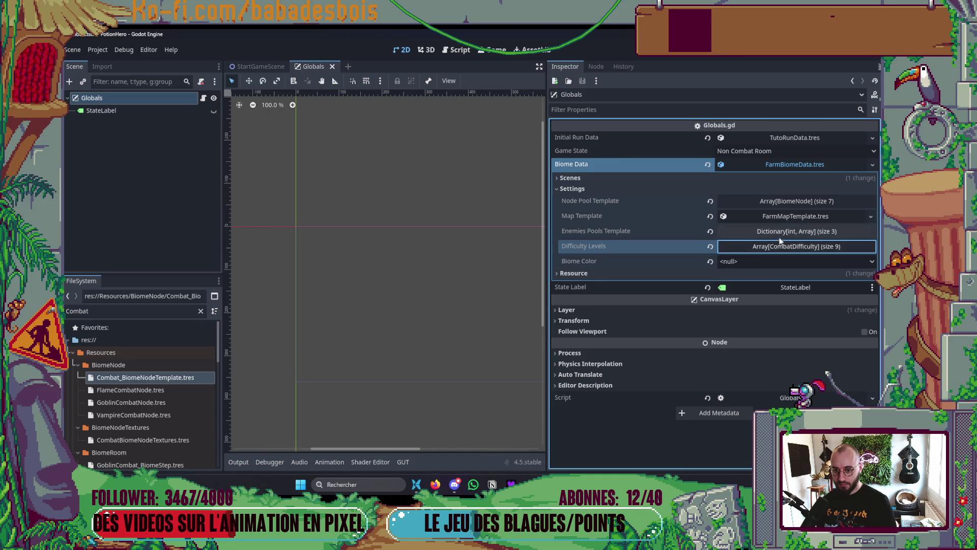
- Re-examine the key 1 enemy pool in Enemies Pools Template, then fold it away
click(780, 232)
click(779, 247)
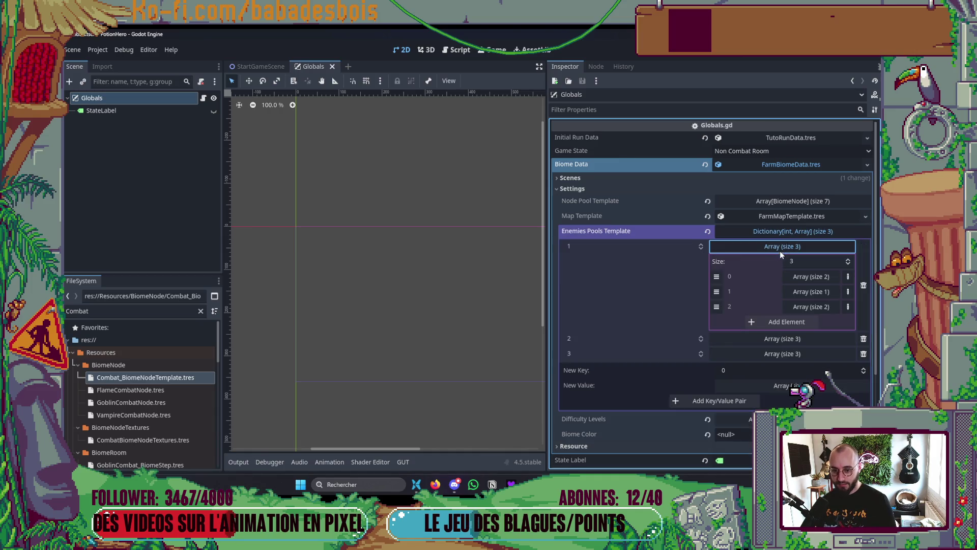
click(789, 247)
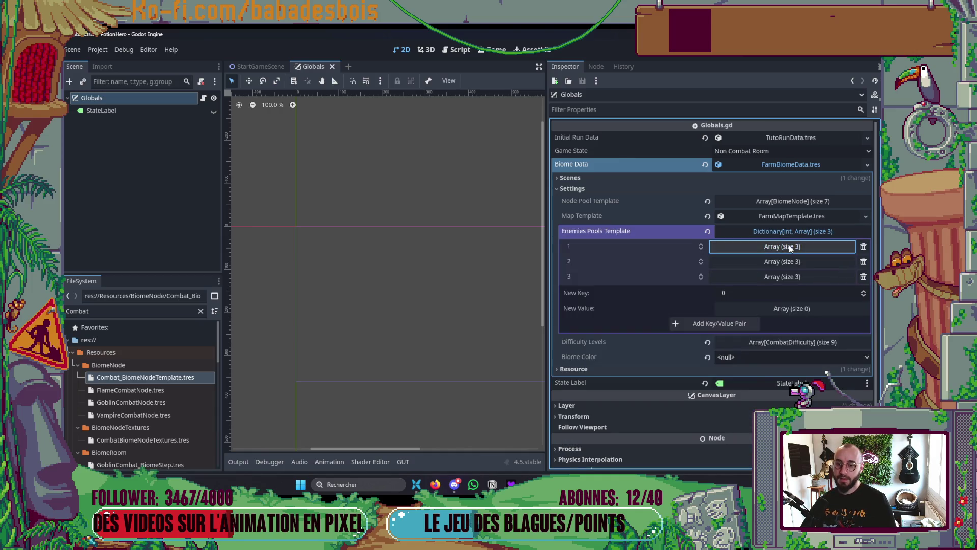
click(787, 232)
- Check the squads in the Map Template's first step combat node, then return to Neovim
click(784, 217)
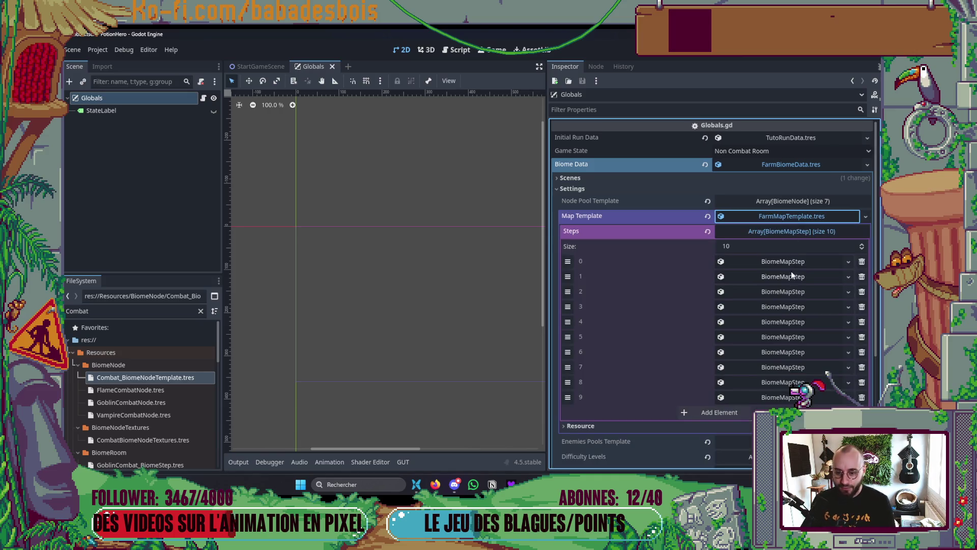
click(785, 261)
click(777, 305)
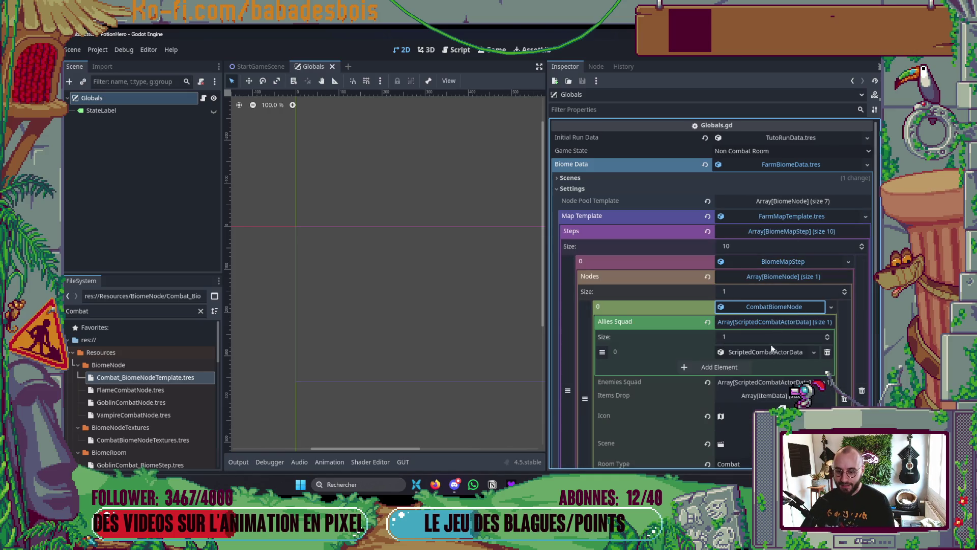
click(766, 322)
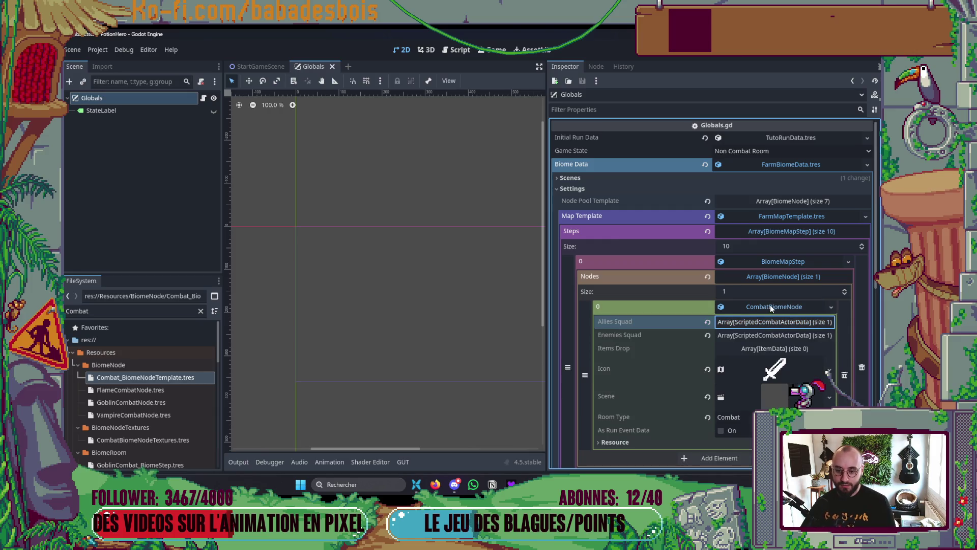
click(771, 304)
key(alt+Tab)
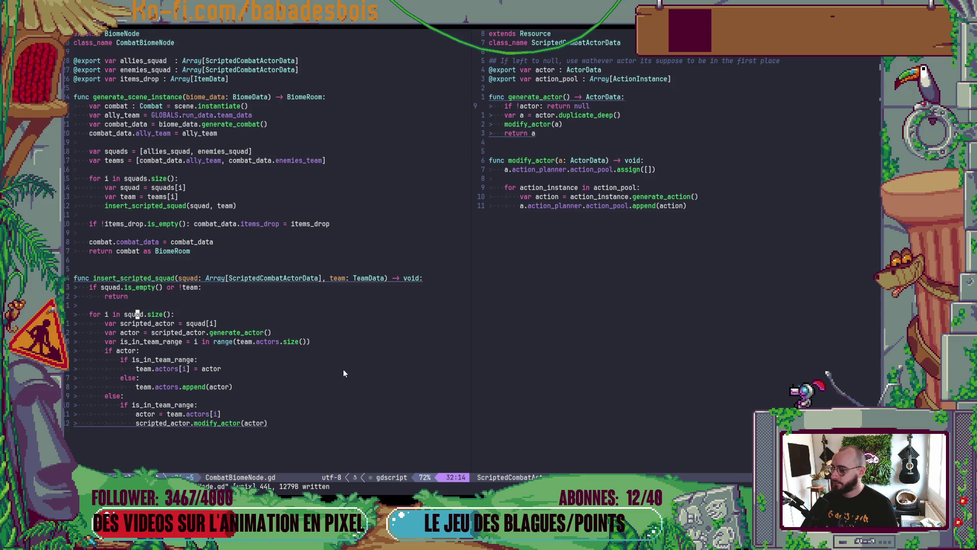
- Add a 'replace_squad := false' parameter to the insert_scripted_squad signature
click(385, 277)
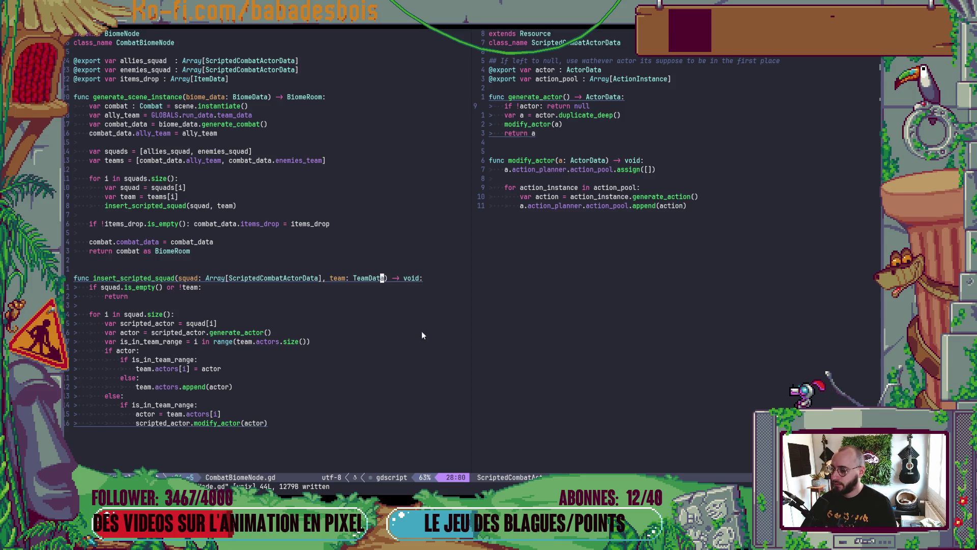
key(shift+k)
text(, rep)
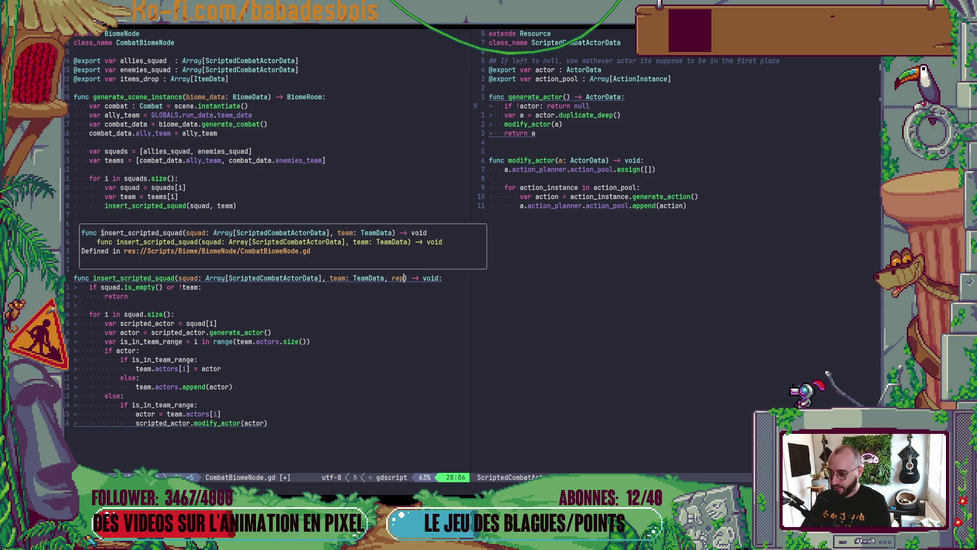
text(lace_)
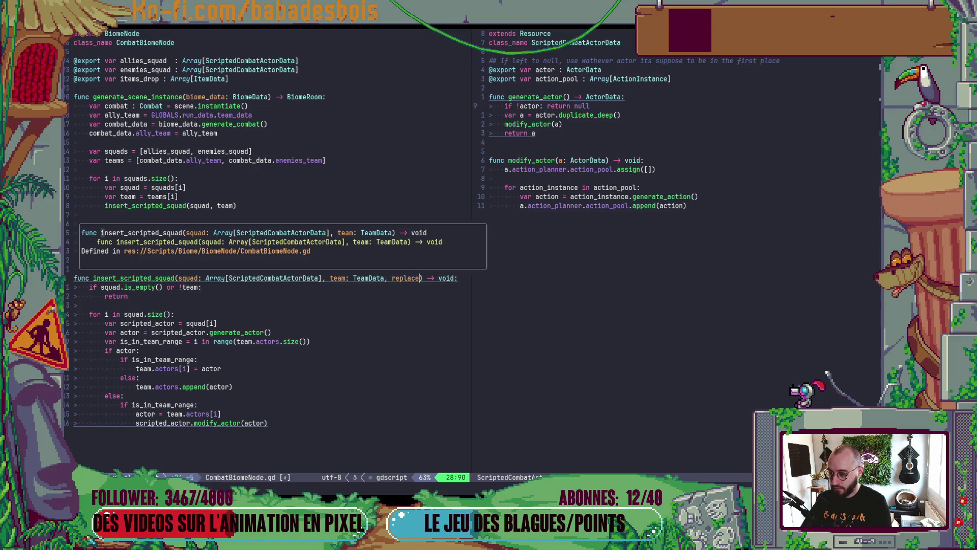
text(sau)
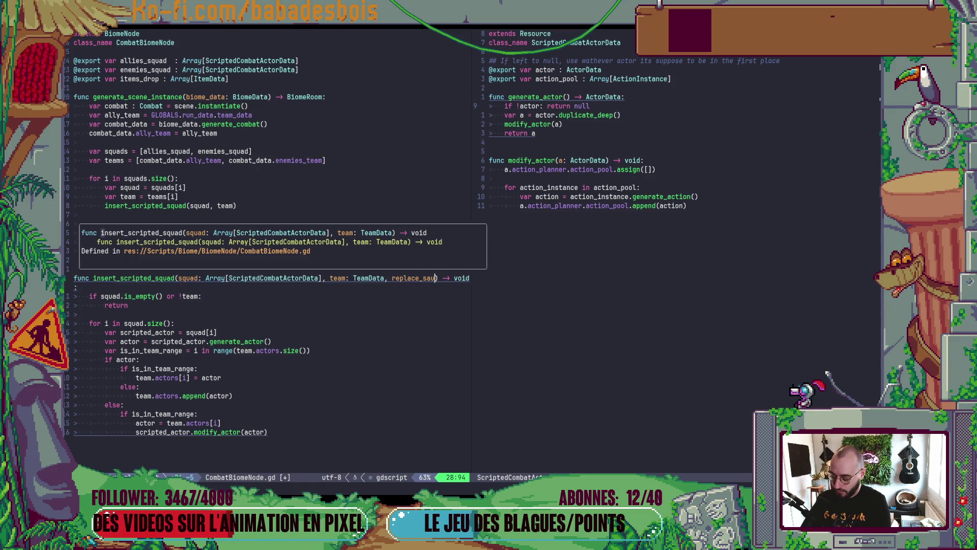
key(BackSpace)
key(BackSpace)
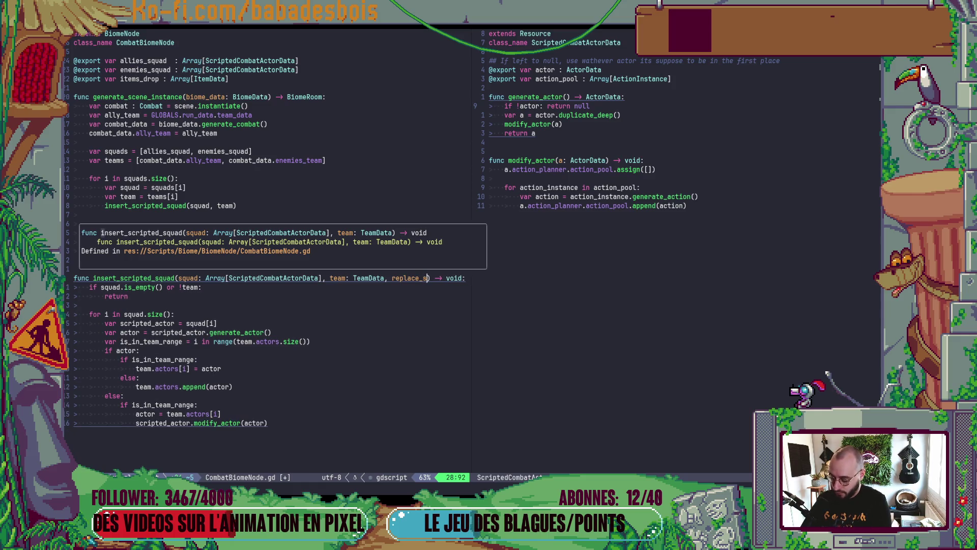
text(quad)
text( := false)
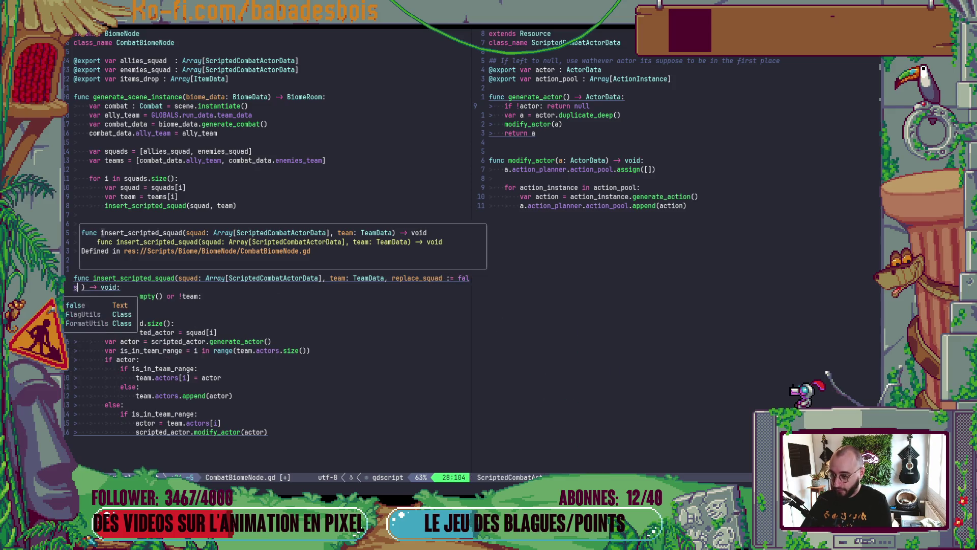
key(Escape)
- Split the signature into one parameter per line, indented, with a trailing comma
key(V)
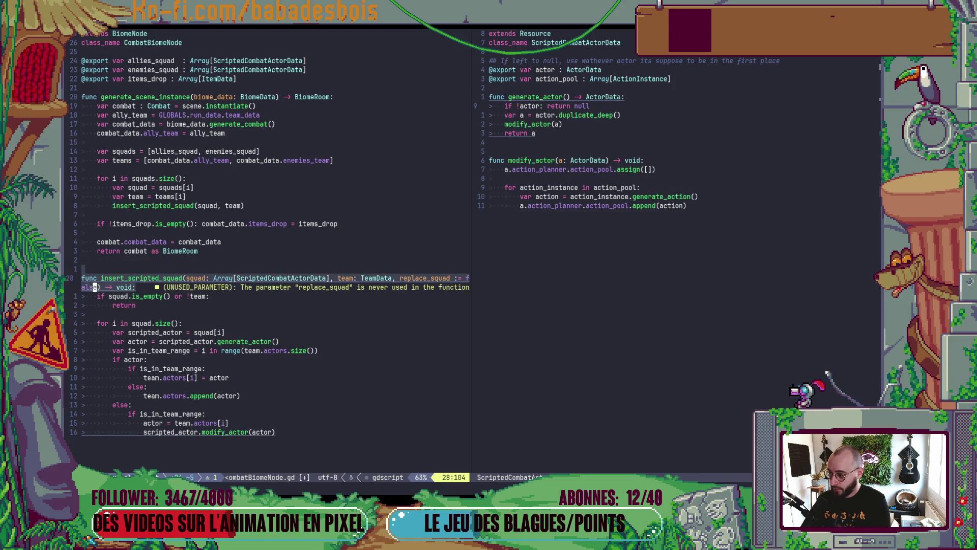
key(g)
key(q)
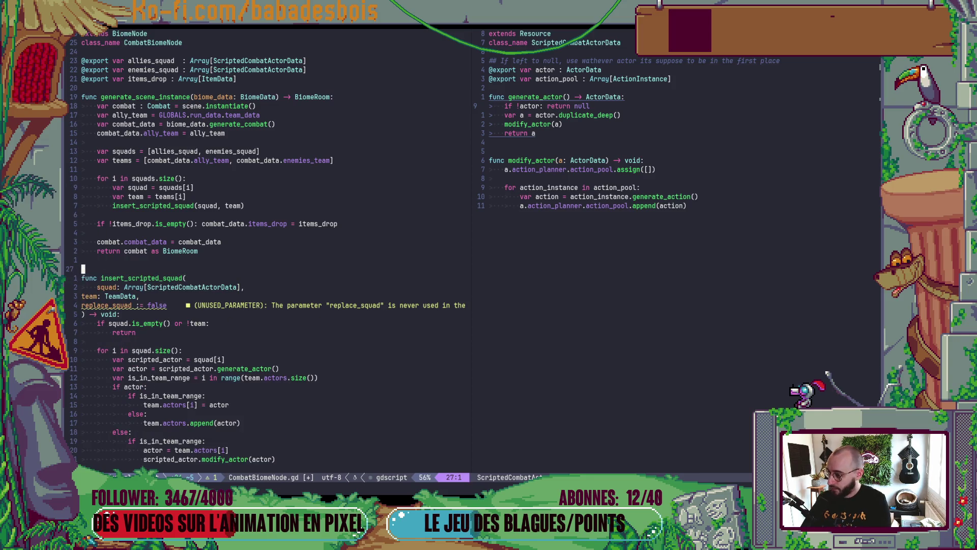
key(alt+space)
key(Escape)
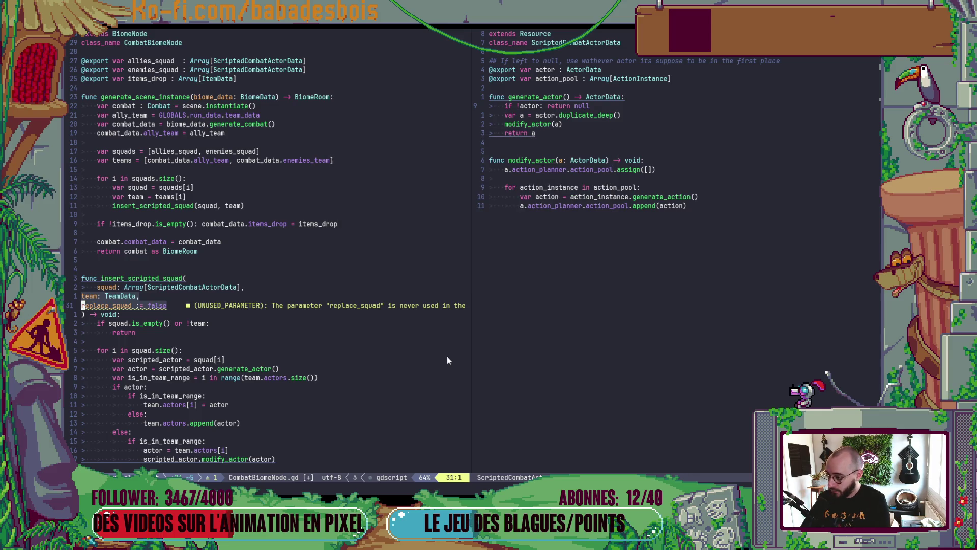
key(V)
key(k)
key(greater)
text(A,)
key(Escape)
- Add 'if replace_squad: team.actors.assign([])' at the top of the function body
key(j)
key(j)
key(j)
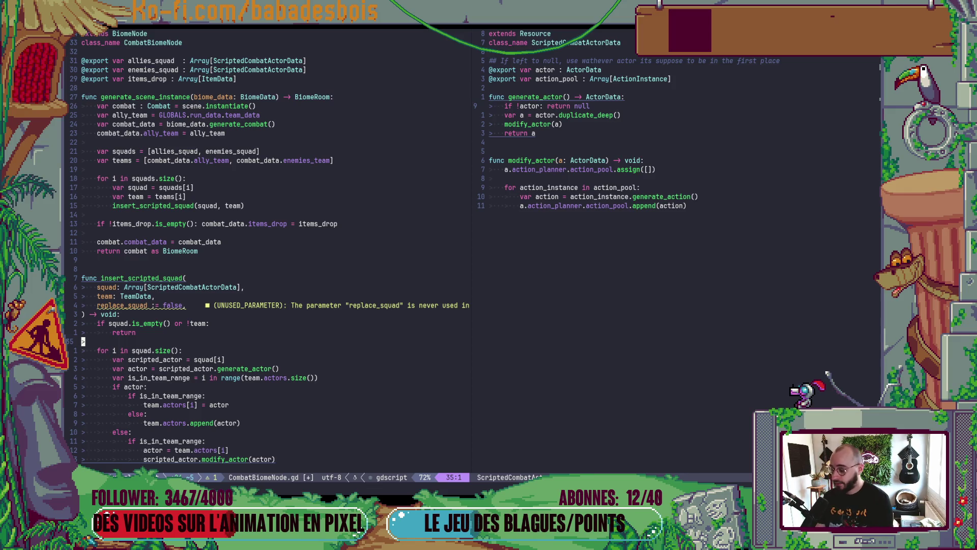
text(S)
text(f rep)
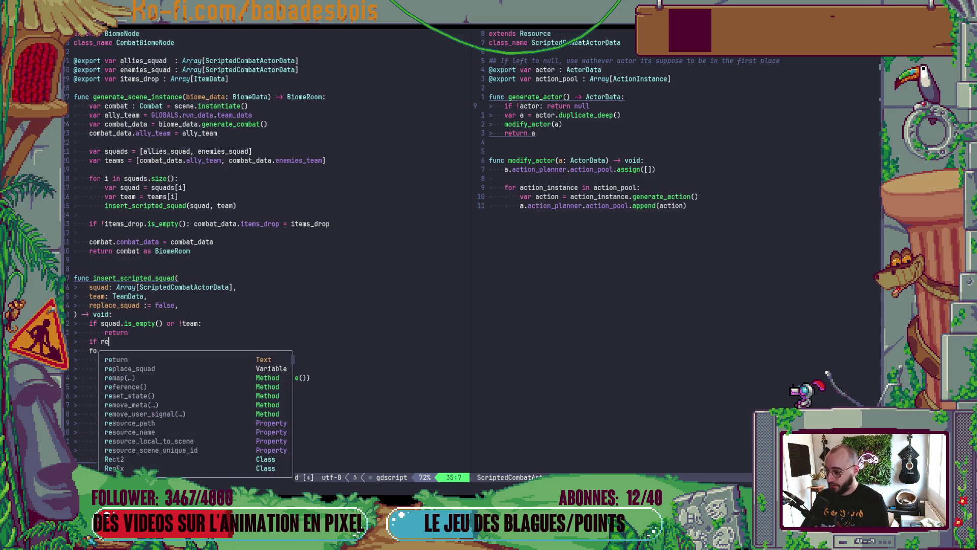
key(Return)
text(:)
key(Return)
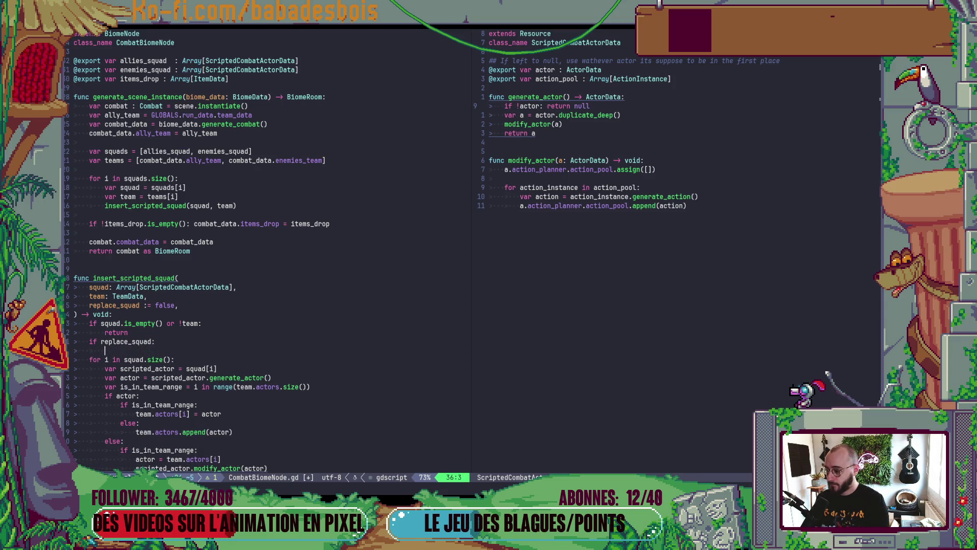
text(team.a)
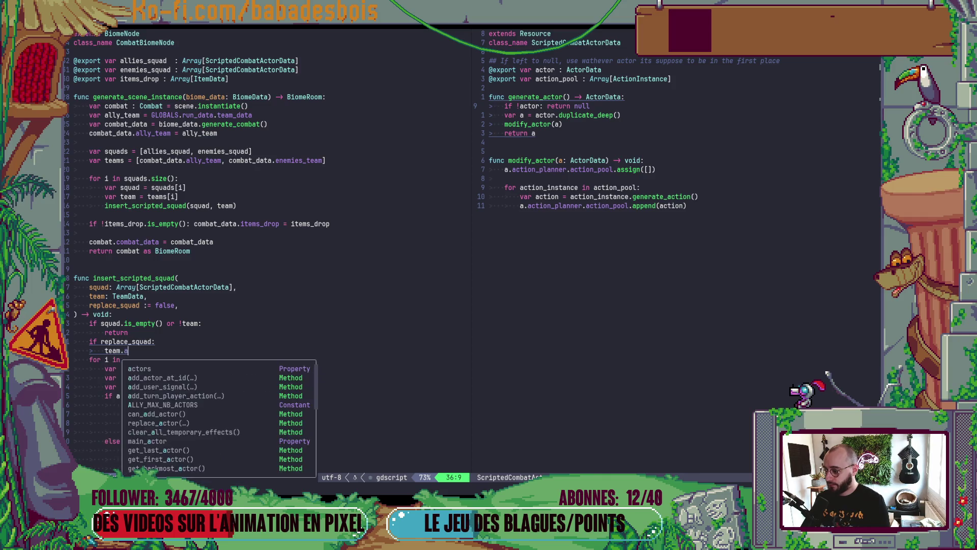
text(ctors.assign()
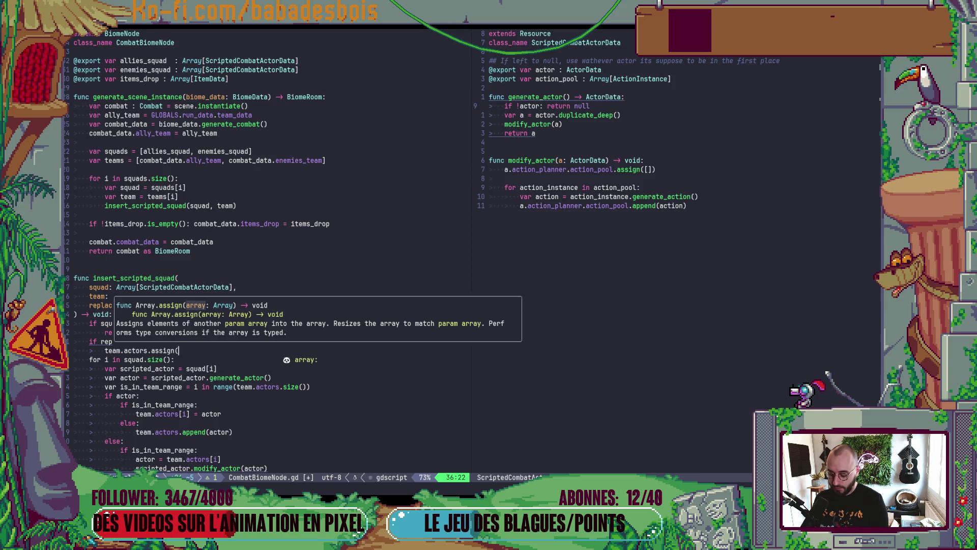
key(Escape)
text([)
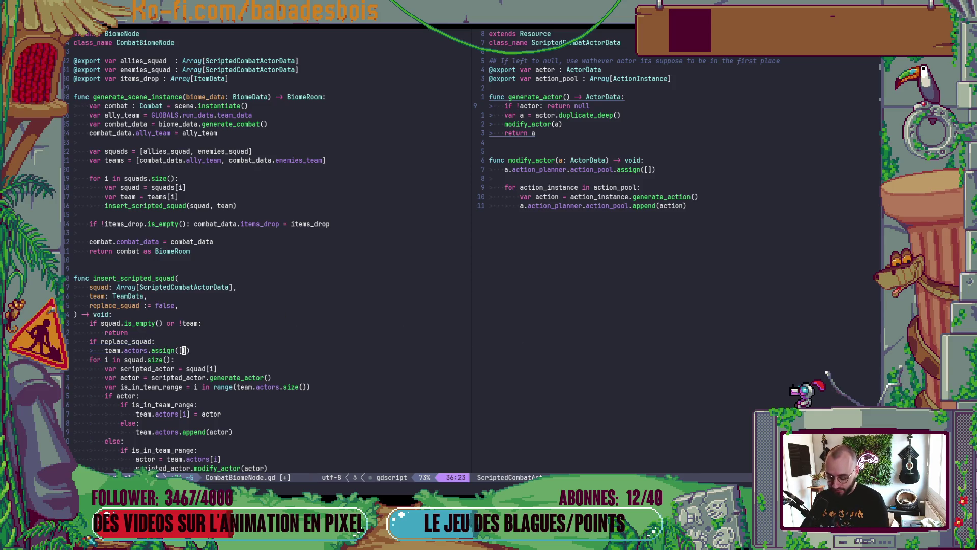
- Surround the replace_squad block with blank lines
key(End)
key(Return)
key(Up)
key(Up)
key(Home)
key(Return)
key(End)
key(Escape)
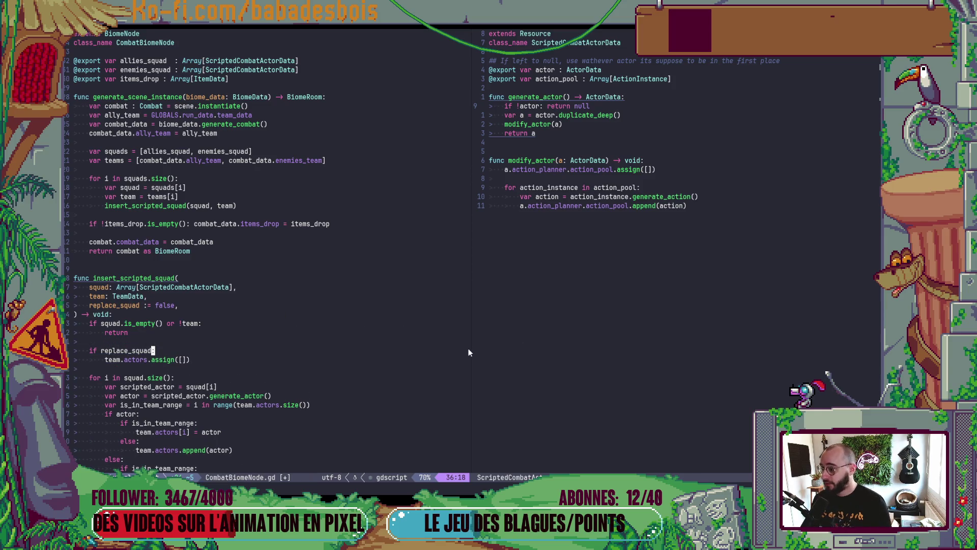
click(232, 205)
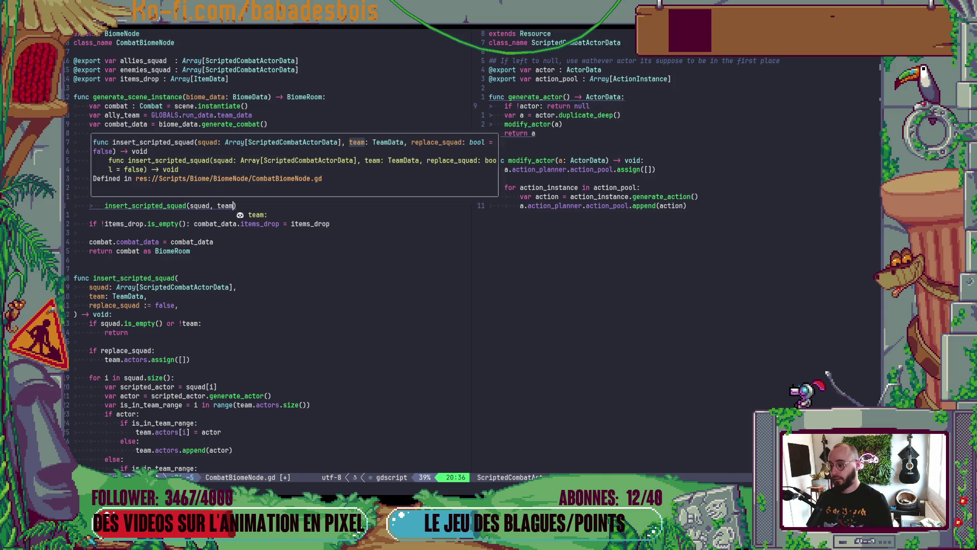
- Pass 'squad == enemies_squad' as the insert_scripted_squad call's third argument
text(, )
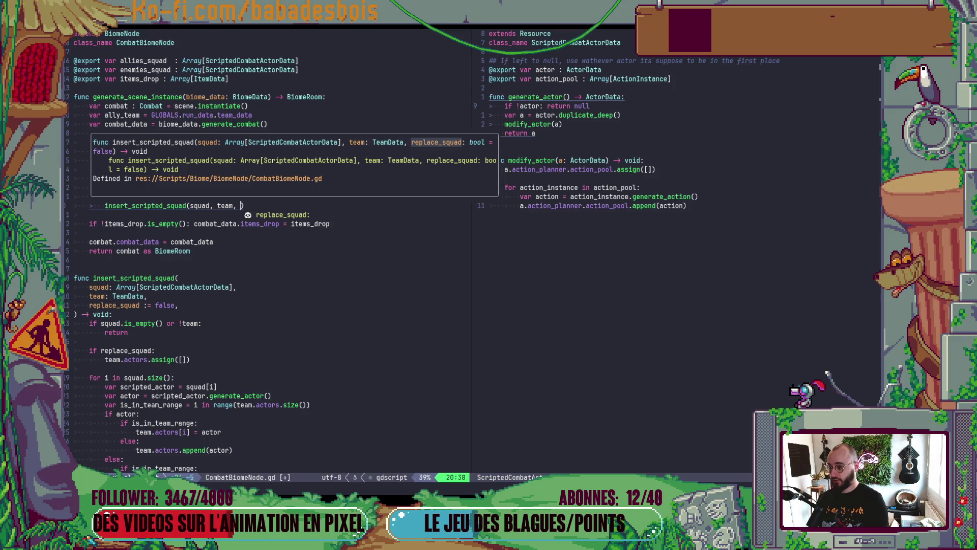
text(squad == )
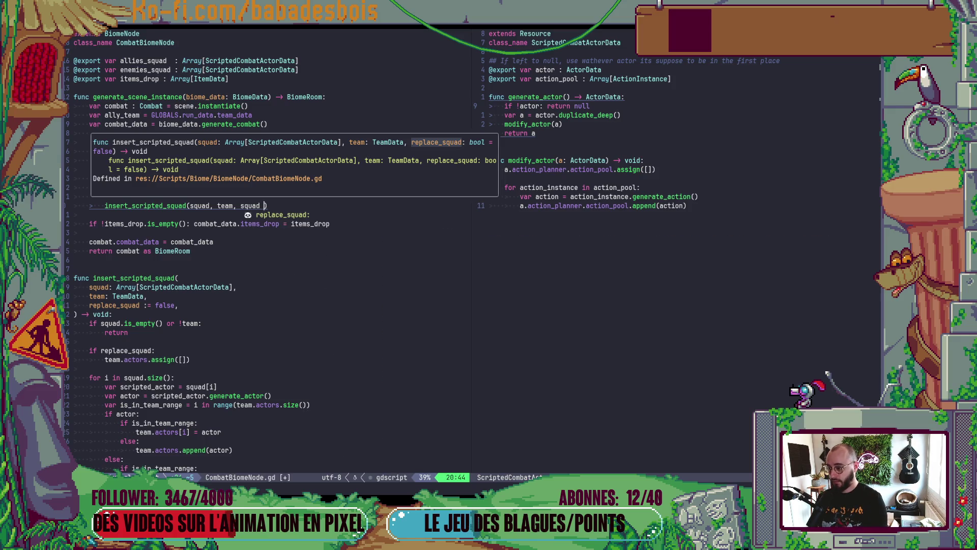
text(s)
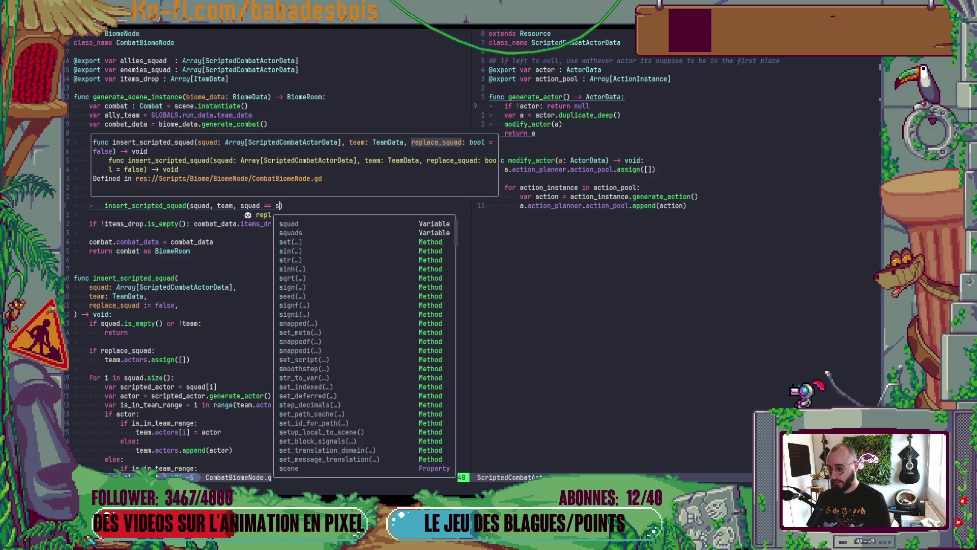
key(BackSpace)
text(enem)
key(Return)
- Save CombatBiomeNode.gd and launch the game in Godot with F5
key(ctrl+s)
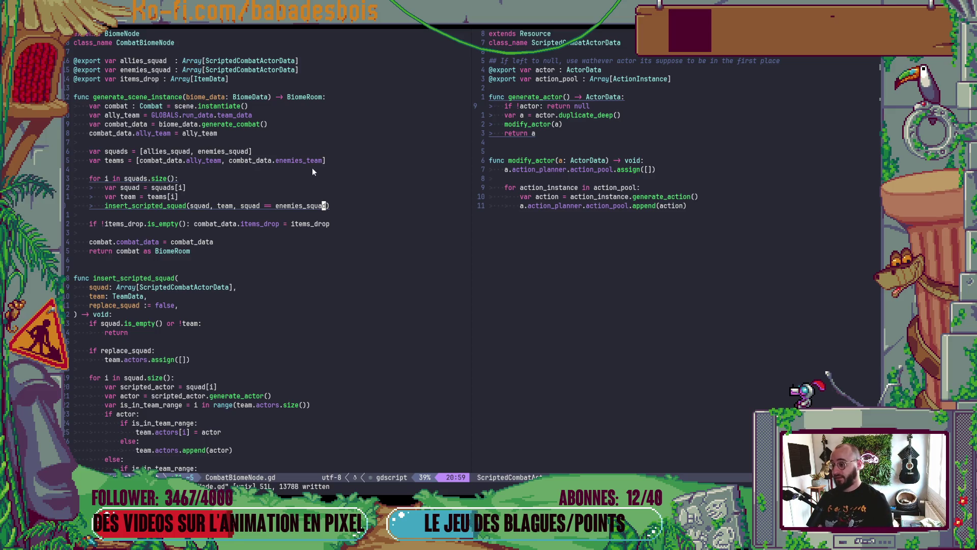
key(k)
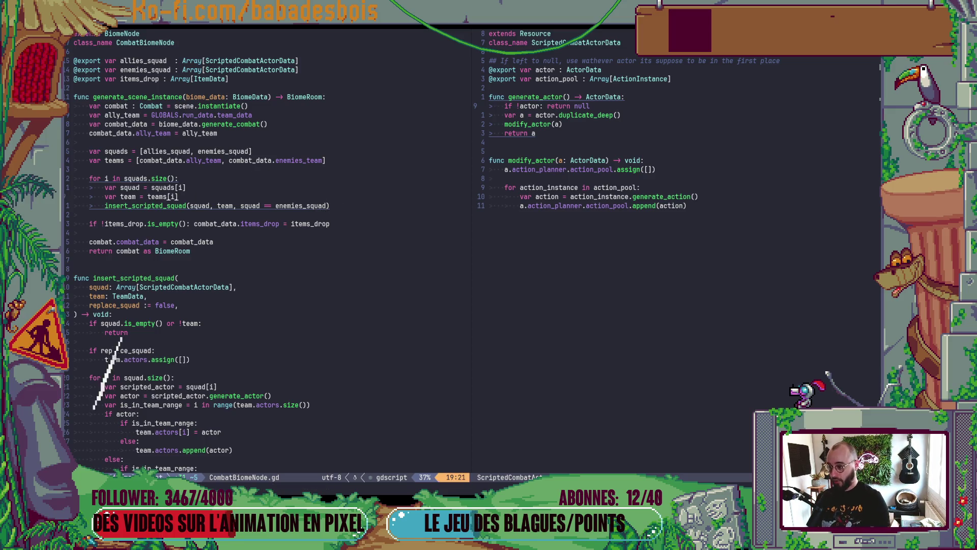
key(alt+Tab)
key(F5)
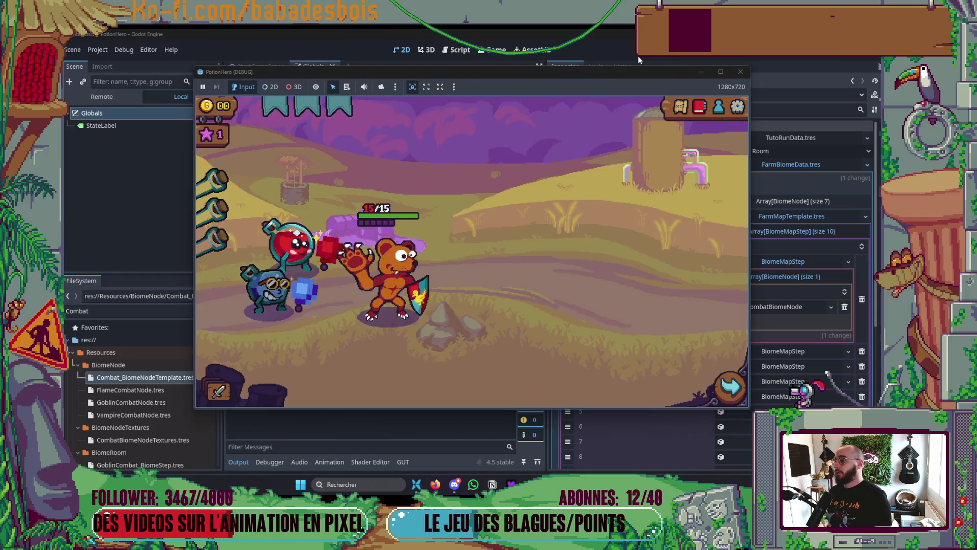
- Travel from the map to the farm combat, end the turn, then stop the game
click(682, 107)
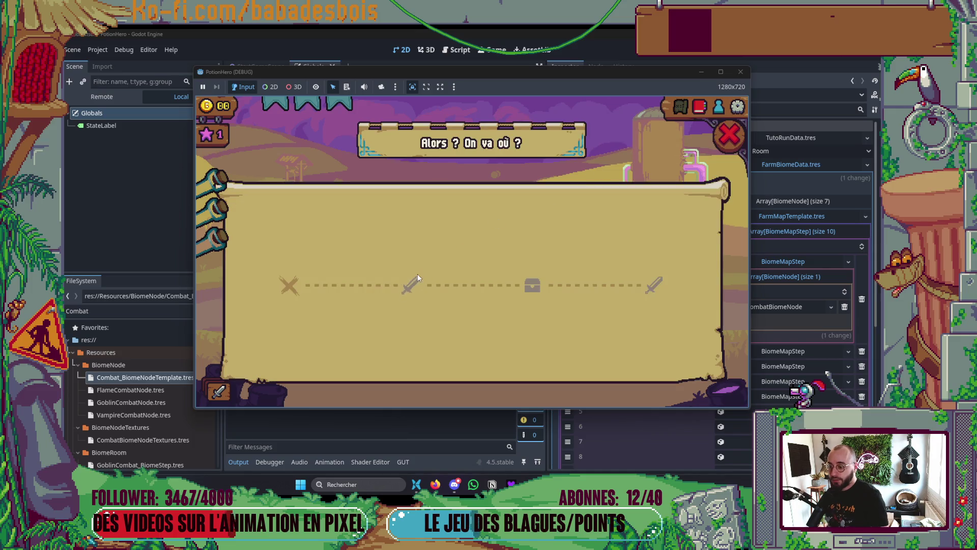
click(406, 292)
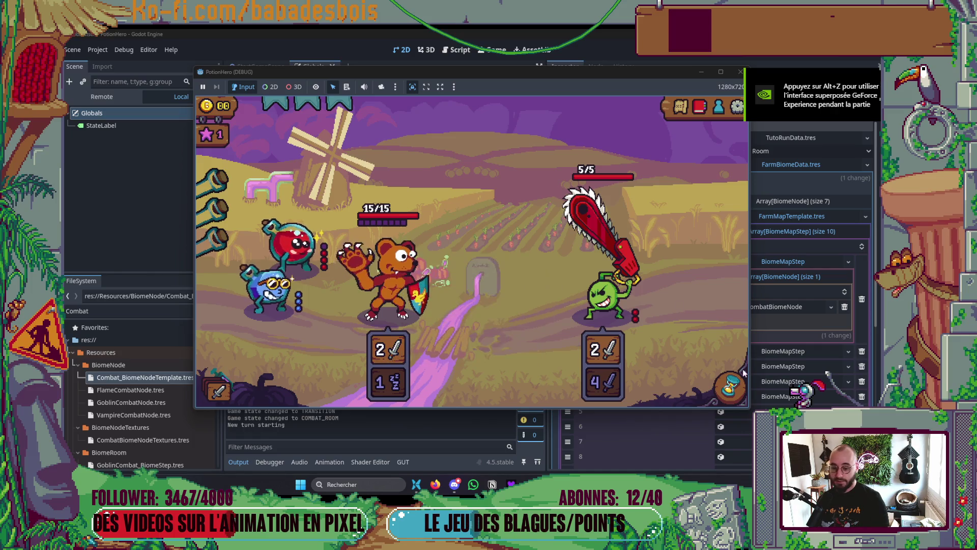
click(726, 382)
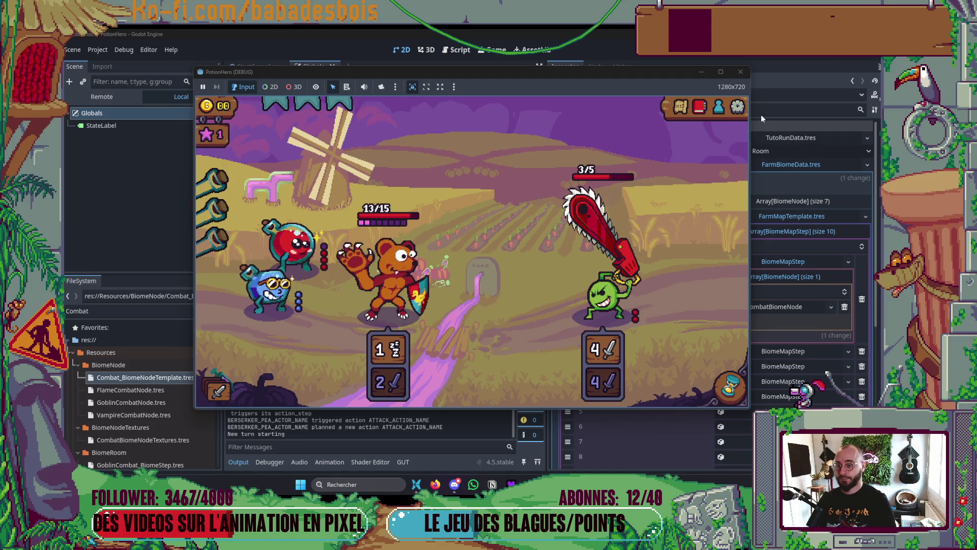
click(741, 71)
click(239, 461)
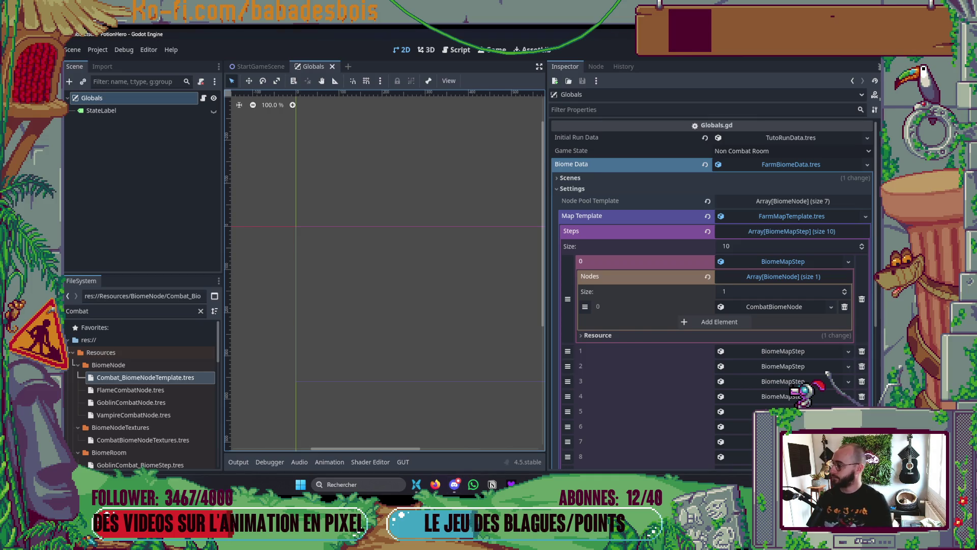
- Collapse element 0, Steps, Map Template and Biome Data, narrow the Inspector, and return to Neovim
click(770, 263)
click(773, 233)
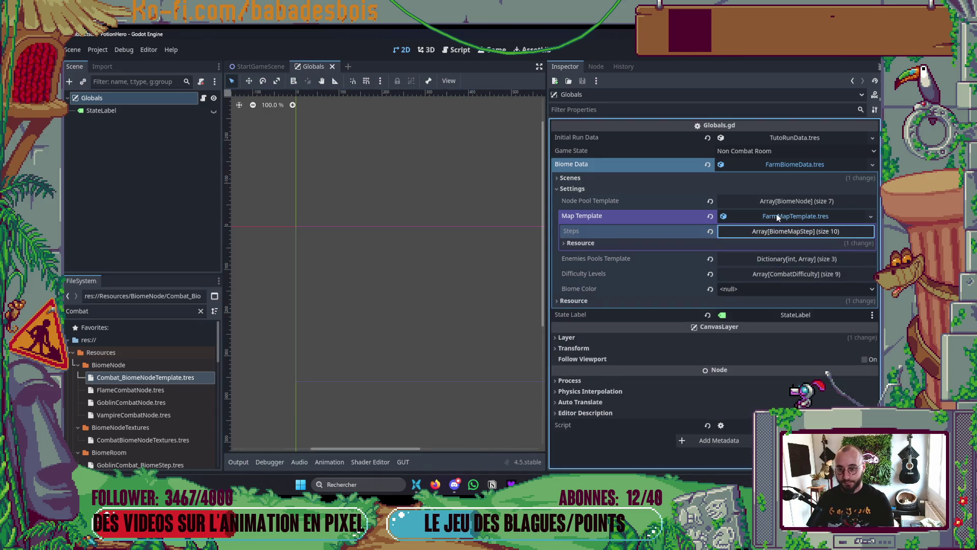
click(777, 217)
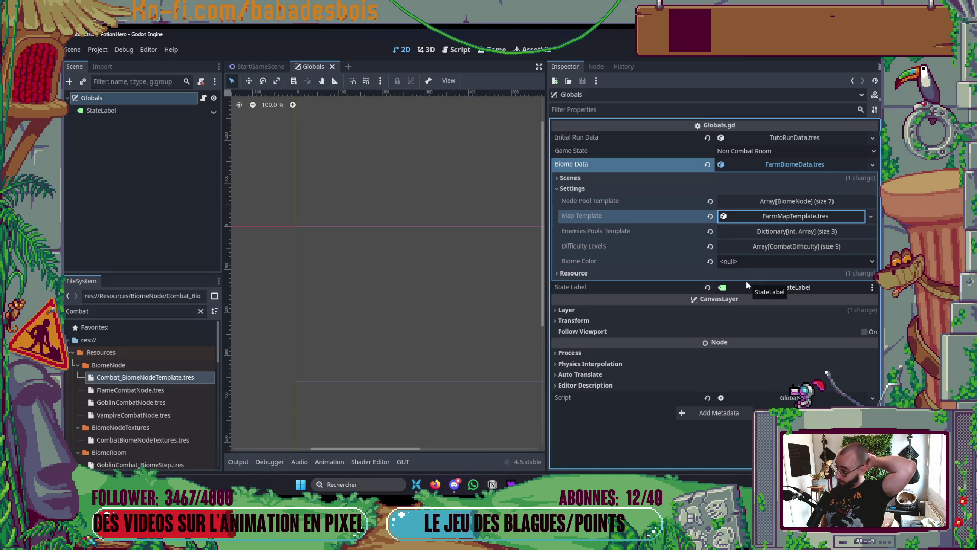
click(758, 165)
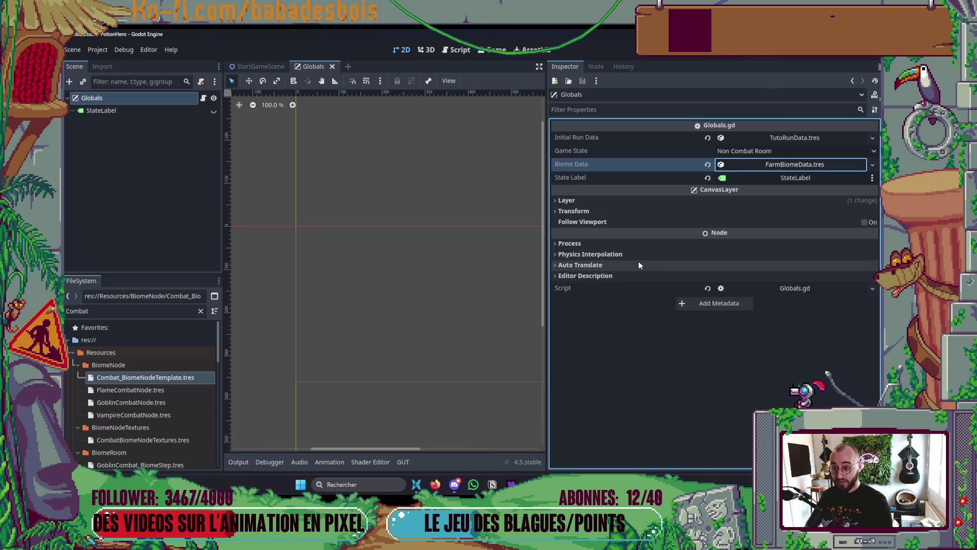
drag(547, 299, 681, 298)
key(alt+Tab)
key(alt+Tab)
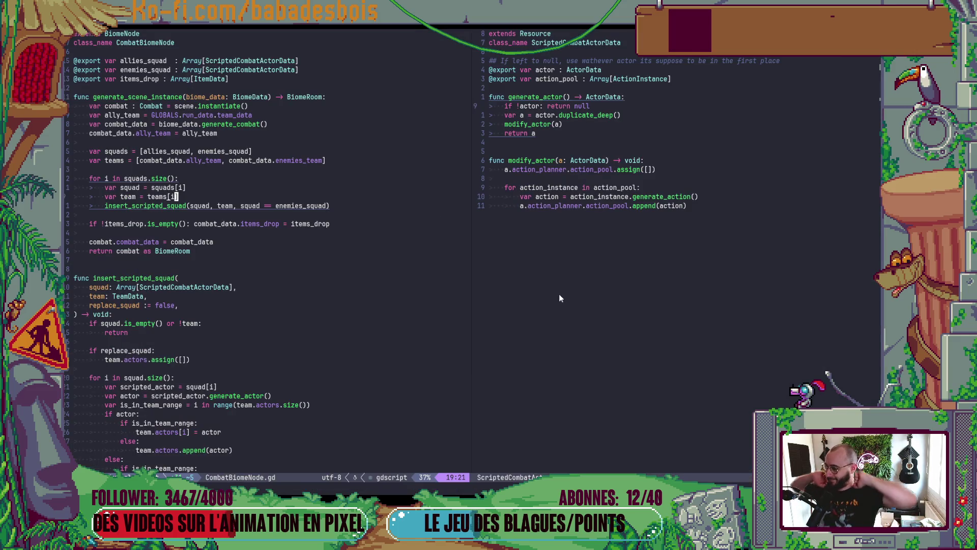
- Move between the CombatBiomeNode and ScriptedCombatActorData panes, ending in normal mode
click(316, 324)
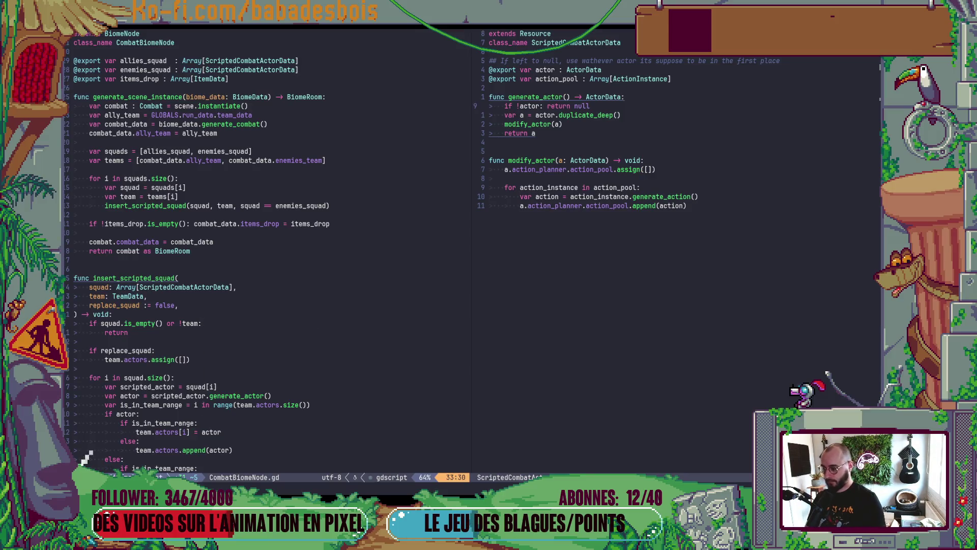
click(588, 106)
key(j)
click(313, 326)
key(alt+Tab)
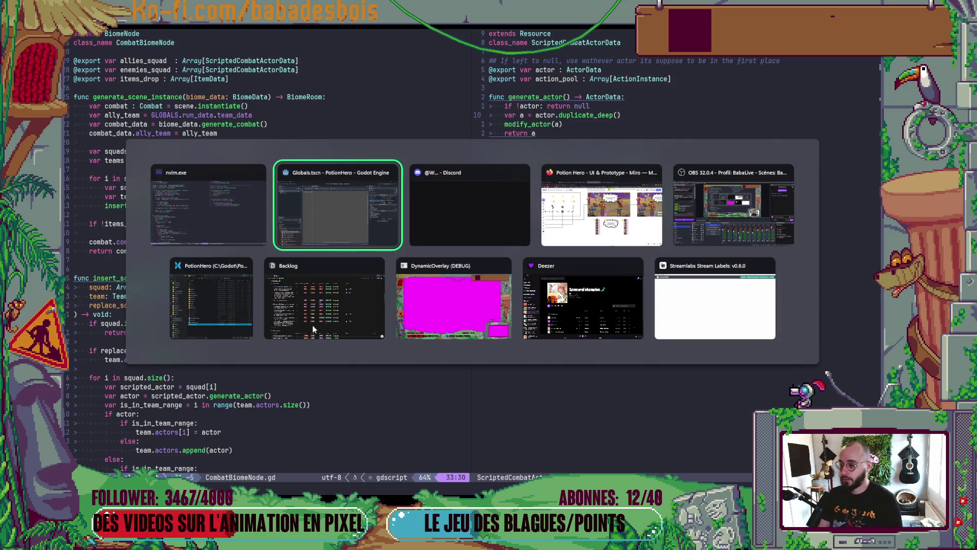
key(Escape)
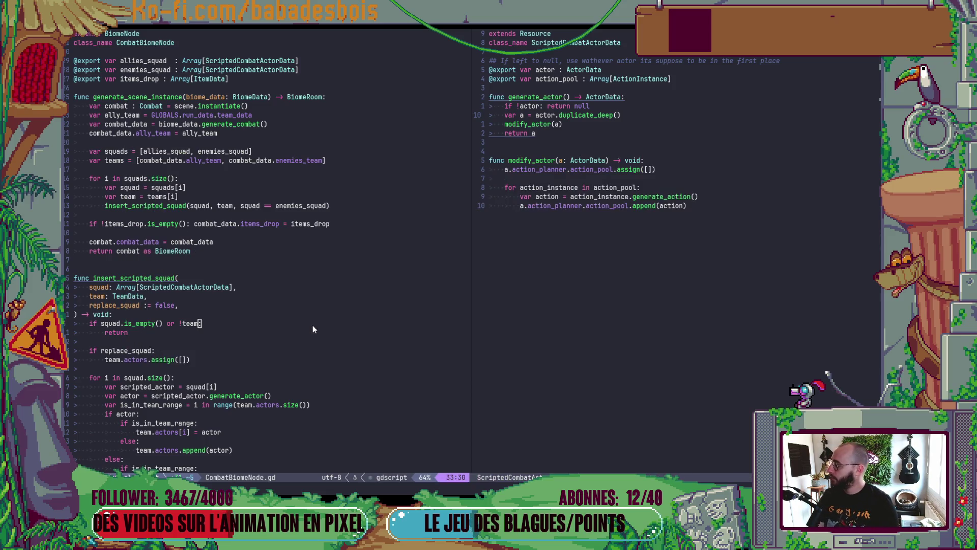
key(alt+Tab)
key(Escape)
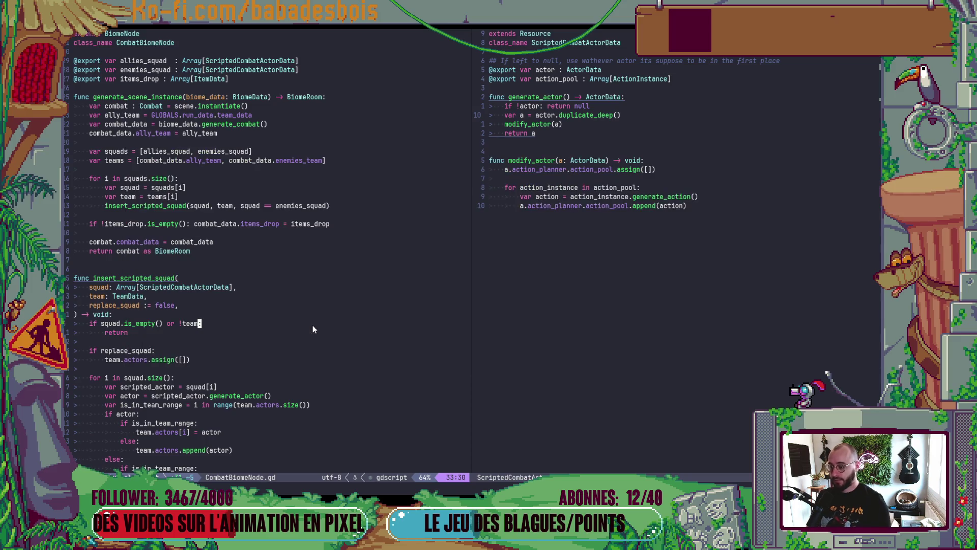
key(Escape)
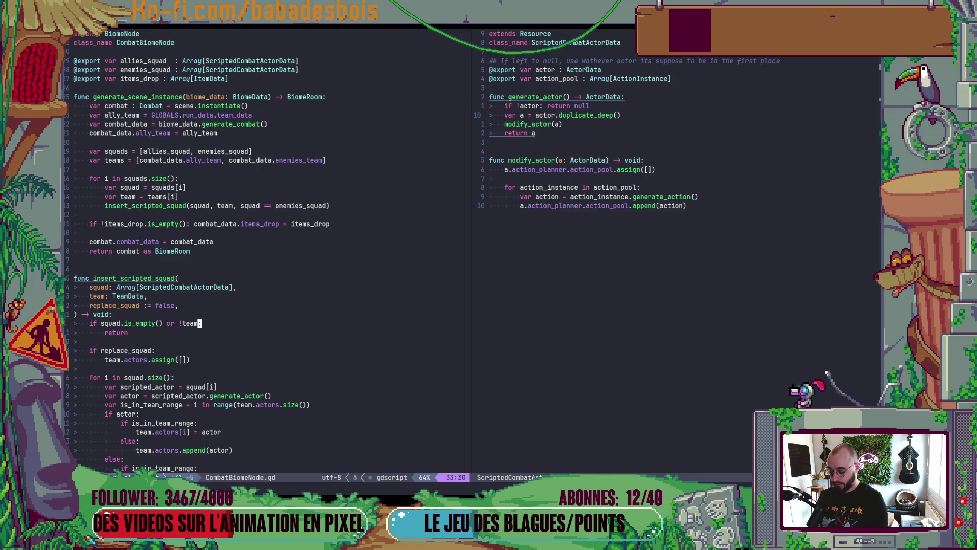
- Open a terminal split below the code and run git status
key(ctrl+slash)
text(git s)
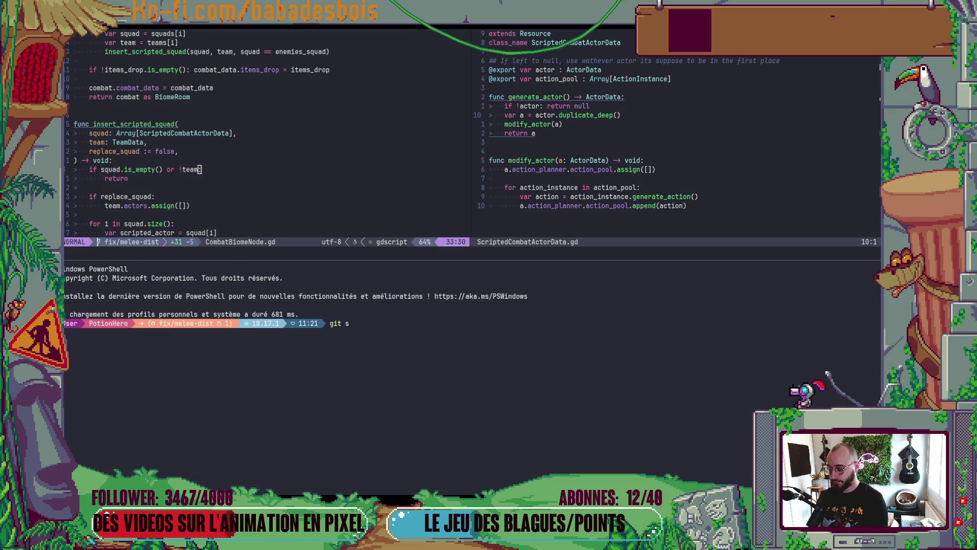
key(Return)
text(g)
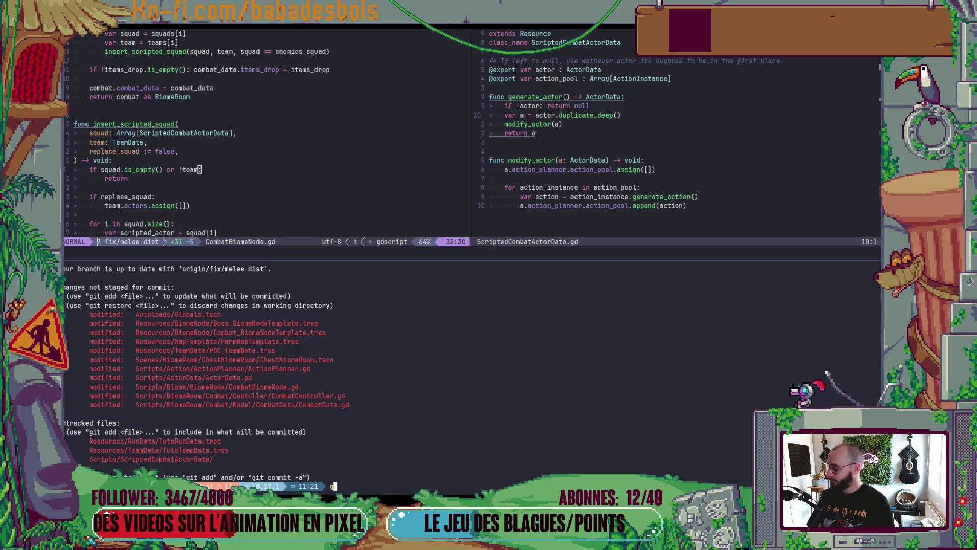
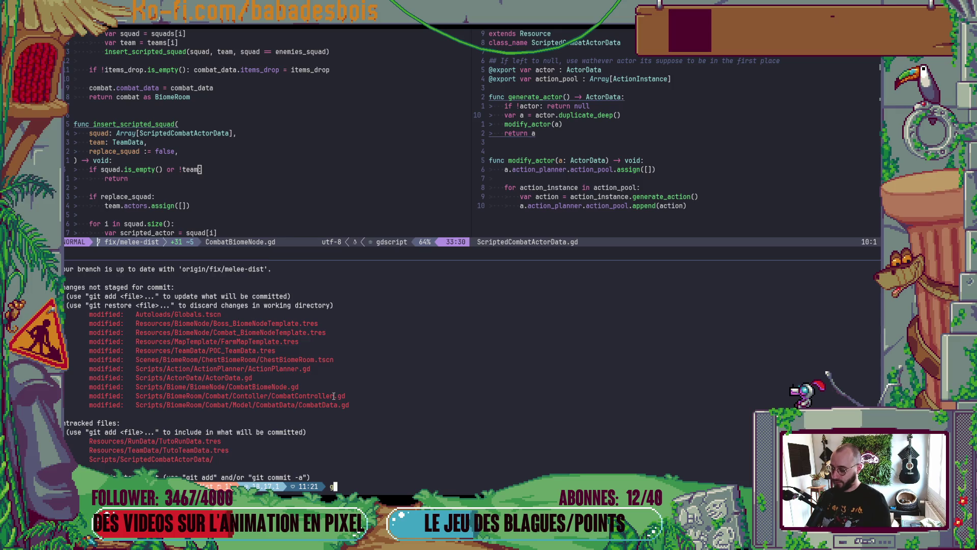
- Print the git diff of Resources/TeamData/POC_TeamData.tres, then bring Godot forward
text(it diff)
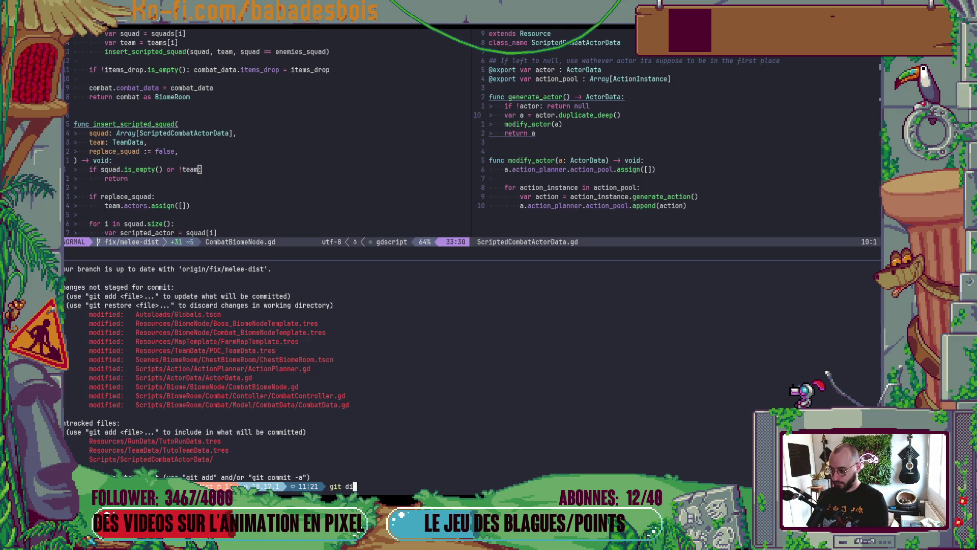
double_click(252, 352)
middle_click(252, 352)
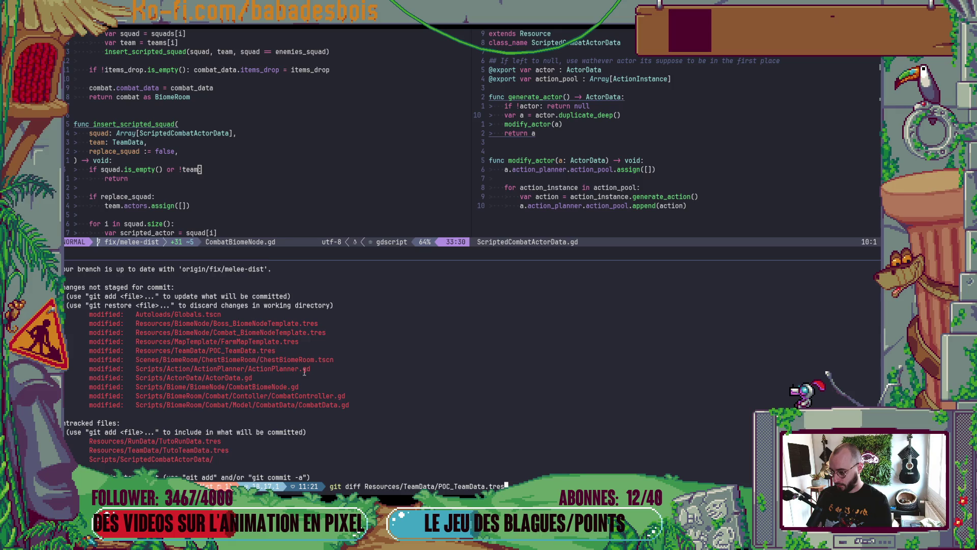
key(Return)
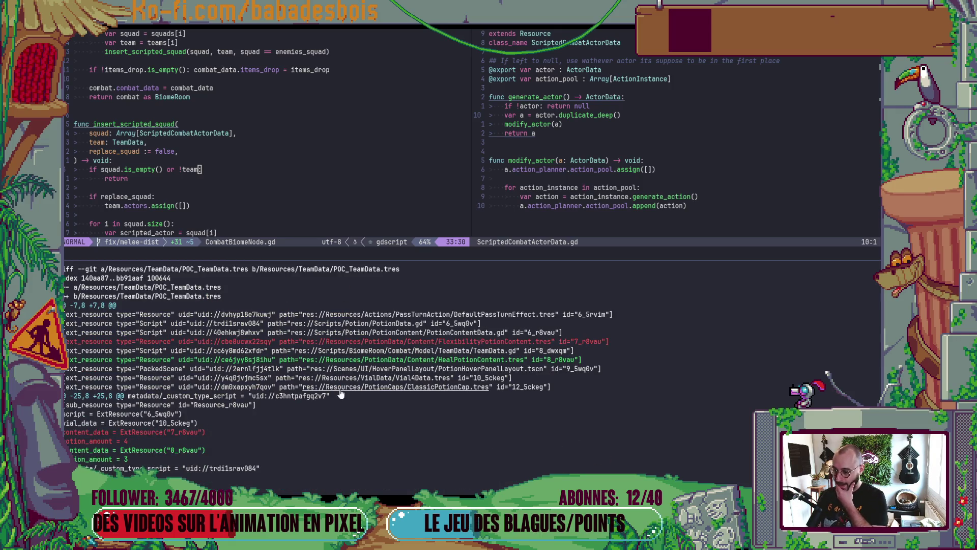
key(alt+Tab)
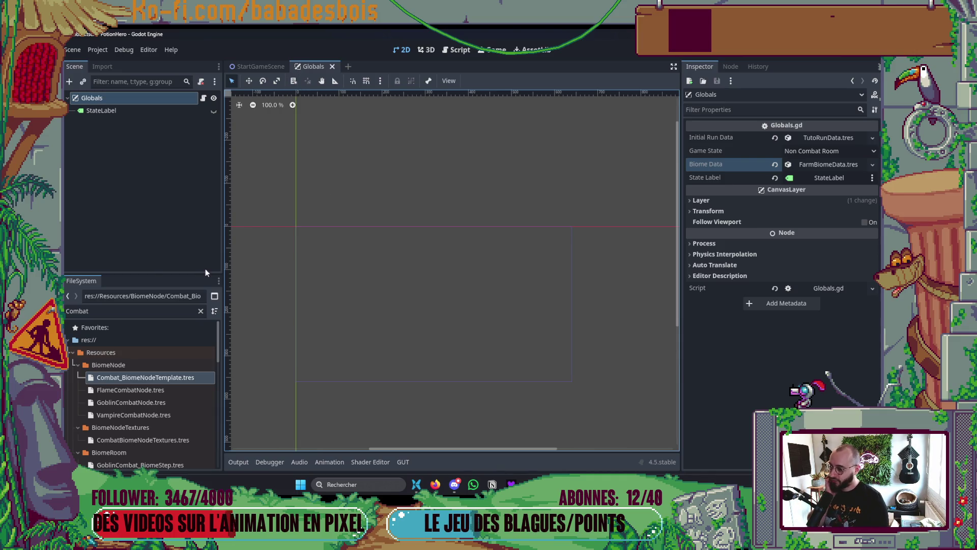
- Check TutoRunData's TutoTeamData in the Inspector: two potions, max 3, compared against the terminal diff
scroll(175, 382, down, 2)
scroll(176, 382, down, 12)
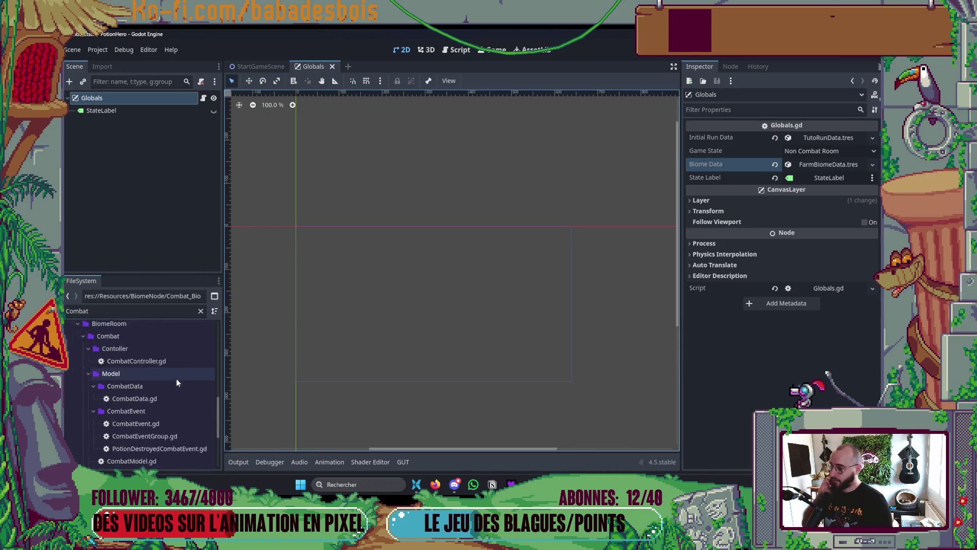
scroll(188, 385, up, 15)
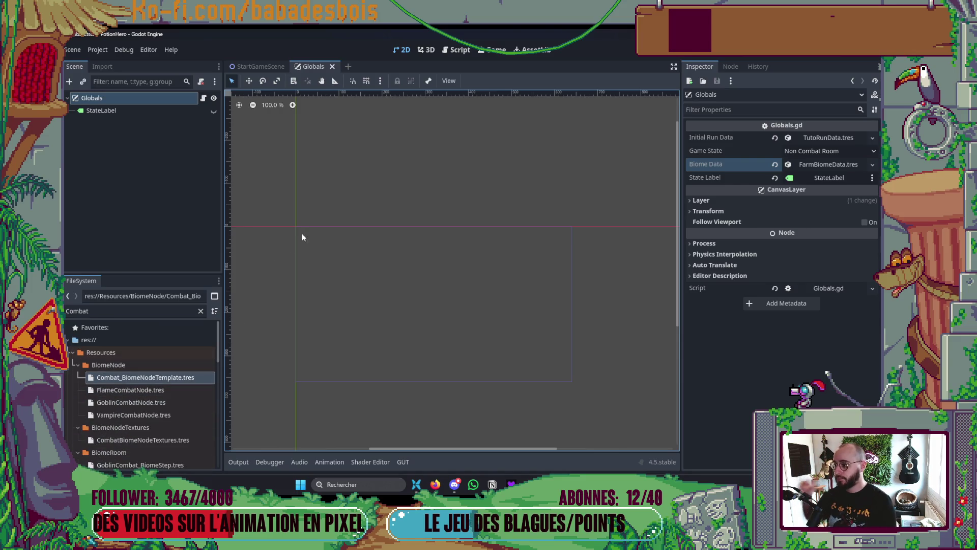
click(814, 138)
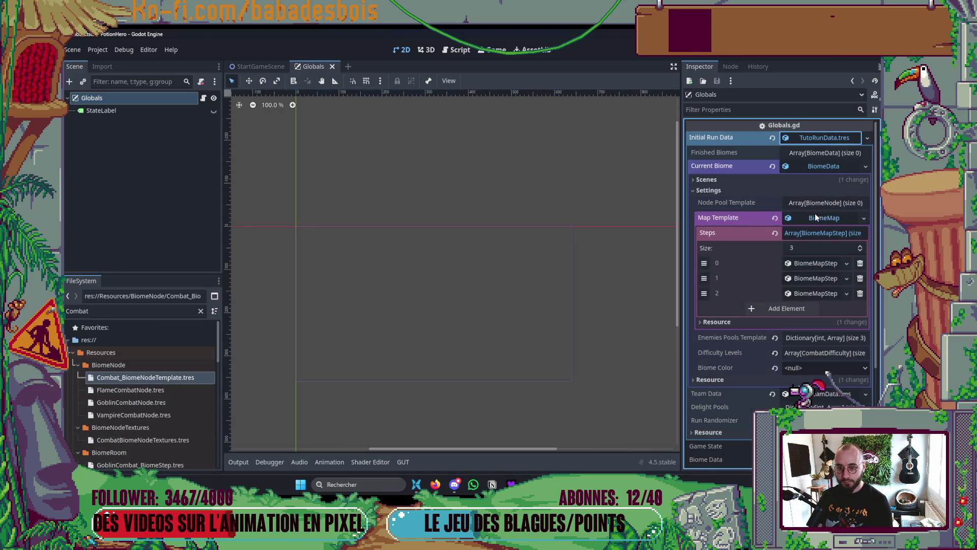
click(815, 165)
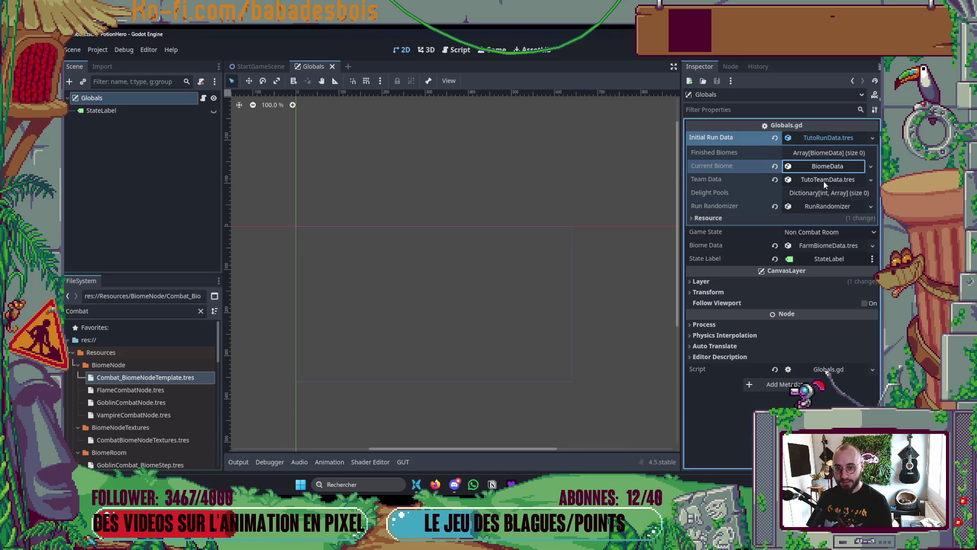
key(alt+Tab)
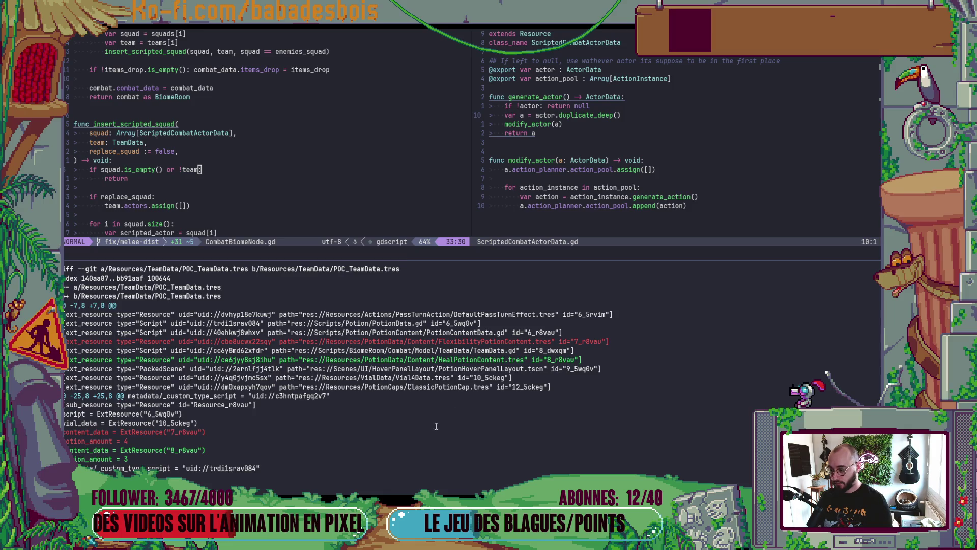
key(alt+Tab)
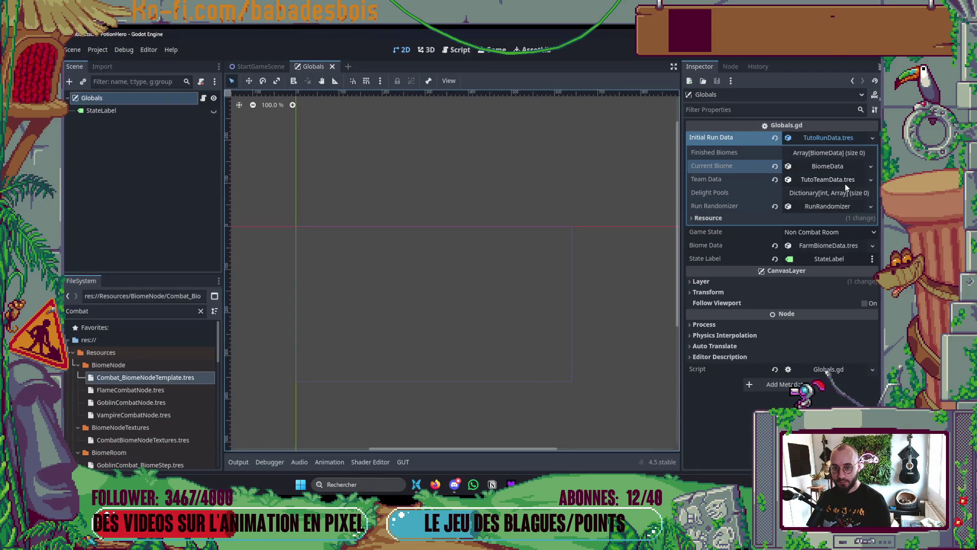
click(840, 182)
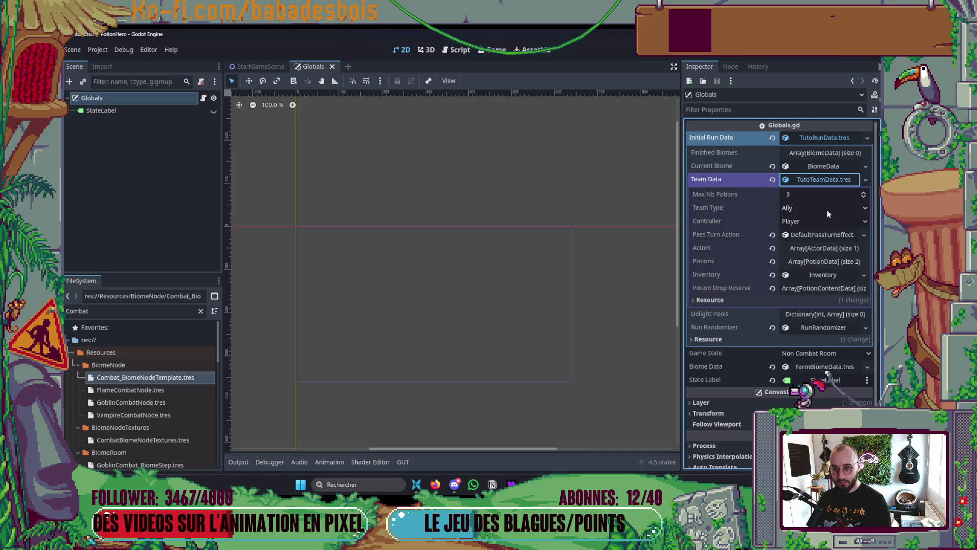
click(812, 261)
click(813, 262)
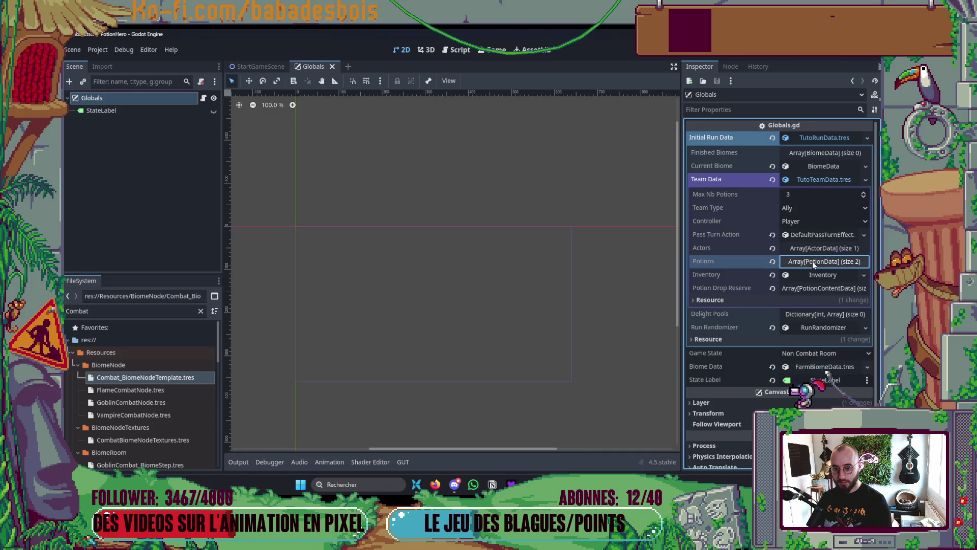
key(alt+Tab)
- List changed files with gst and discard the changes to POC_TeamData.tres with git r
text(q)
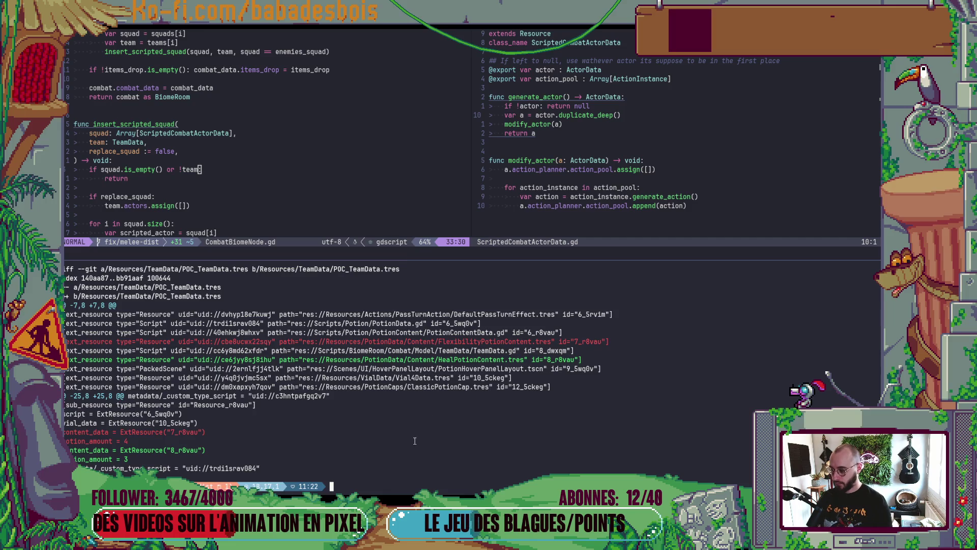
text(gst)
key(Return)
text(git r)
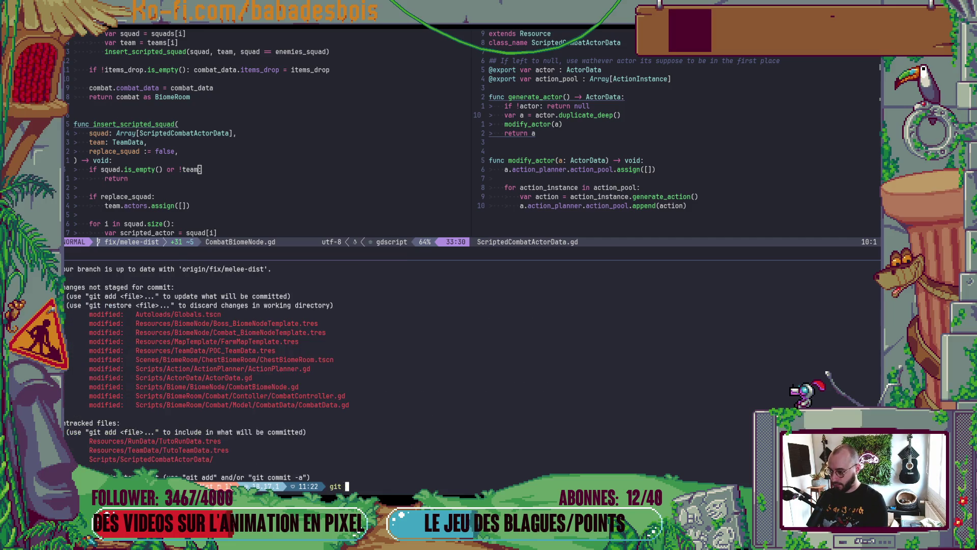
double_click(243, 352)
middle_click(243, 352)
key(Return)
- Review the git diff of FarmMapTemplate.tres, then return to Godot
text(git diff)
double_click(232, 332)
middle_click(232, 332)
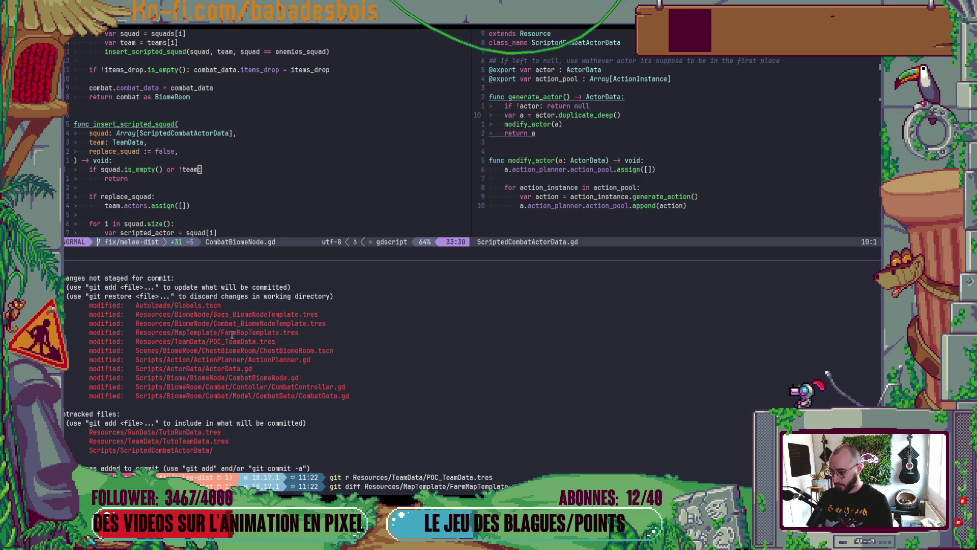
key(Return)
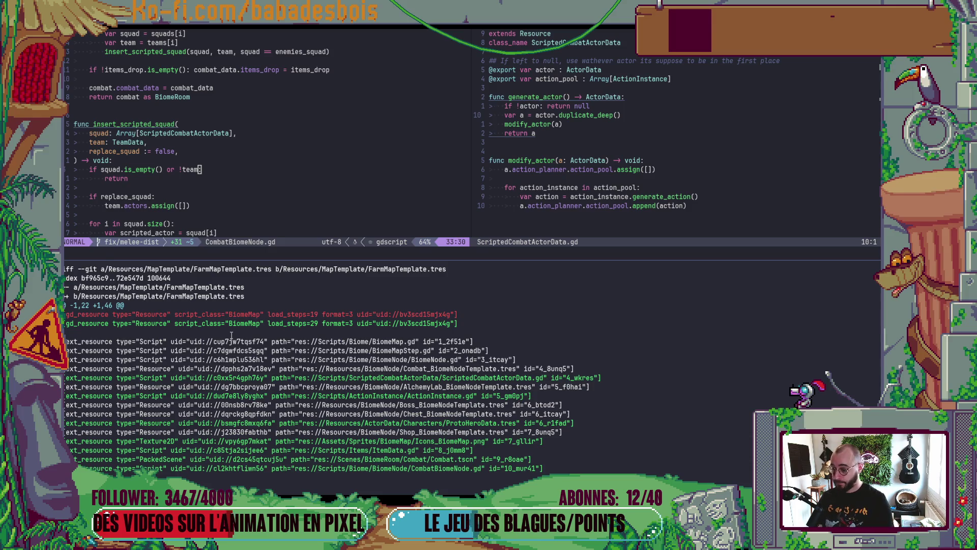
scroll(232, 335, down, 2)
key(alt+Tab)
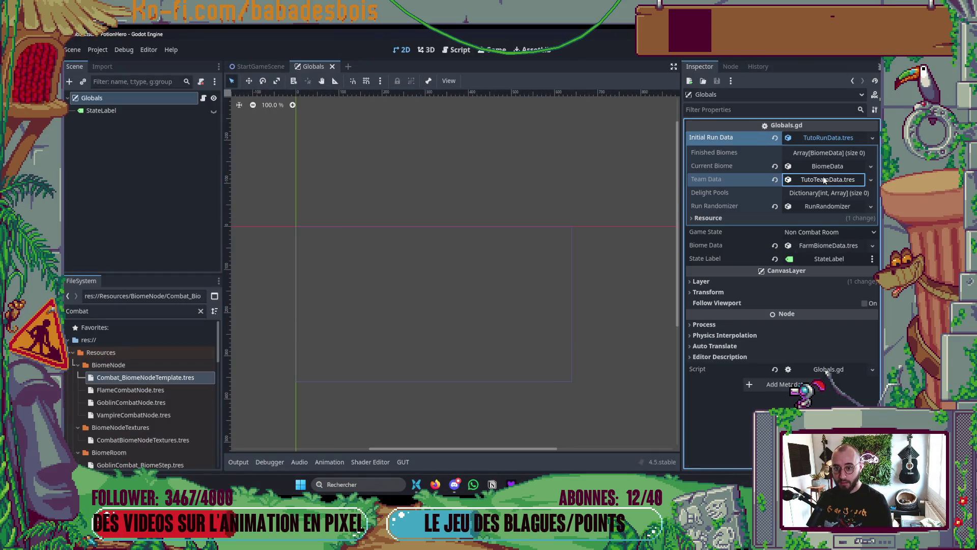
- Inspect the current biome's Settings and its BiomeMap Map Template in the Inspector
click(823, 167)
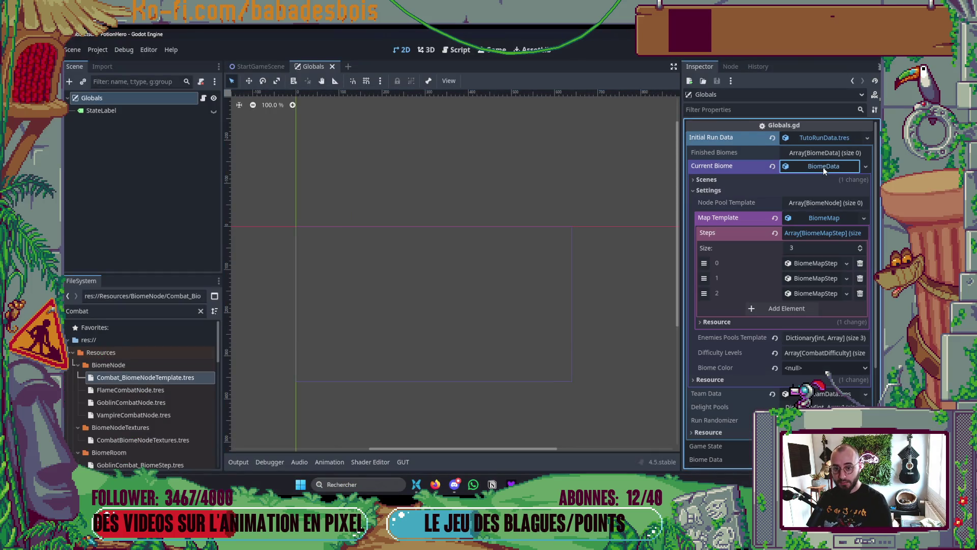
click(820, 216)
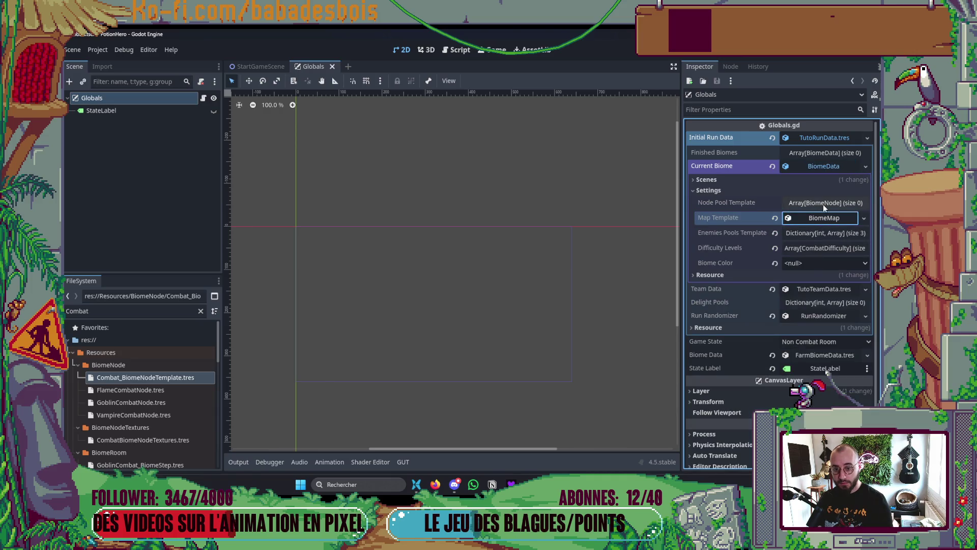
click(789, 192)
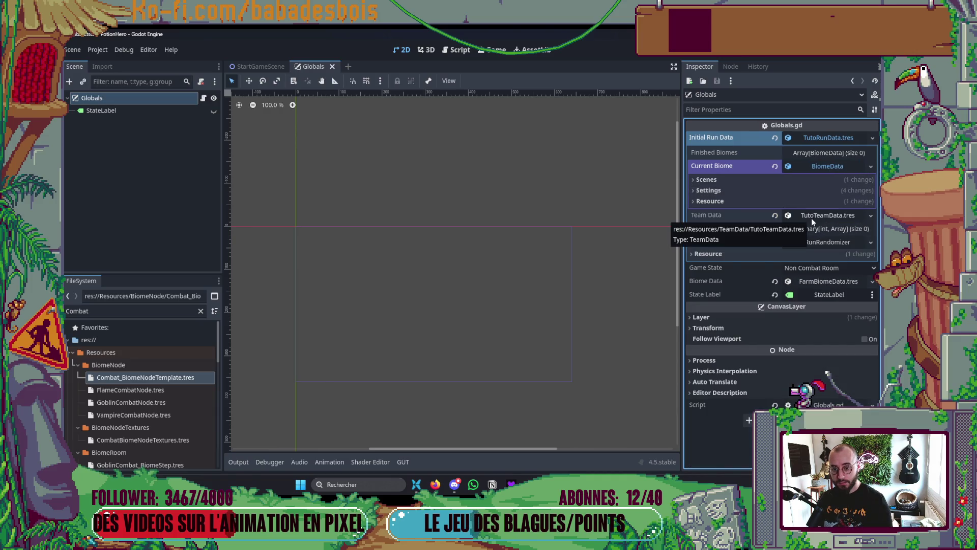
click(733, 192)
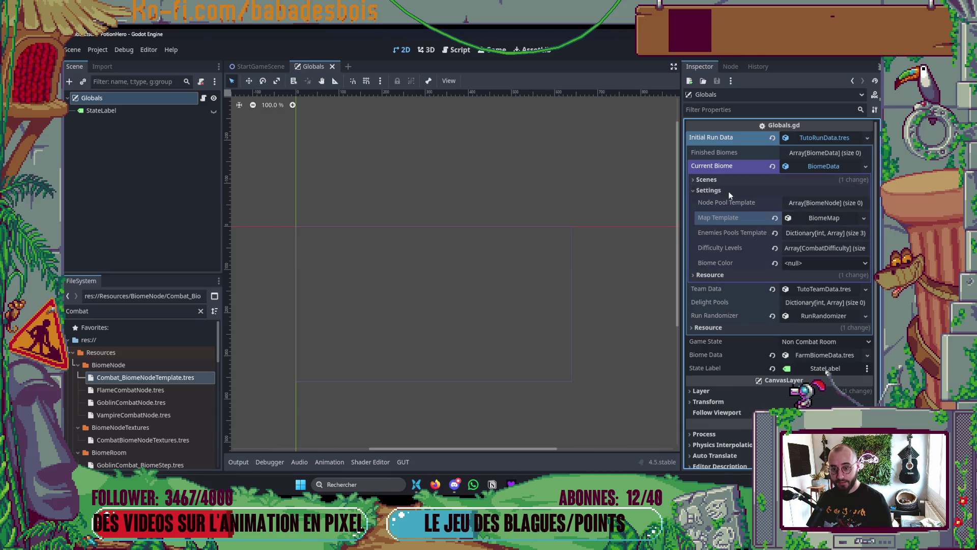
click(817, 219)
click(820, 219)
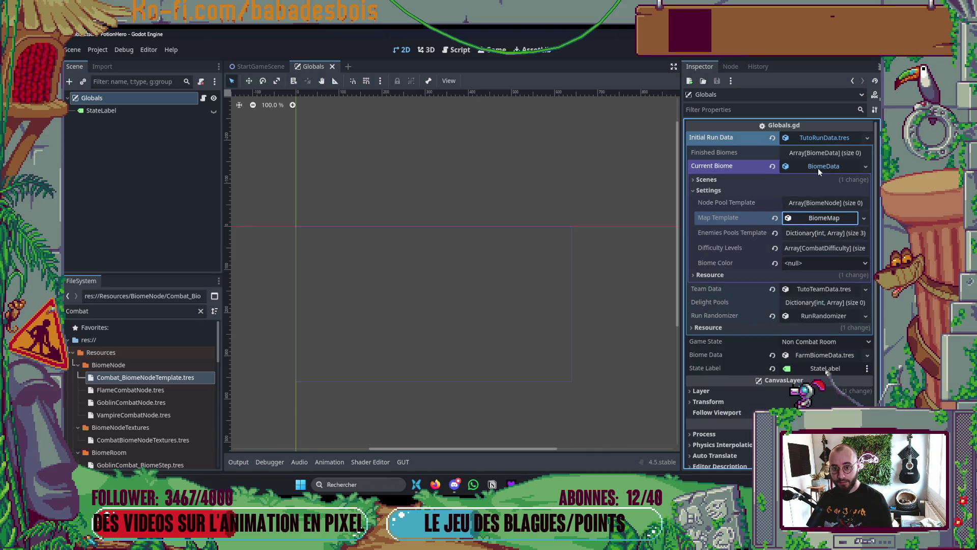
key(alt+Tab)
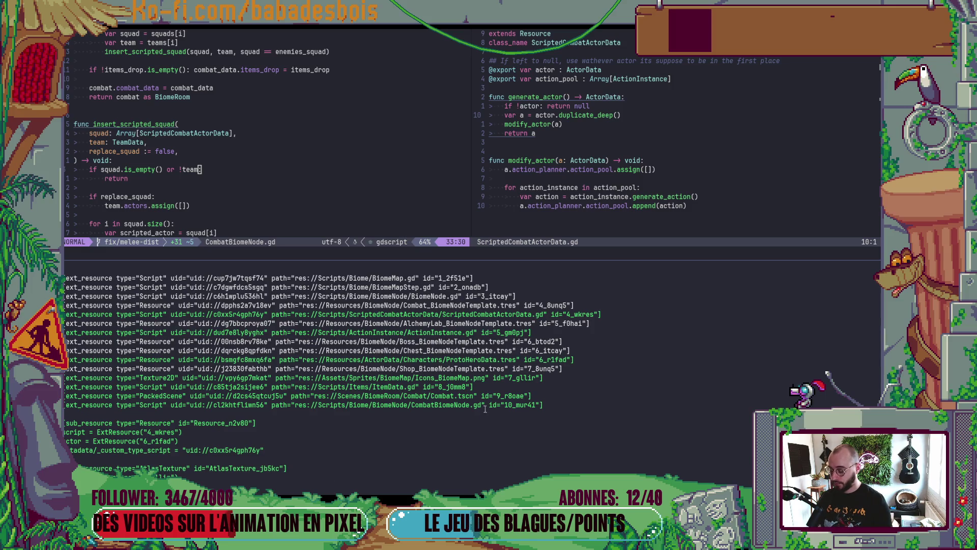
- List changed files and discard the changes to FarmMapTemplate.tres with git r
text(gst)
key(Return)
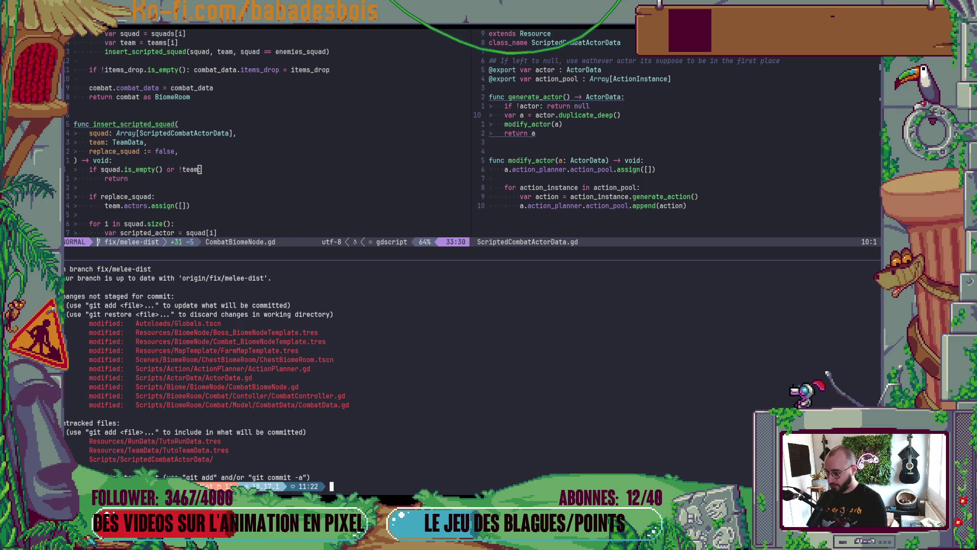
text(git r)
double_click(245, 350)
middle_click(245, 350)
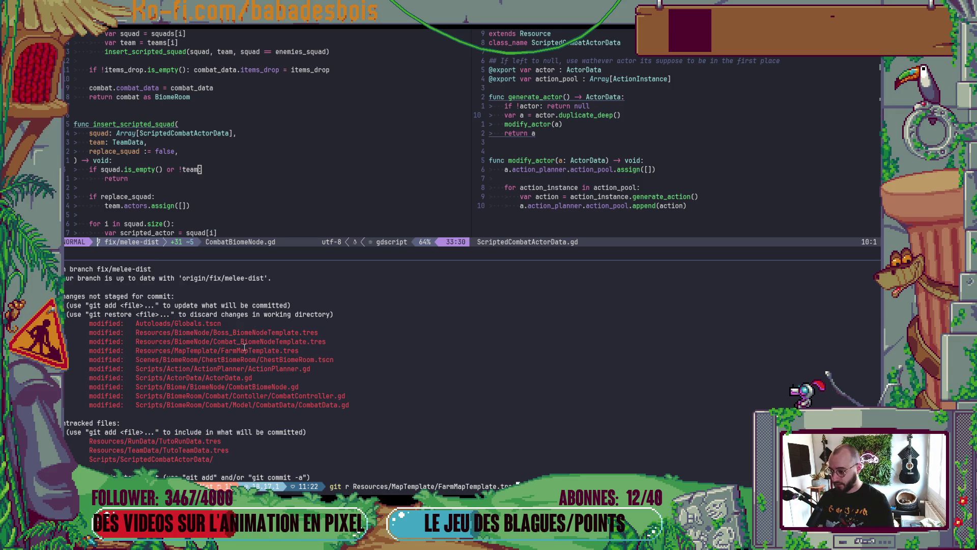
key(Return)
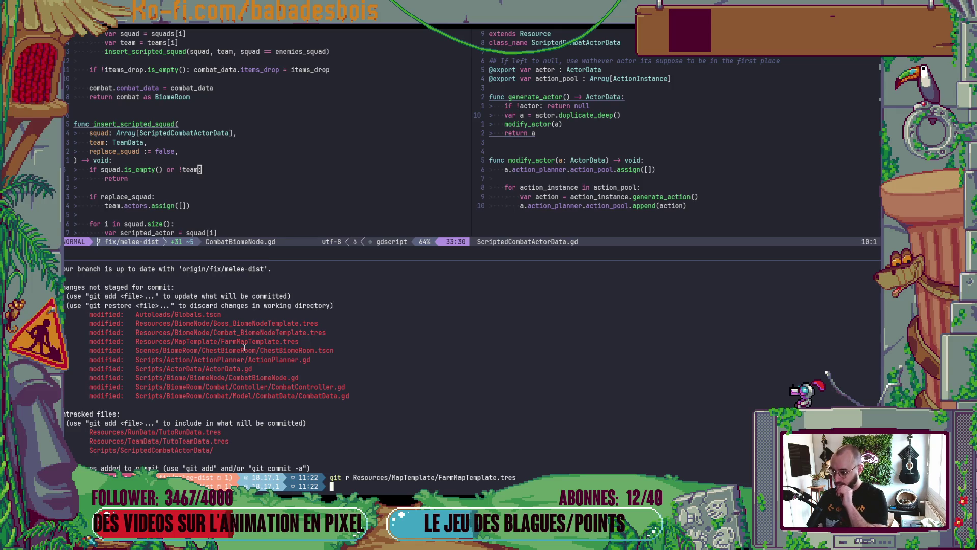
- Review the ChestBiomeRoom.tscn diff, then discard its scene changes
text(git diff)
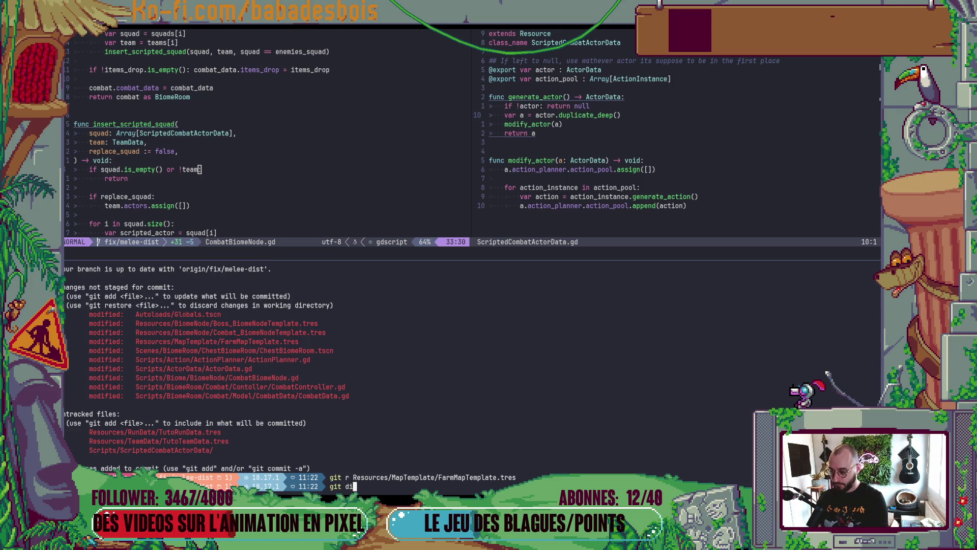
double_click(284, 350)
middle_click(284, 350)
key(Return)
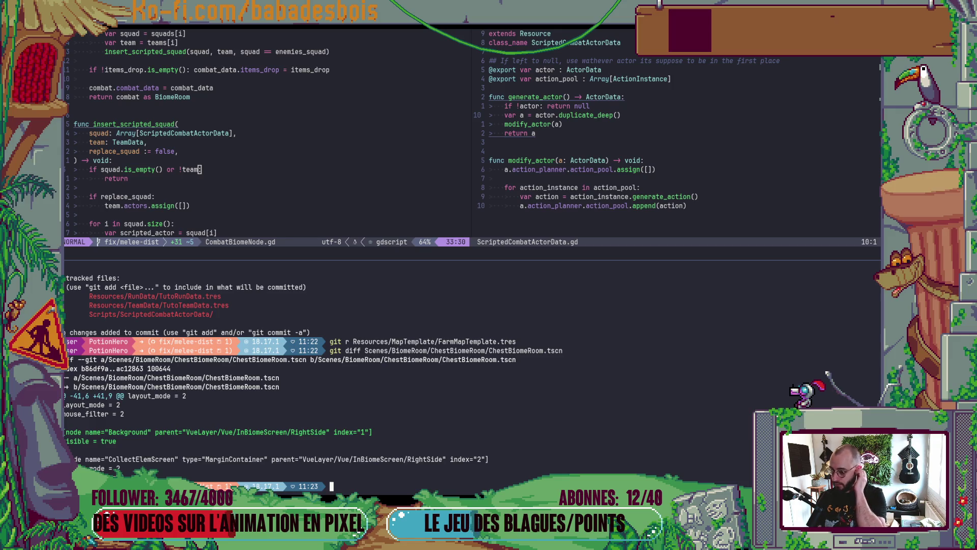
key(alt+Tab)
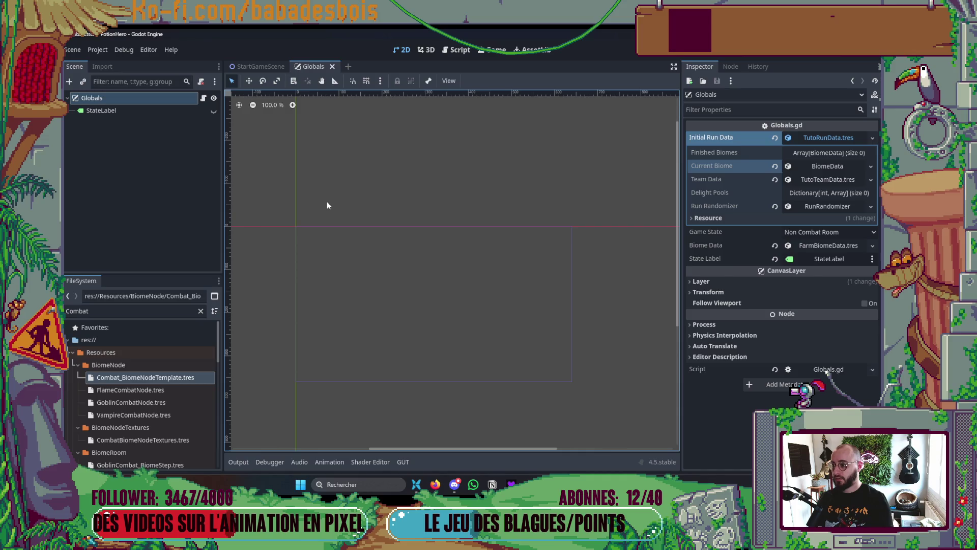
key(alt+Tab)
text(git)
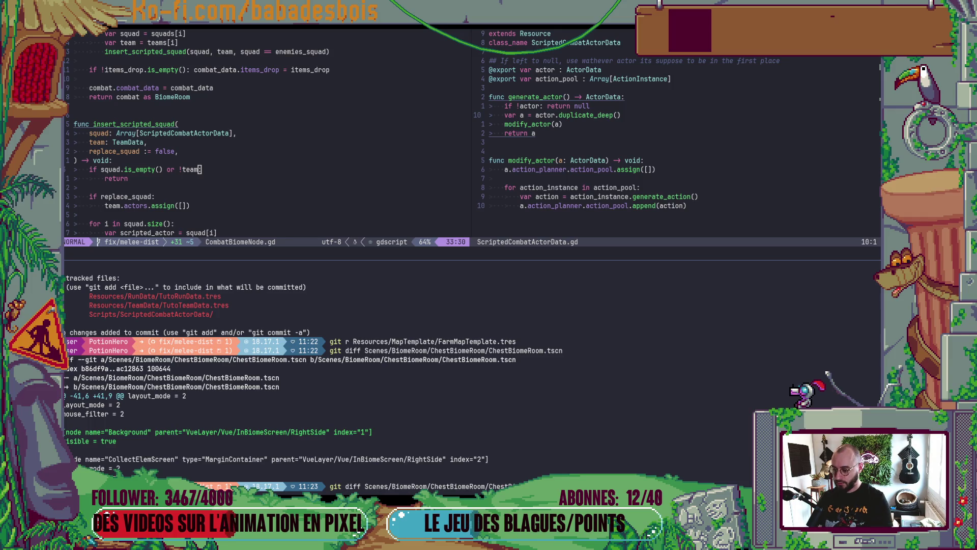
text(r)
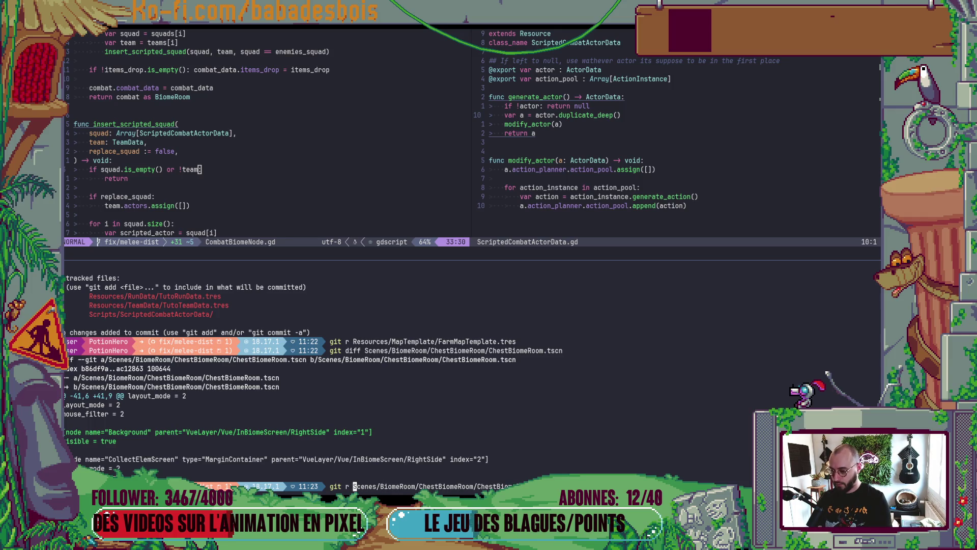
key(Return)
text(s)
key(Return)
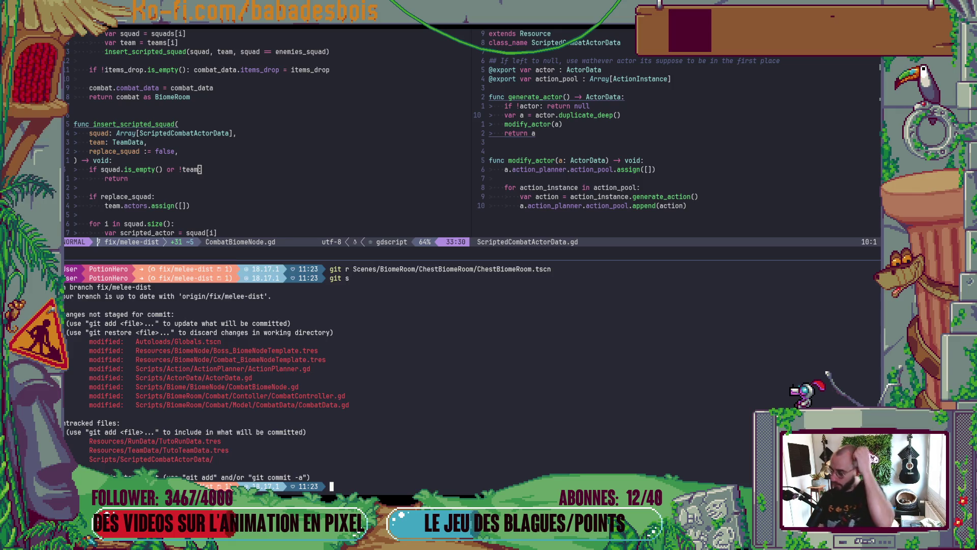
- Review the git diff of Combat_BiomeNodeTemplate.tres
text(git )
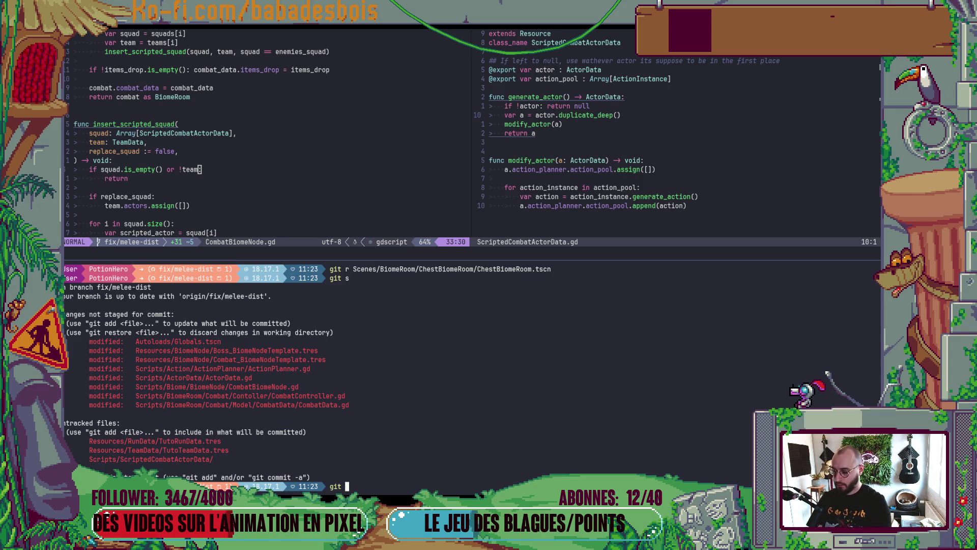
text(diff)
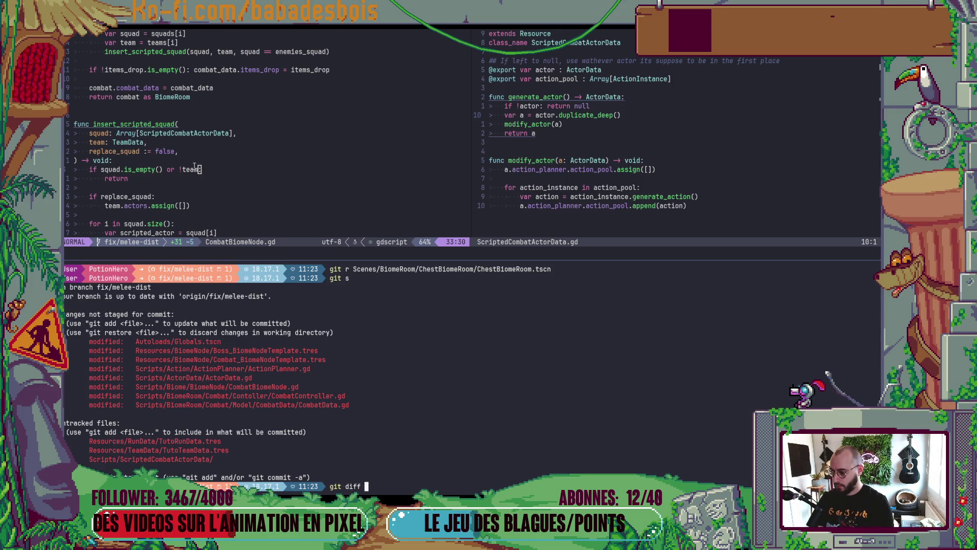
double_click(213, 359)
middle_click(214, 359)
key(Return)
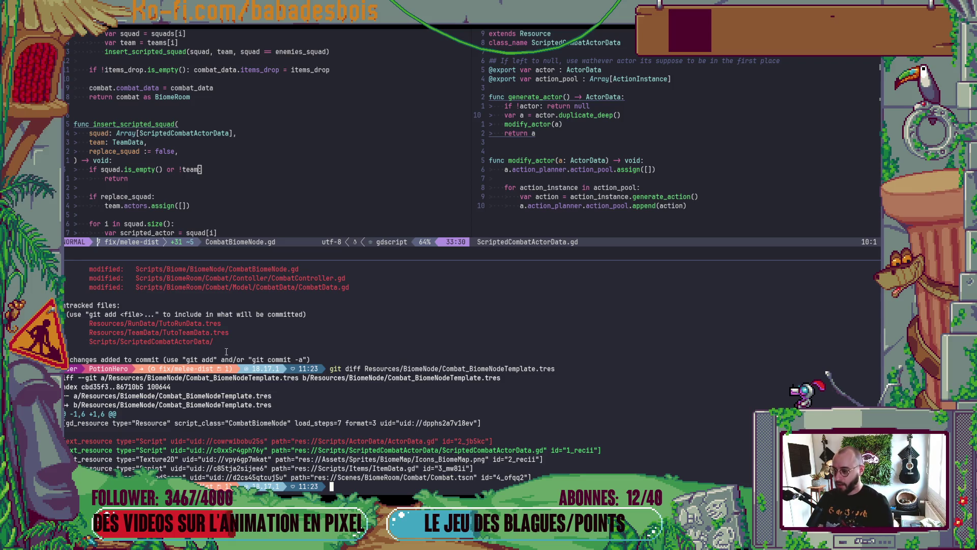
scroll(227, 351, up, 3)
scroll(234, 356, down, 3)
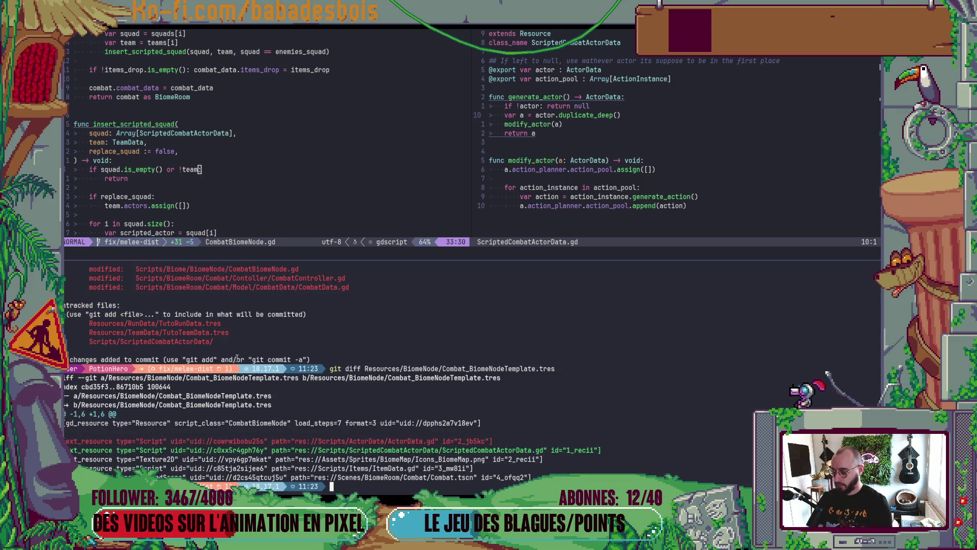
scroll(318, 352, up, 3)
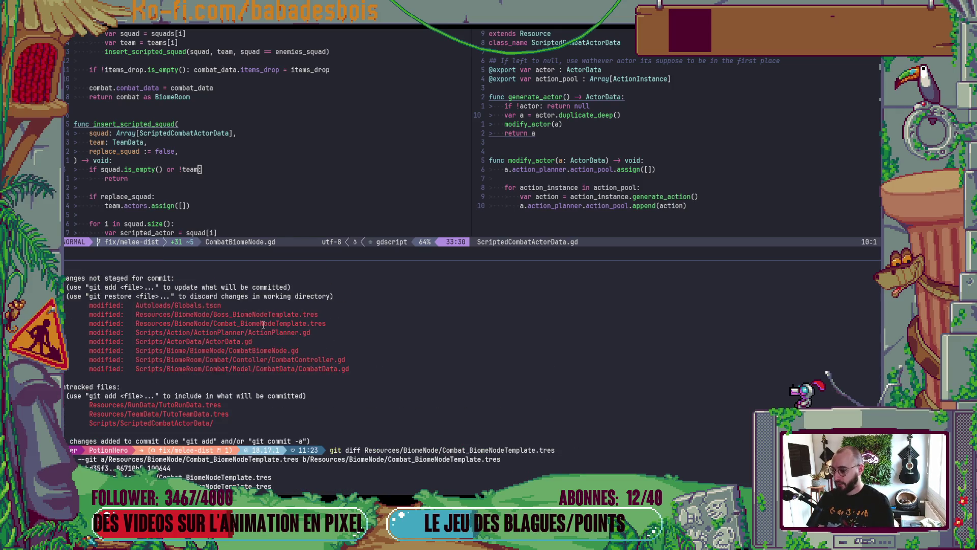
scroll(263, 325, down, 3)
- Stage Combat_BiomeNodeTemplate.tres and Boss_BiomeNodeTemplate.tres, then check git status
key(Return)
text(git ad)
scroll(233, 336, up, 3)
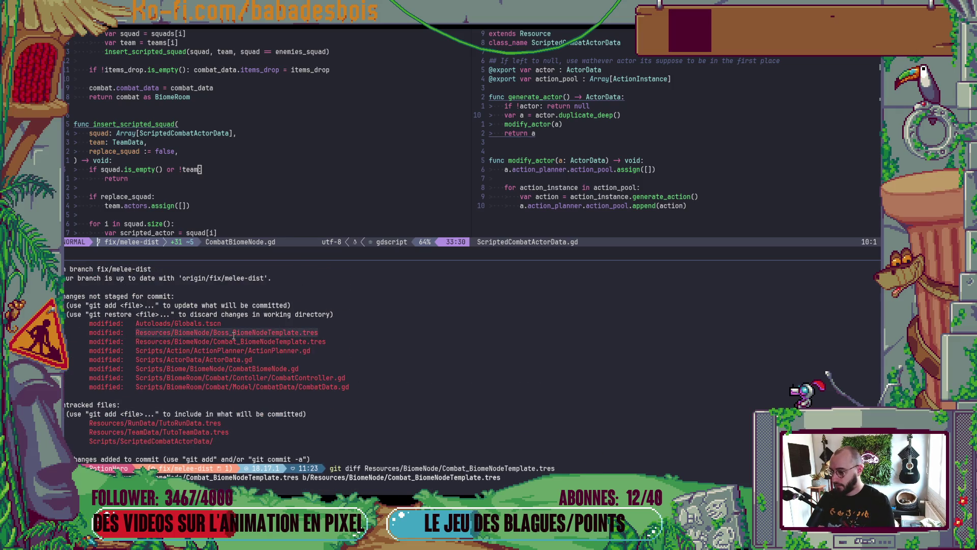
text(d Resources/BiomeNode/Boss_BiomeNodeTemp)
key(Return)
text(git status)
key(Return)
- Stage ActionPlanner.gd with git add
text(git add)
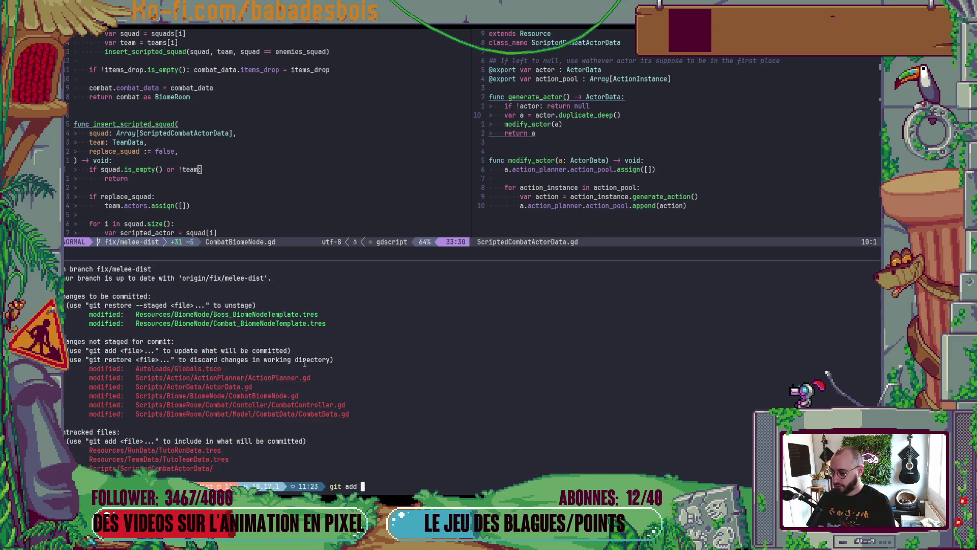
double_click(285, 377)
middle_click(285, 377)
key(Return)
- Review ActorData.gd's diff, stage it, and confirm four files are staged with gst
text(git diff)
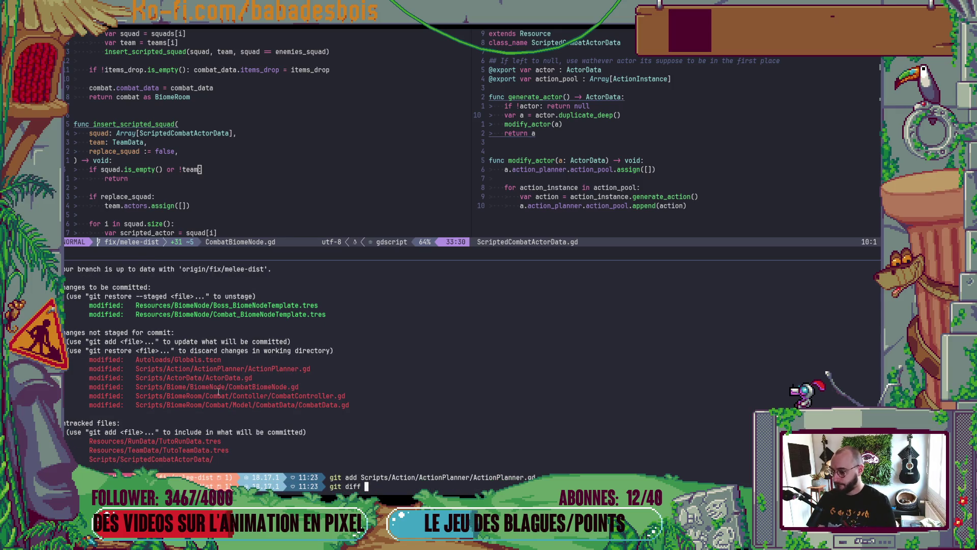
double_click(223, 382)
middle_click(223, 382)
key(Return)
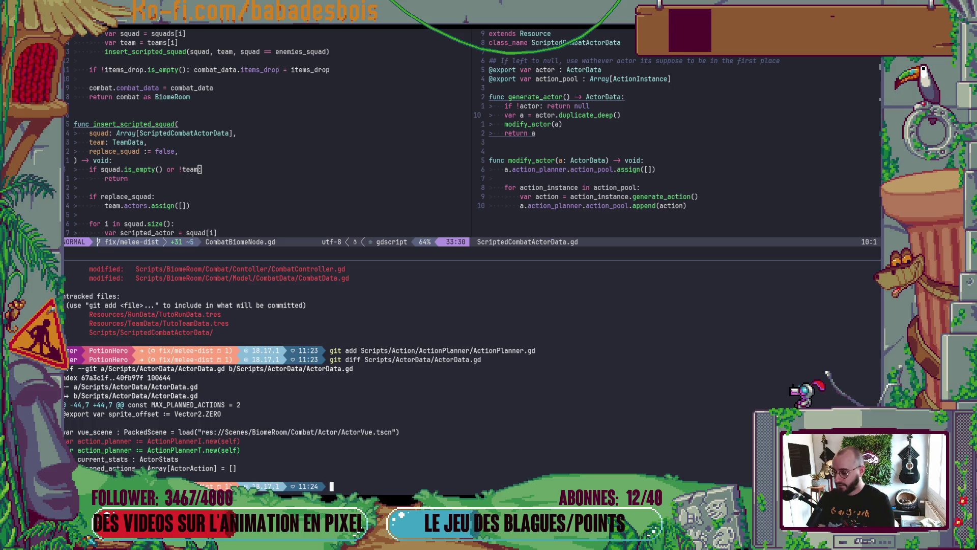
key(Up)
key(Left)
key(Left)
key(Left)
key(BackSpace)
key(BackSpace)
key(BackSpace)
text(add)
key(Return)
text(gst)
key(Return)
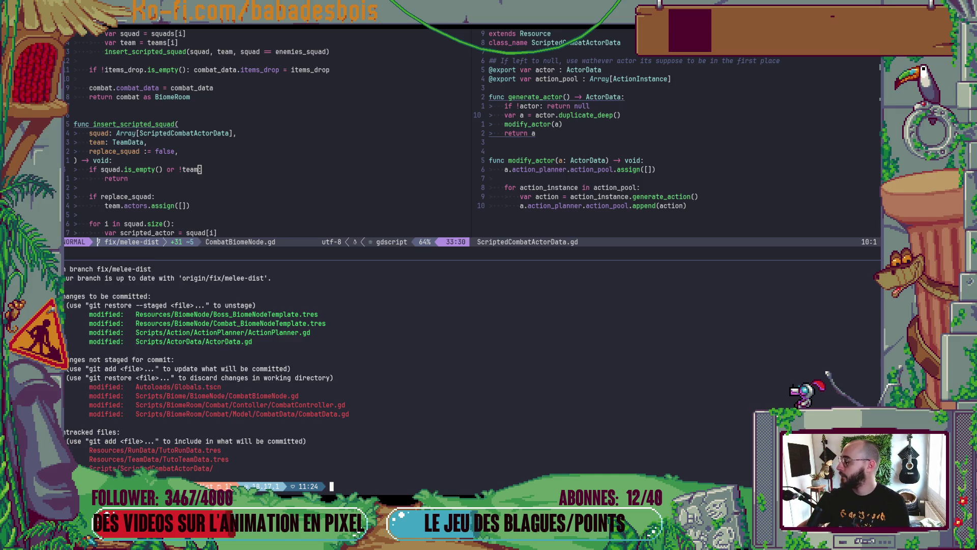
key(alt+Tab)
key(alt+Tab)
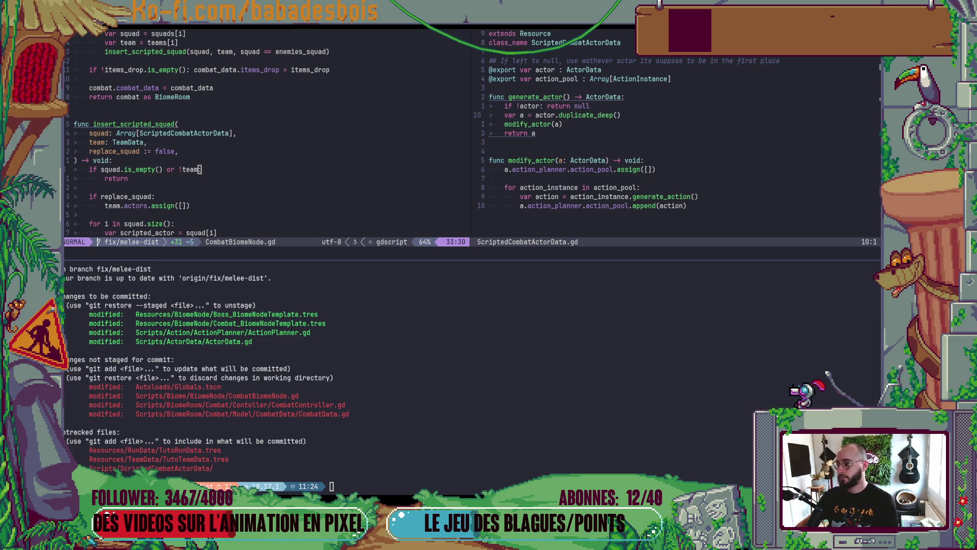
key(alt+Tab)
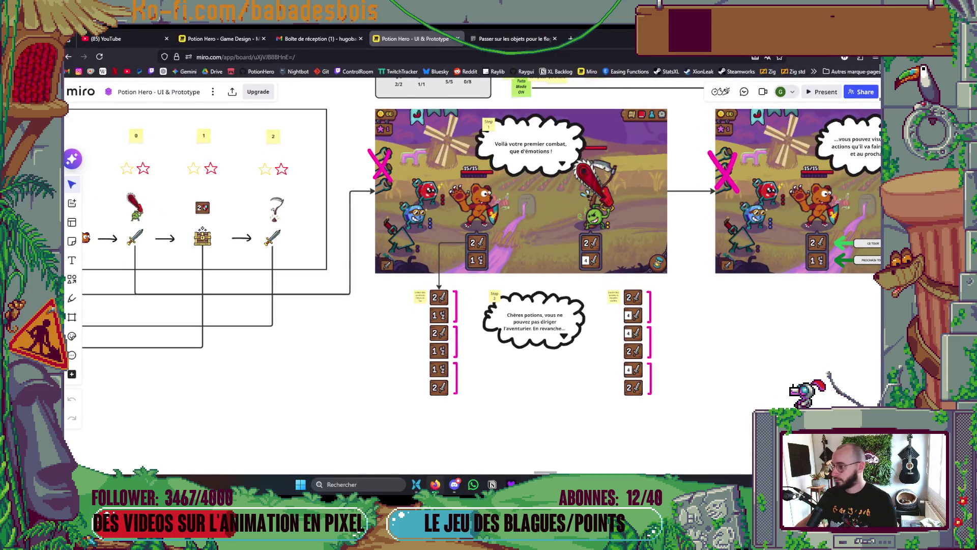
key(alt+Tab)
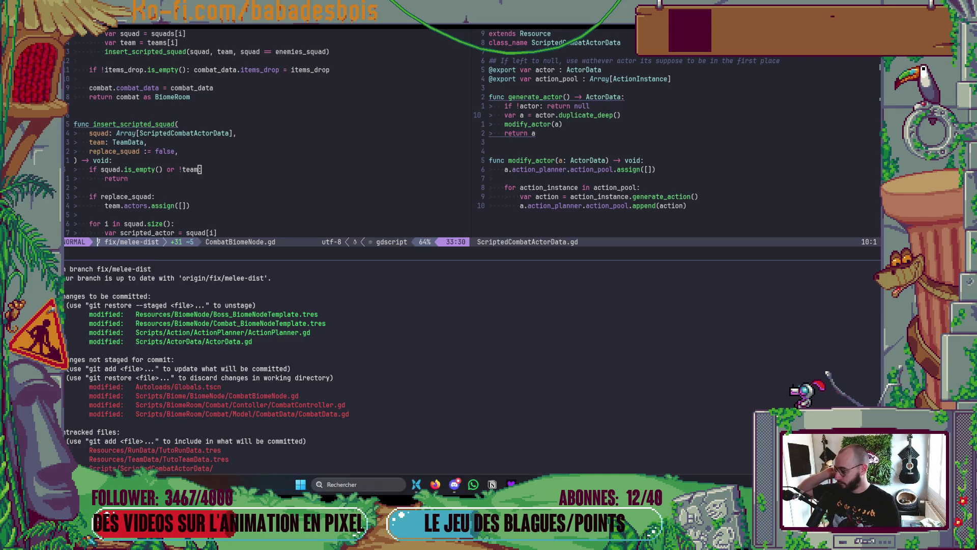
key(alt+Tab)
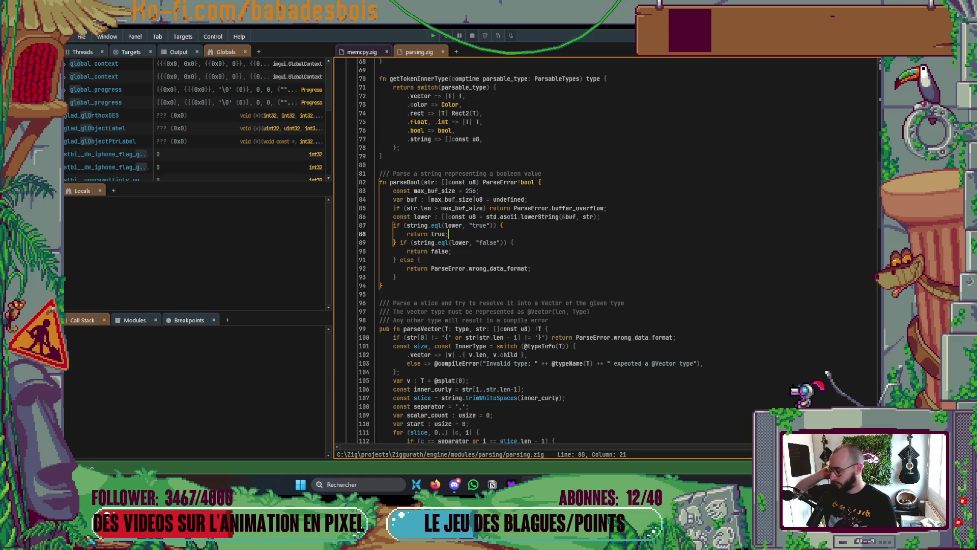
key(alt+Tab)
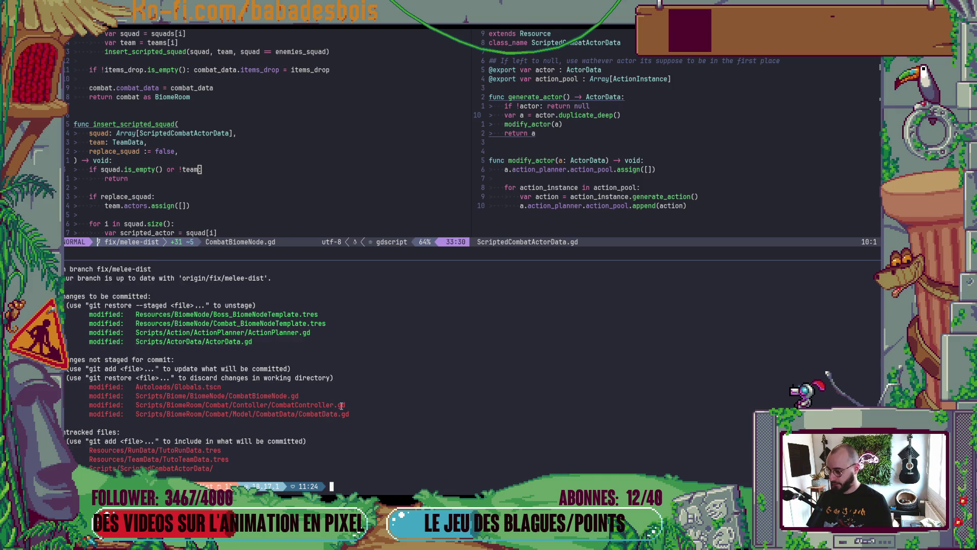
- Review the Autoloads/Globals.tscn diff and discard its changes
text(git diff)
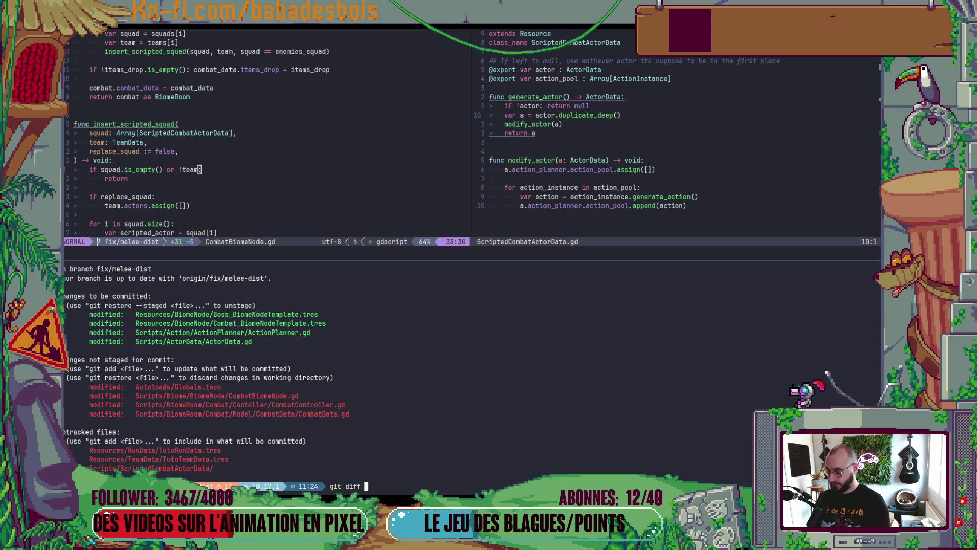
double_click(210, 386)
middle_click(210, 386)
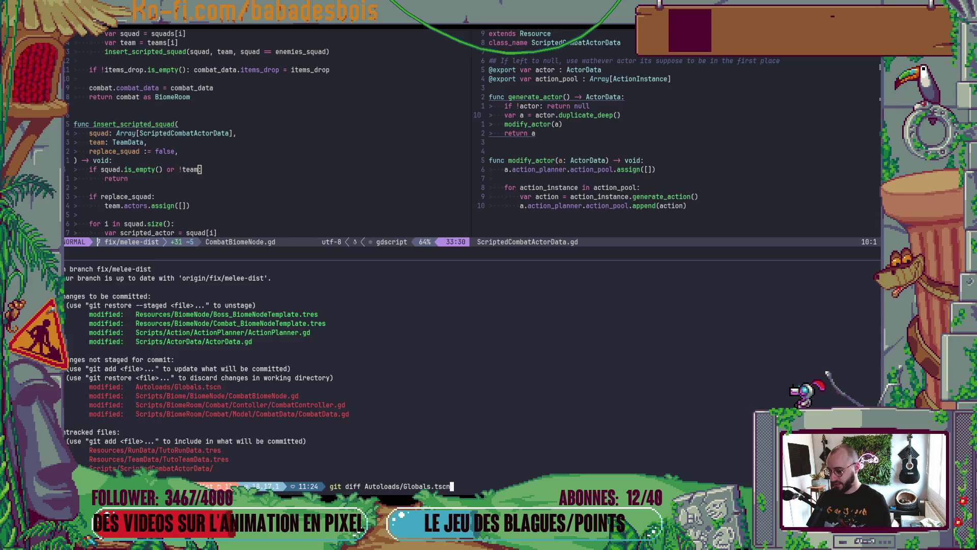
key(Return)
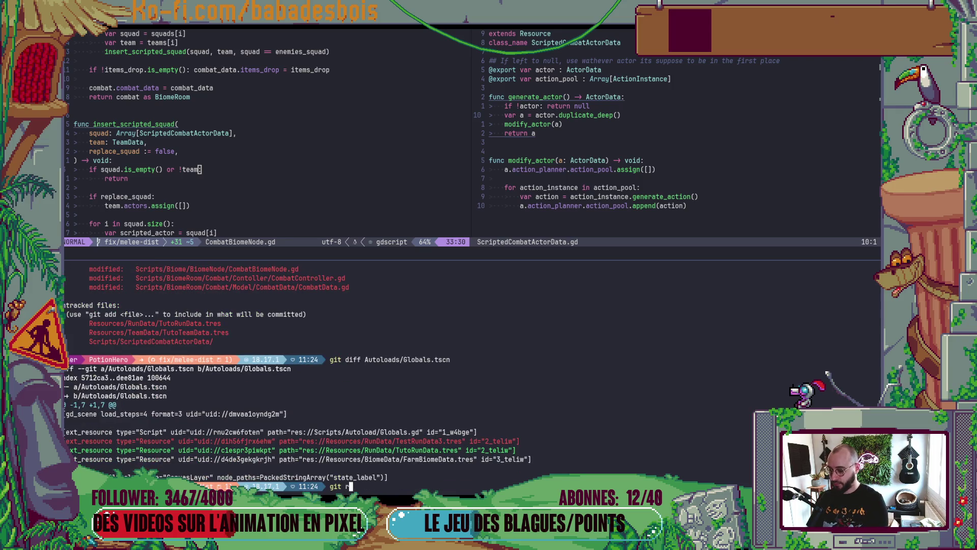
scroll(228, 325, up, 3)
text(git s)
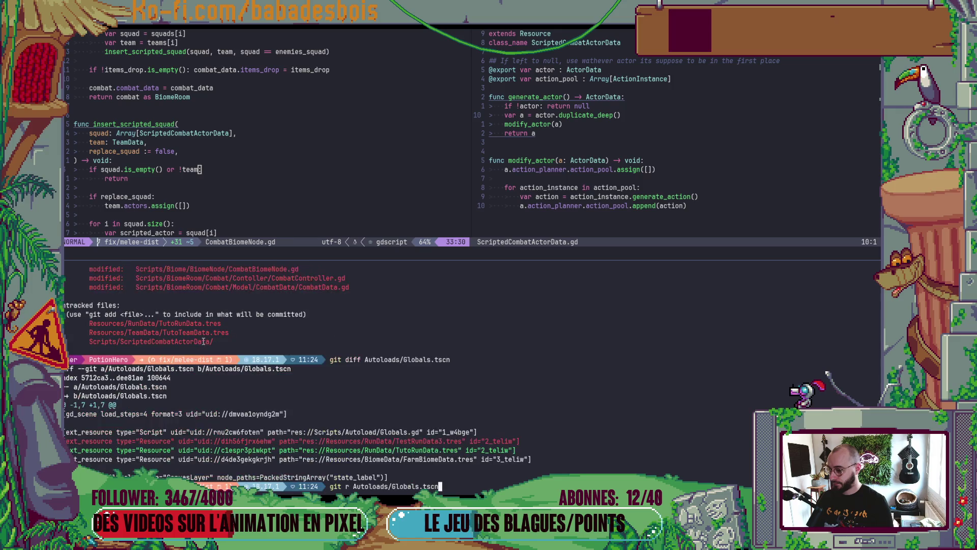
key(Return)
- Review CombatController.gd's diff, stage it, and check the updated git status
text(git )
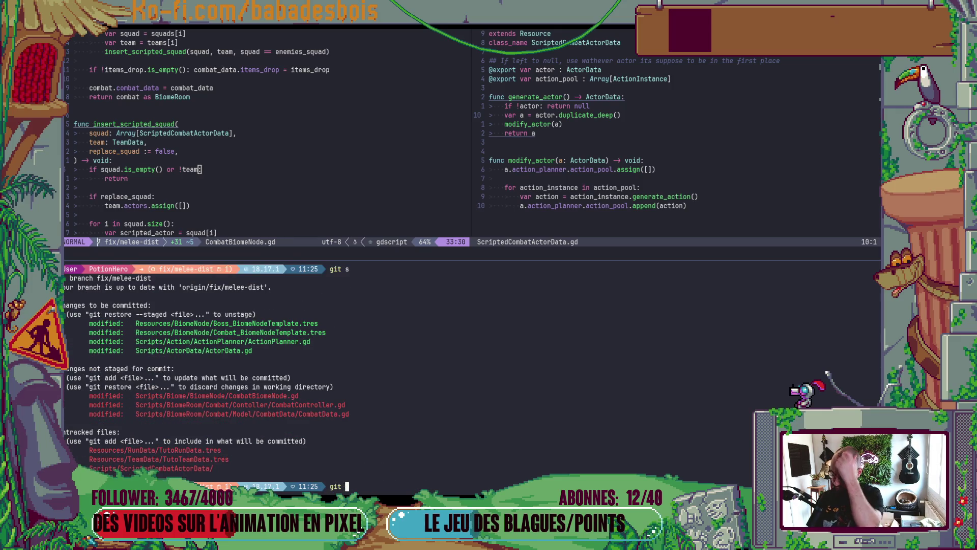
text(diff)
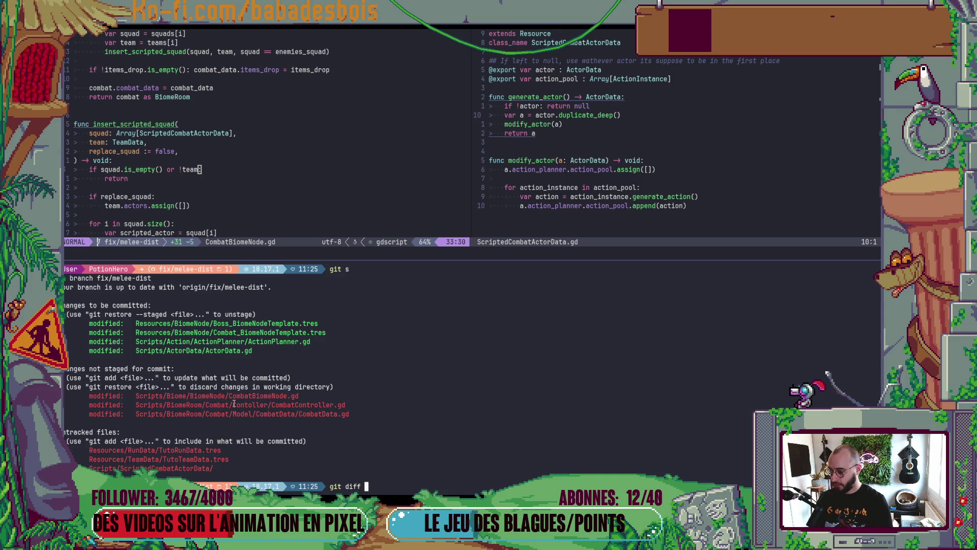
double_click(232, 404)
middle_click(233, 404)
key(Return)
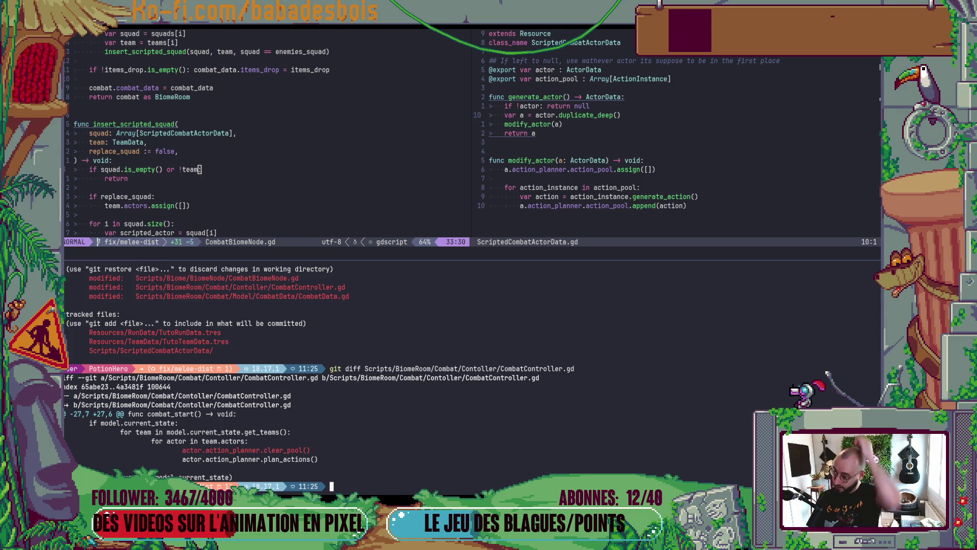
key(Up)
key(ctrl+Left)
key(ctrl+Left)
key(ctrl+Left)
key(ctrl+w)
text(add)
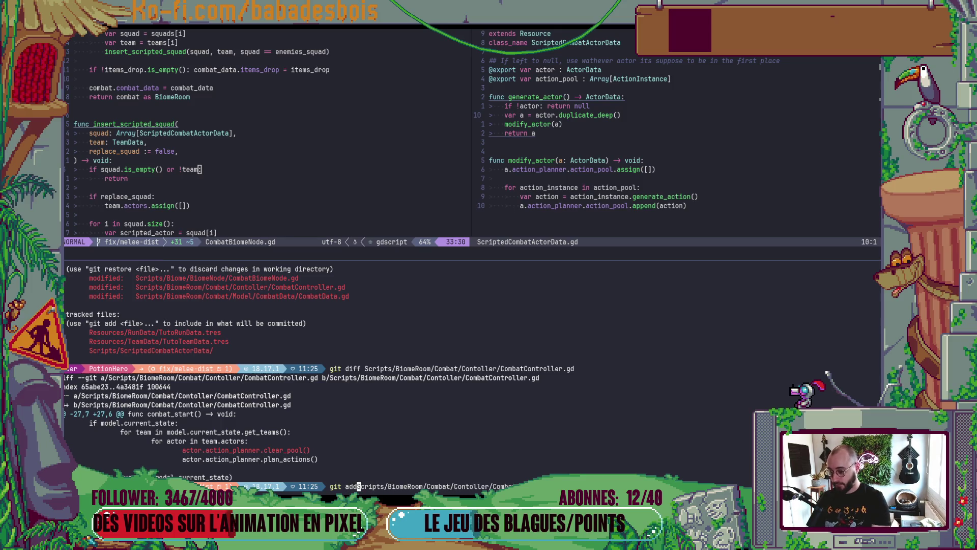
key(Return)
text(git s)
key(Return)
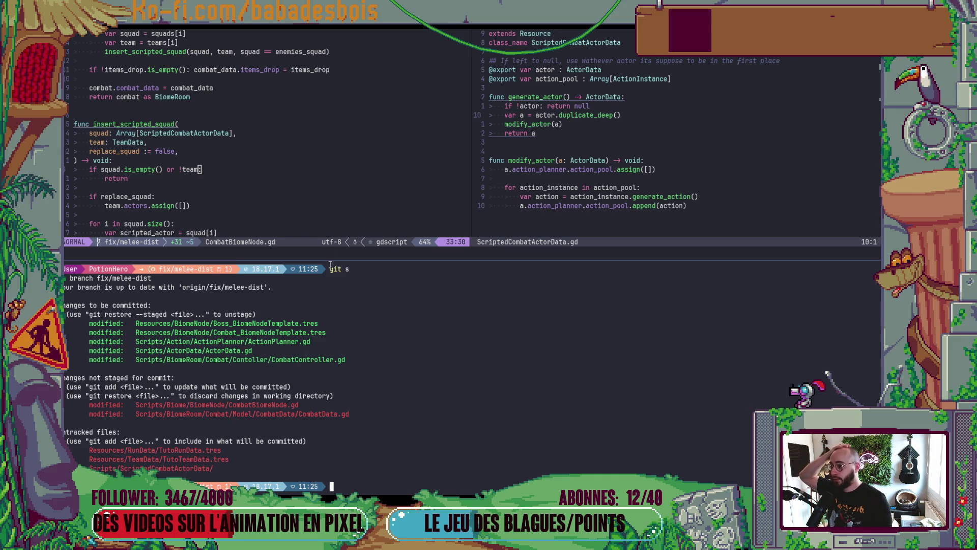
- Scroll CombatBiomeNode.gd to the top and start a visual selection at line 13
scroll(335, 213, up, 6)
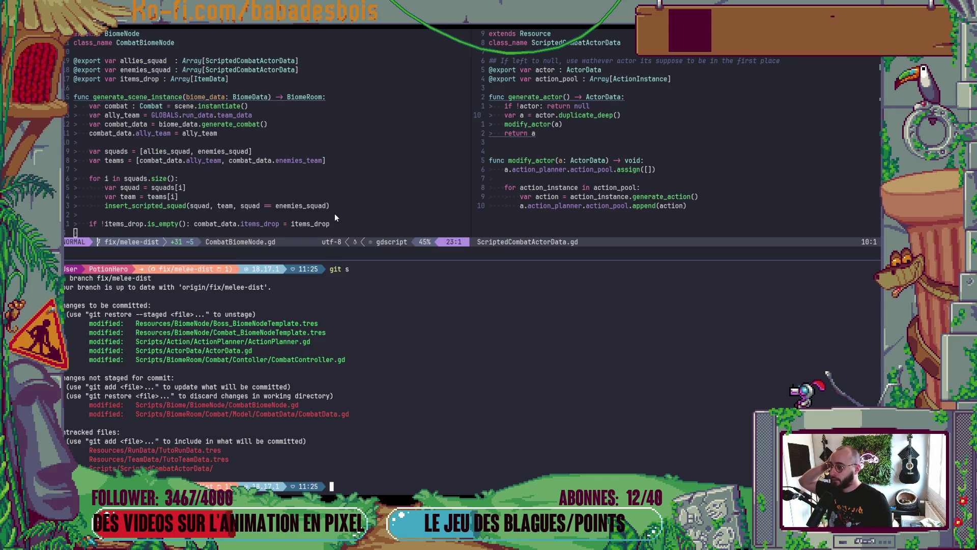
scroll(335, 213, down, 3)
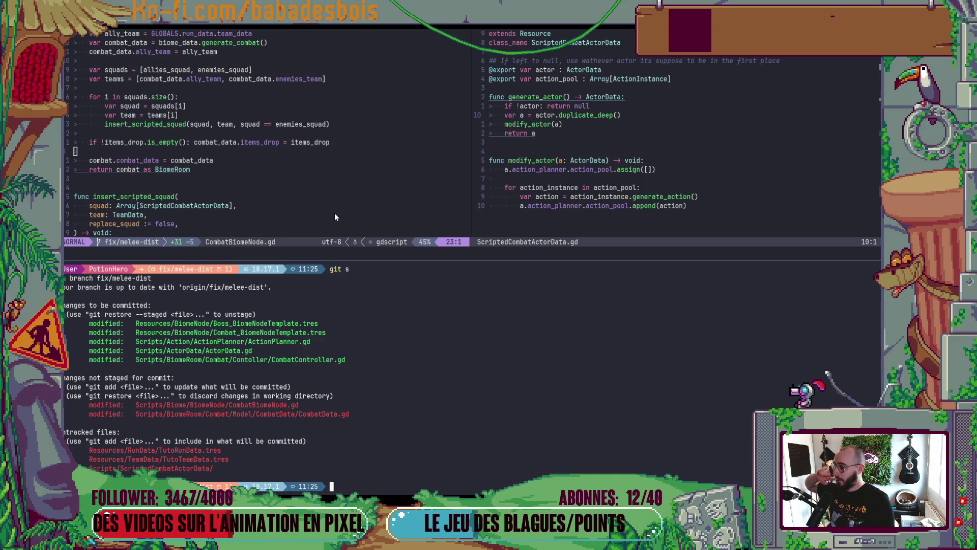
scroll(334, 213, up, 1)
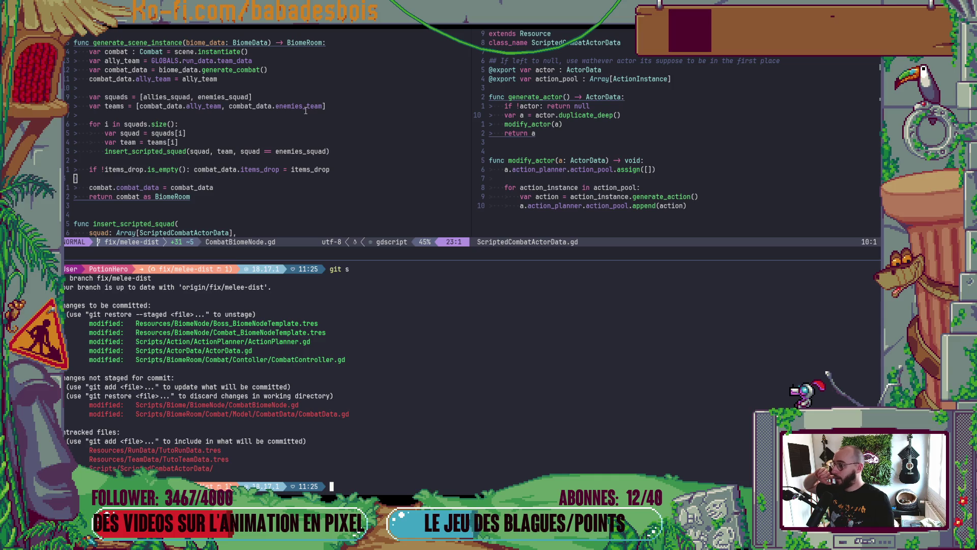
scroll(218, 89, up, 2)
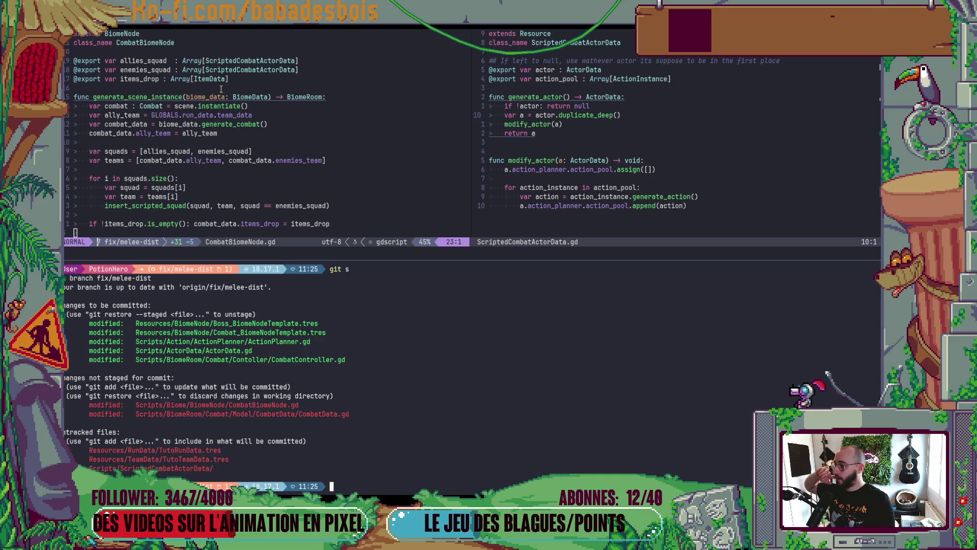
click(191, 143)
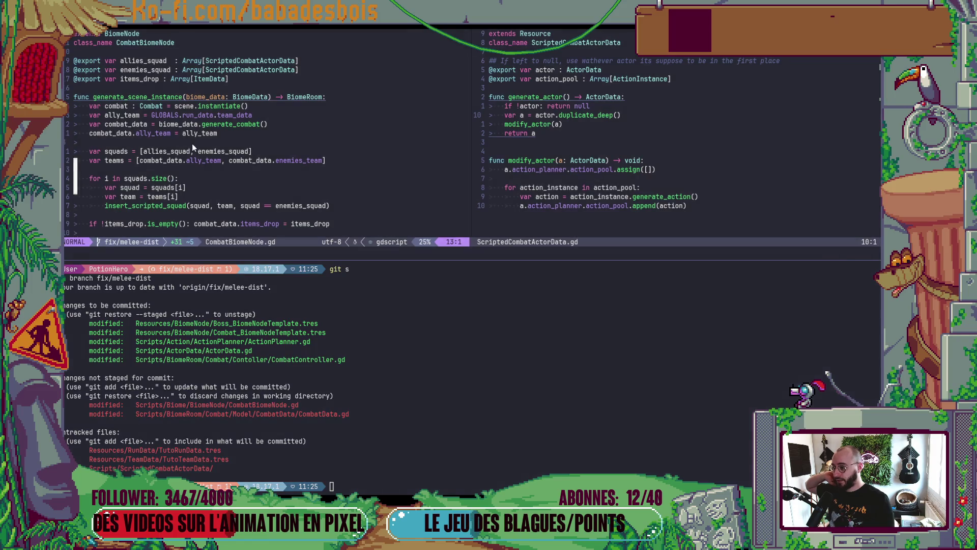
key(v)
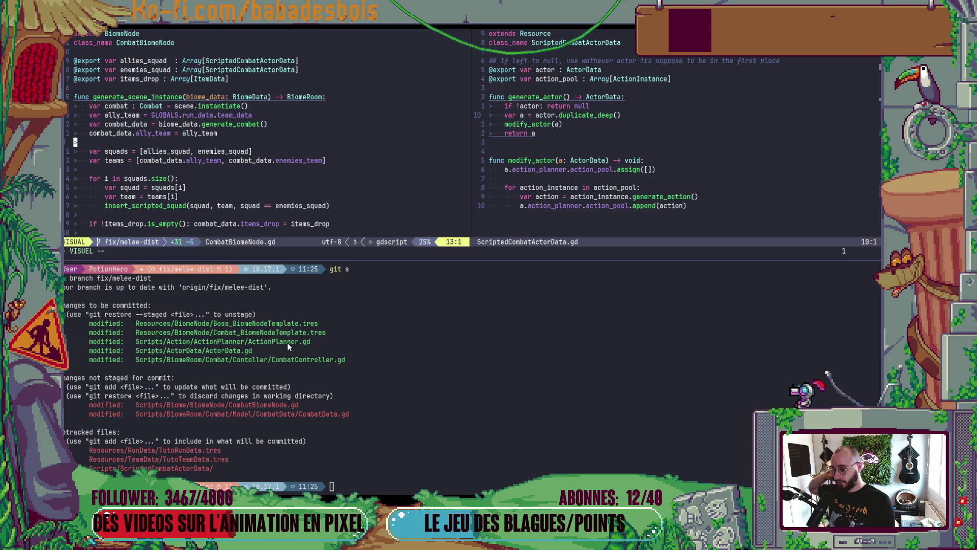
- Begin a git command in the terminal pane, then bring up the window switcher
click(372, 380)
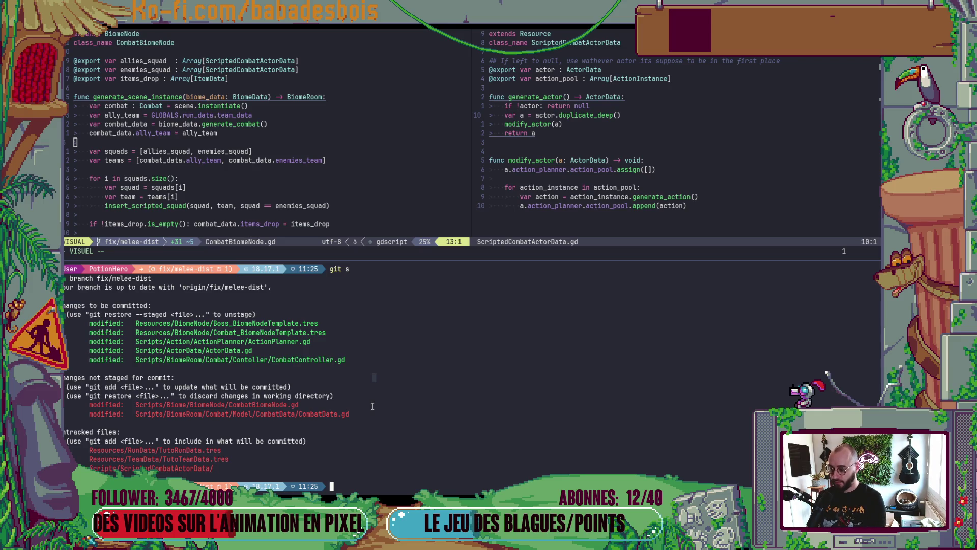
text(git)
key(alt+Tab)
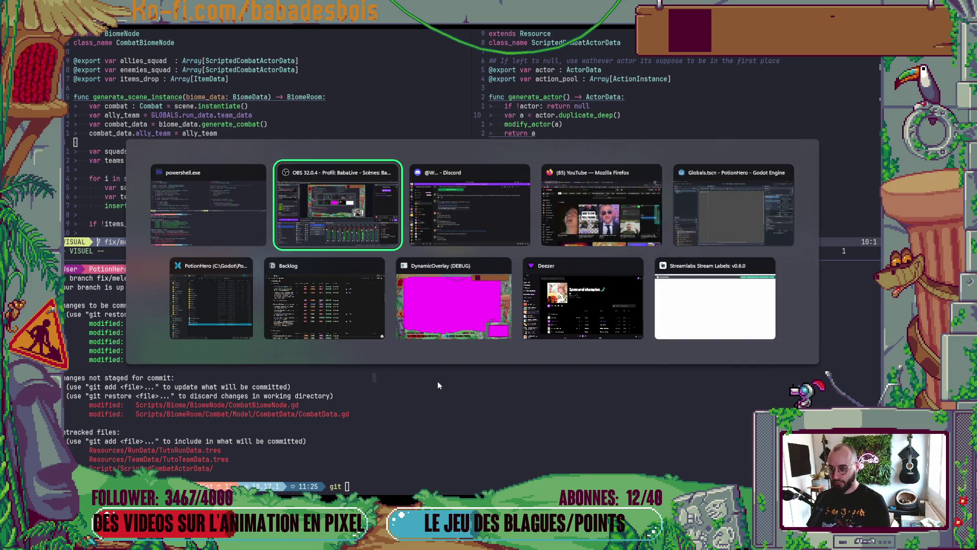
- In Deezer's Favoris albums, play Genesis' A Trick of the Tail (2007 Remaster)
click(582, 301)
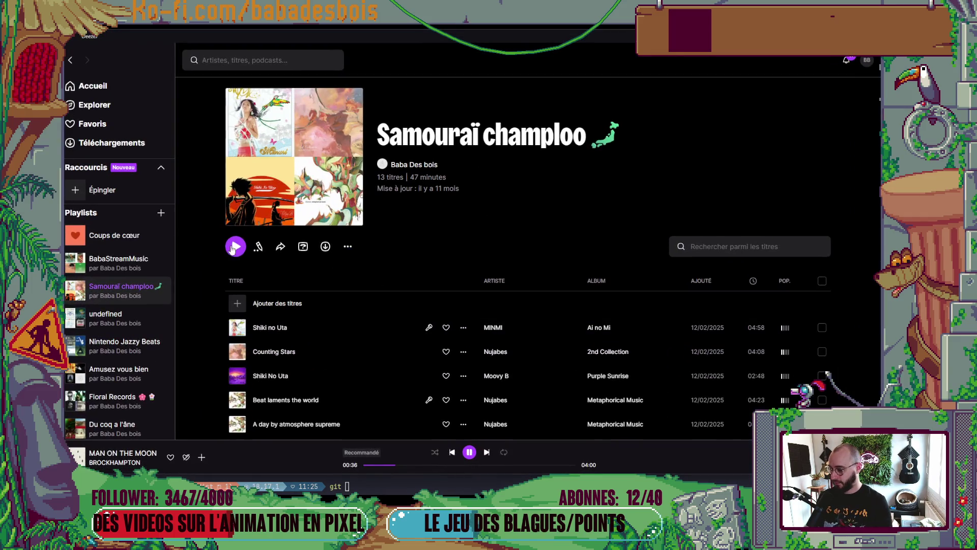
click(118, 125)
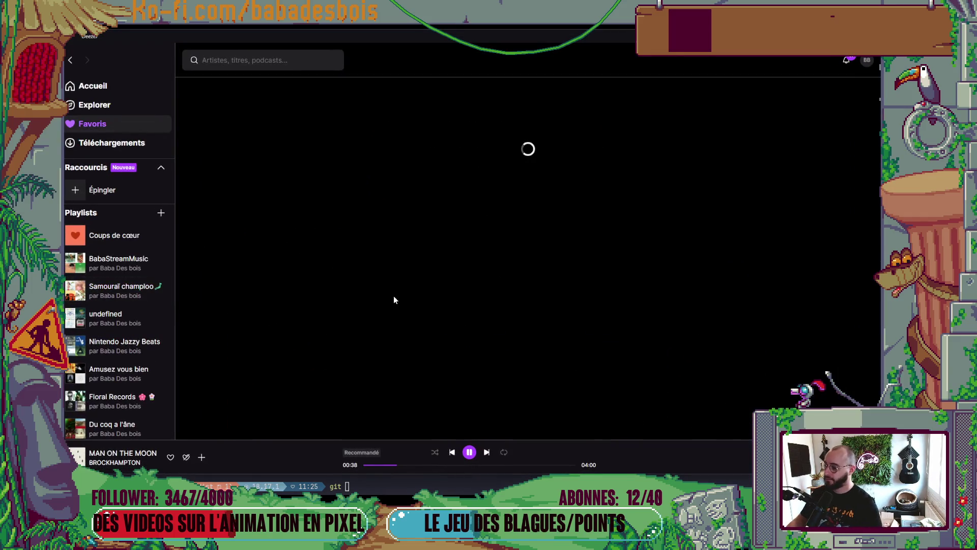
scroll(438, 320, down, 3)
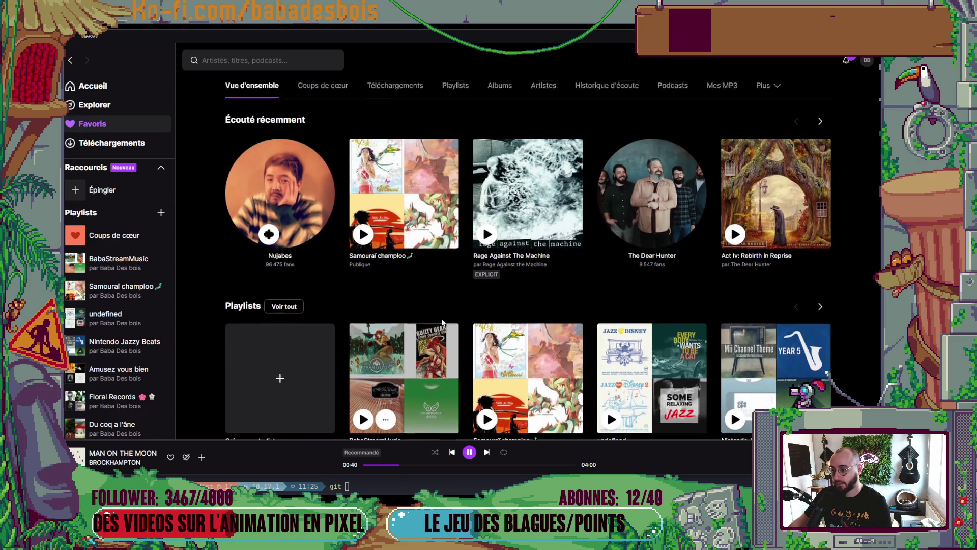
scroll(442, 322, up, 1)
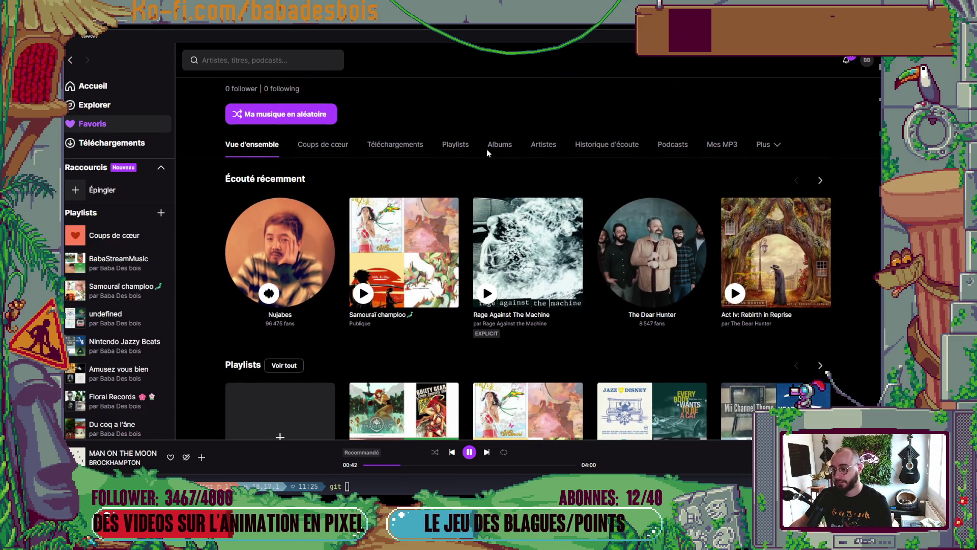
click(494, 145)
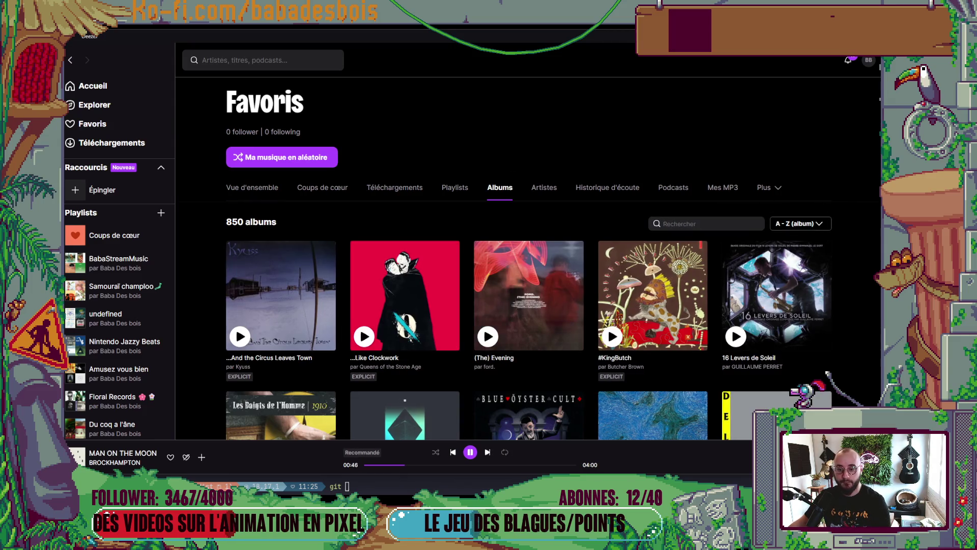
scroll(851, 236, down, 6)
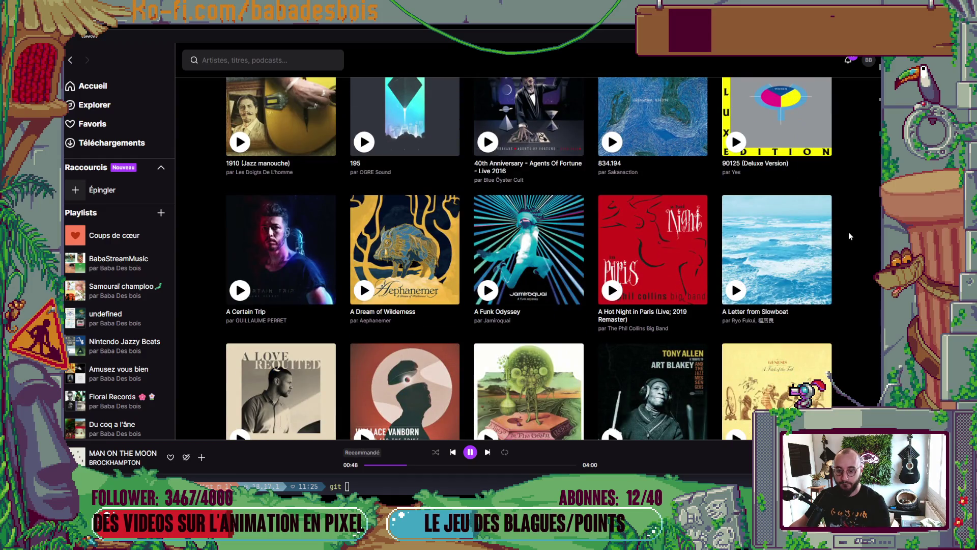
scroll(848, 231, down, 4)
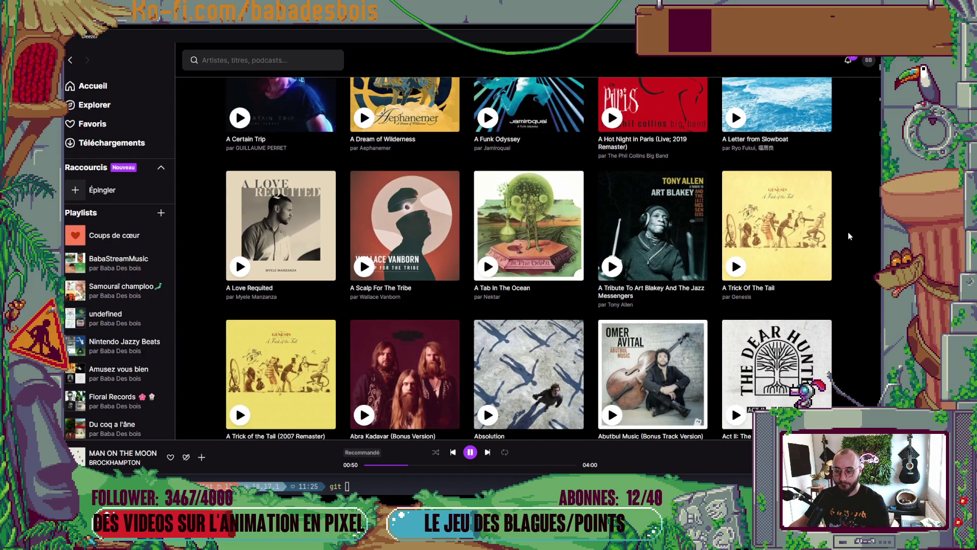
scroll(848, 231, up, 3)
scroll(849, 236, down, 7)
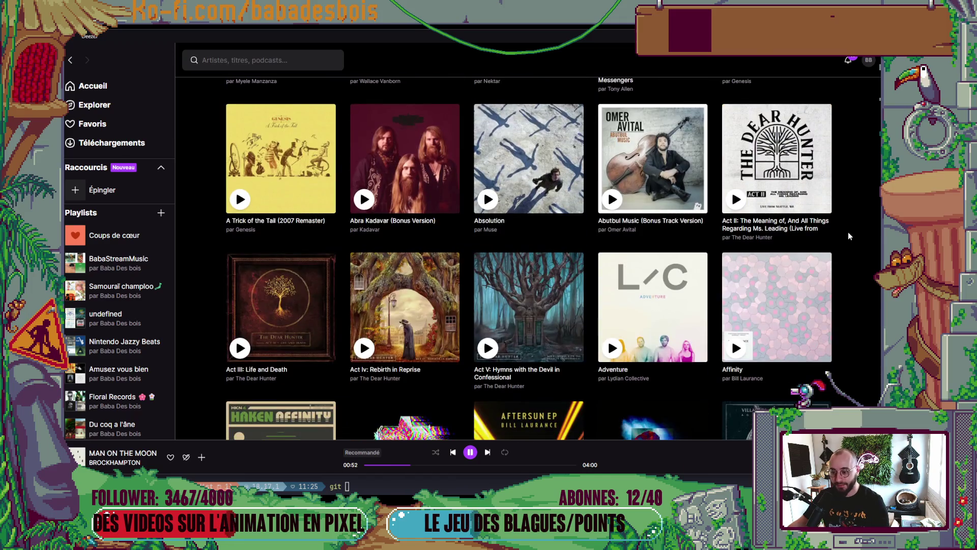
click(239, 199)
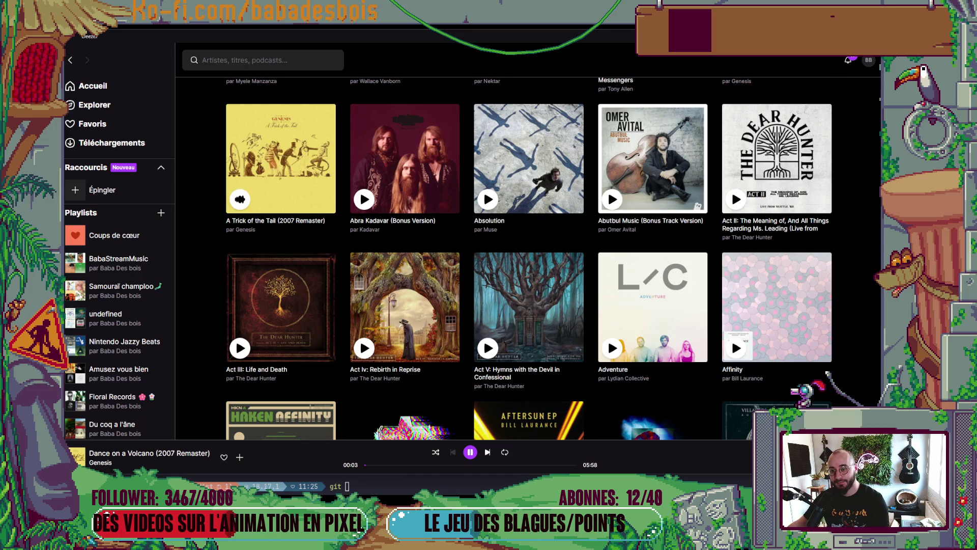
key(alt+Tab)
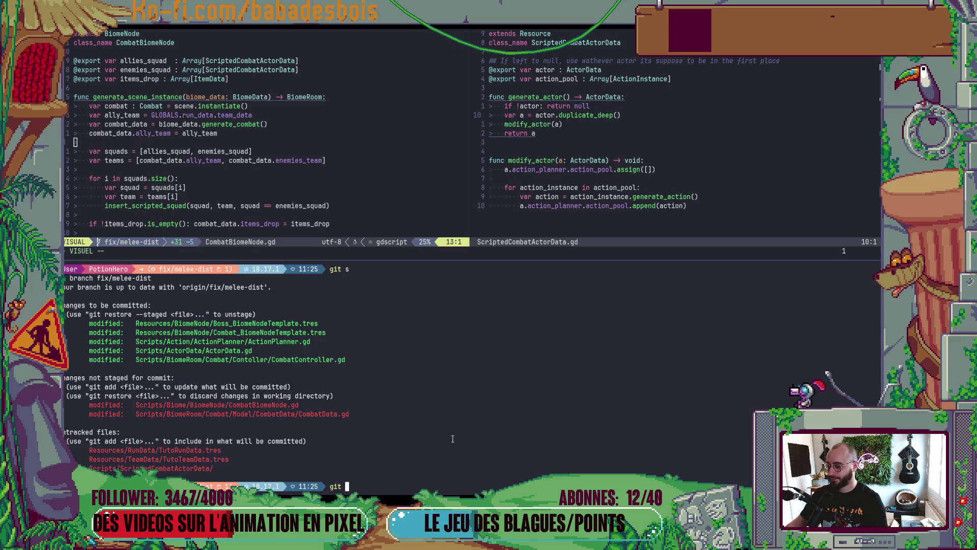
- Stage CombatBiomeNode.gd with git add, pasting its path from the status output
text(dif)
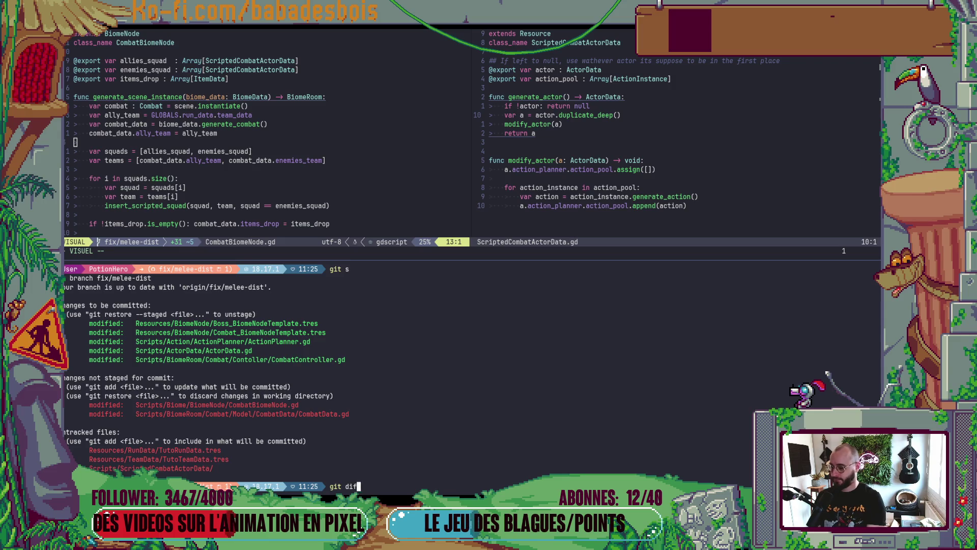
key(BackSpace)
key(BackSpace)
key(BackSpace)
key(ctrl+c)
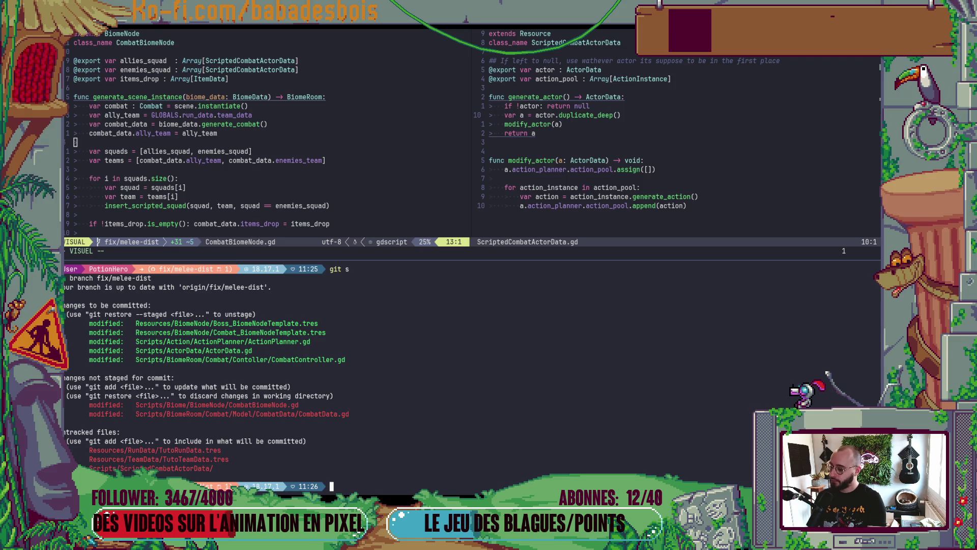
text(git ad)
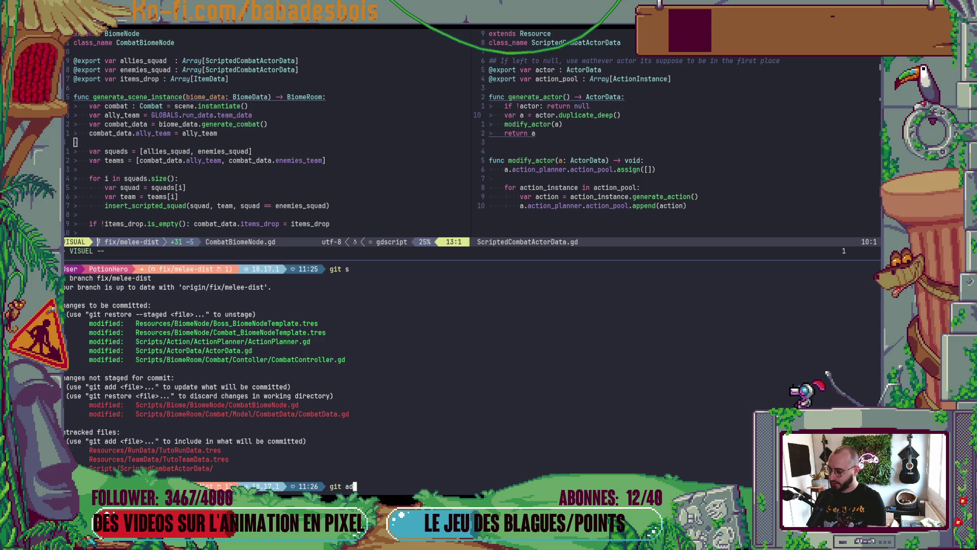
key(BackSpace)
key(BackSpace)
key(BackSpace)
text(dif)
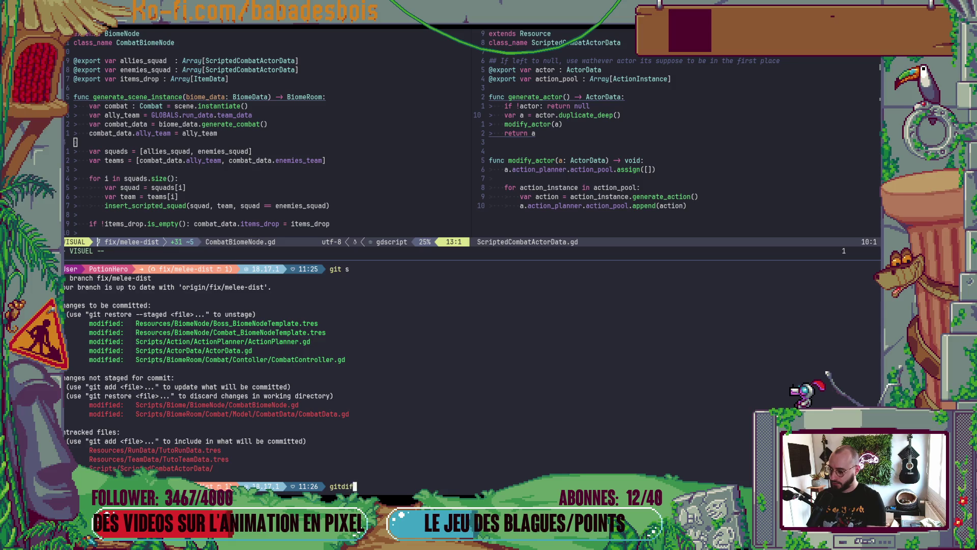
key(BackSpace)
key(BackSpace)
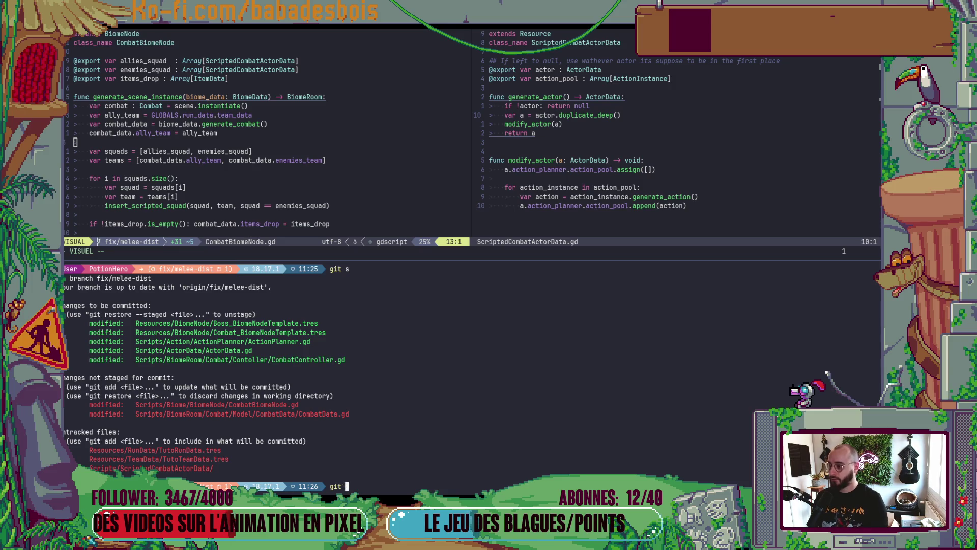
text(add)
double_click(257, 405)
middle_click(258, 408)
key(Return)
- Review CombatData.gd's diff, discard its changes with git restore, and recheck git status
text(git)
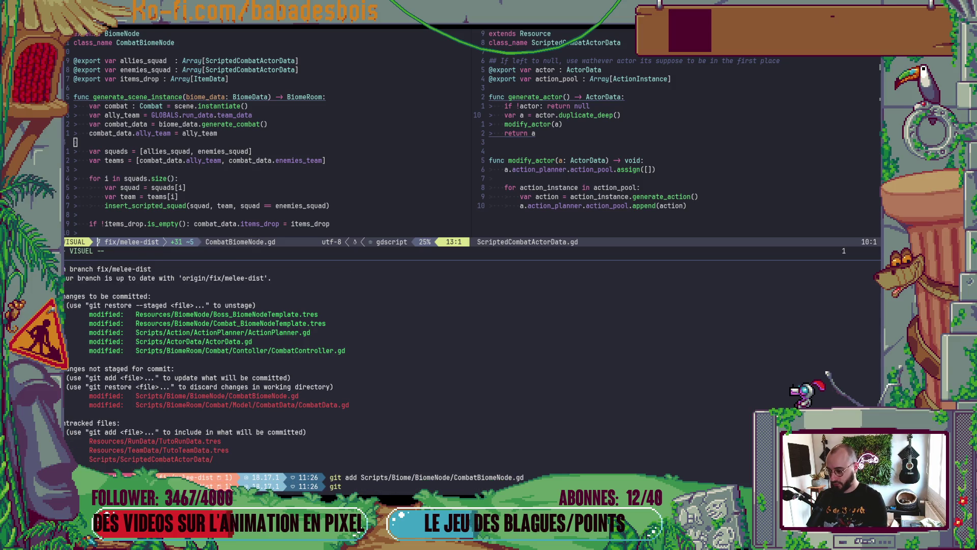
text( diff)
double_click(264, 406)
middle_click(264, 407)
key(Return)
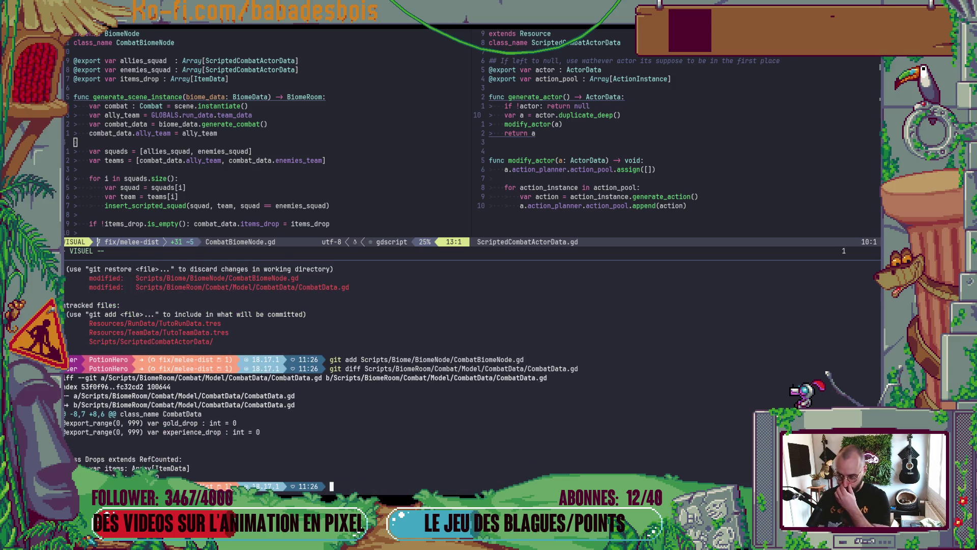
key(Up)
key(ctrl+Left)
key(ctrl+Left)
key(ctrl+Left)
key(ctrl+Right)
key(ctrl+w)
text(r)
key(Return)
text(git s)
key(Return)
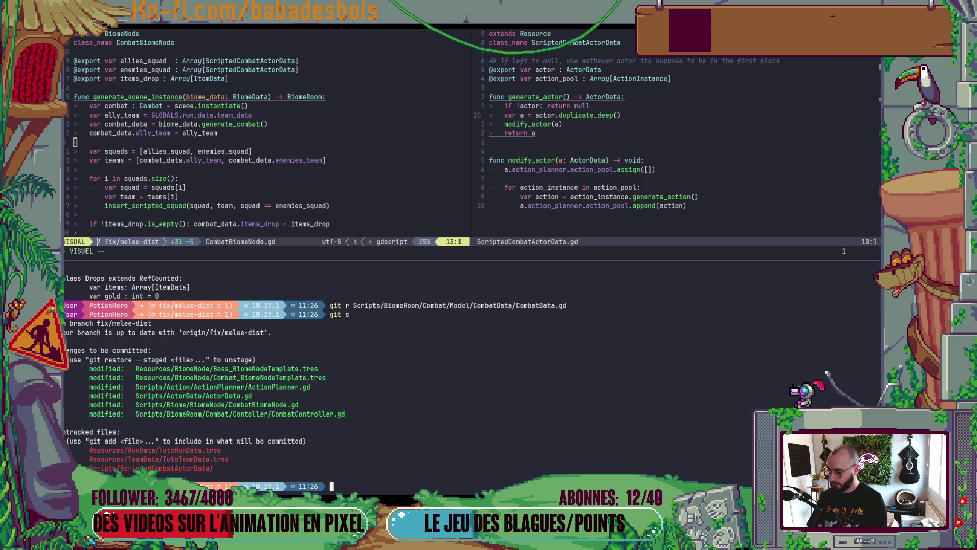
- Stage all remaining changes and start a cz commit with type feat and scope Misc
text(git add .)
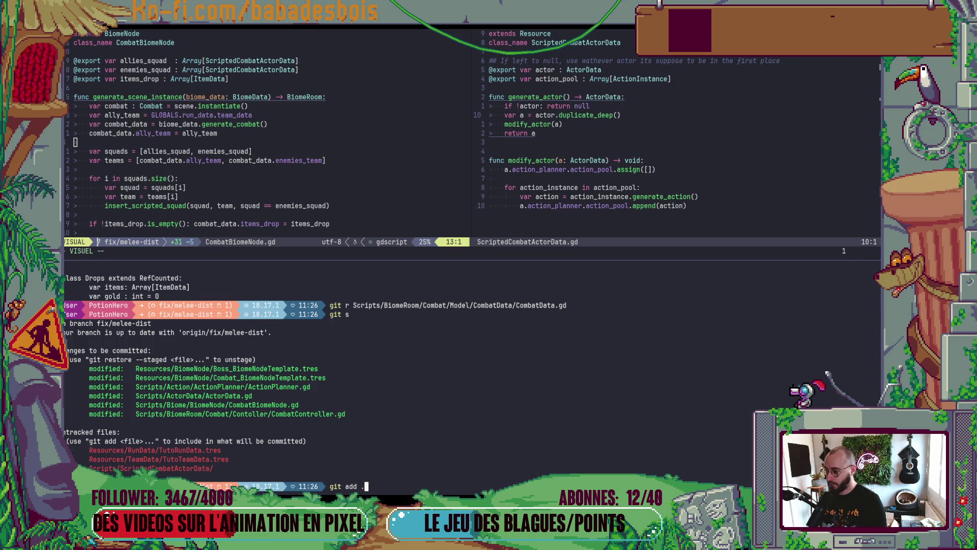
key(Return)
text(cz)
key(Return)
key(Down)
key(Down)
key(Return)
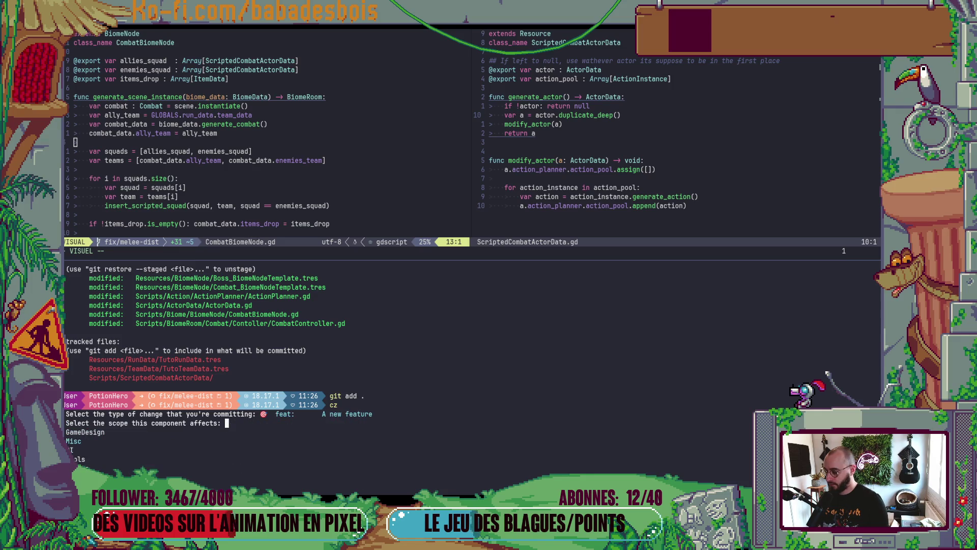
key(Return)
- Enter the subject 'Add scripted combat actors actions' and commit without a body
text(Add )
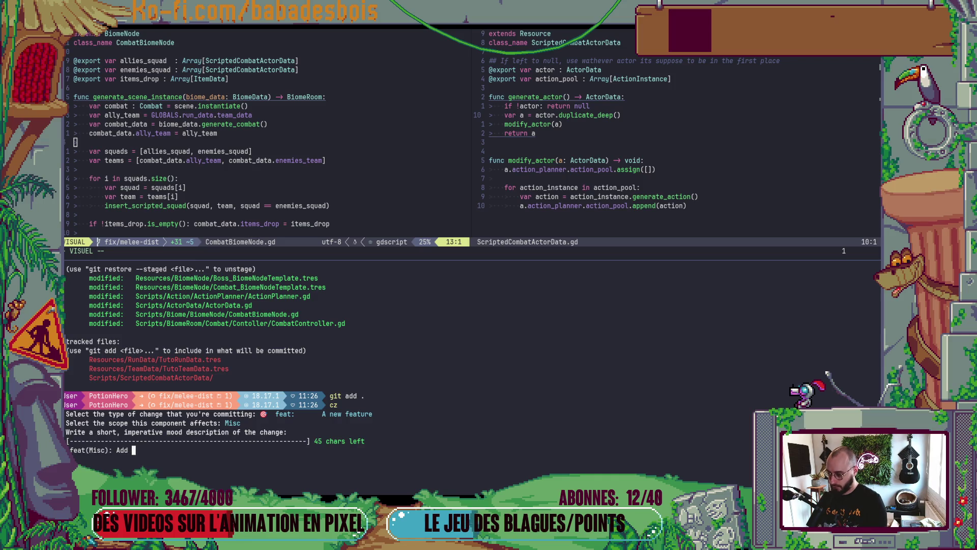
text(scripted ba)
key(BackSpace)
key(BackSpace)
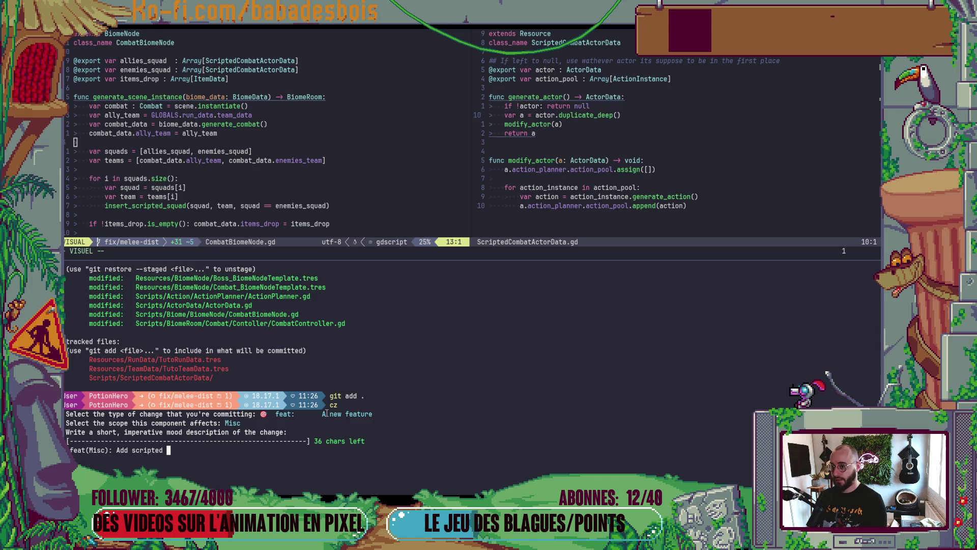
text(conm)
key(BackSpace)
key(BackSpace)
text(mbat actords)
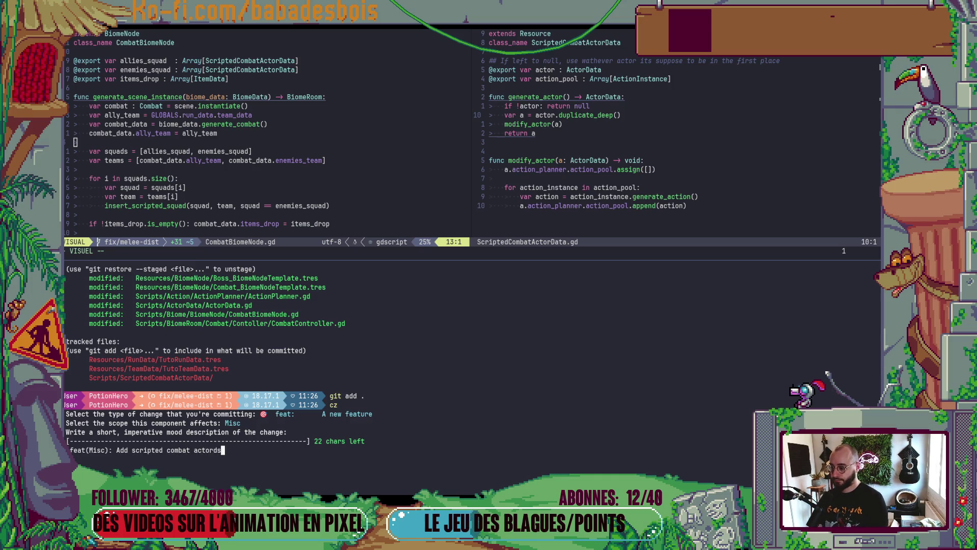
key(BackSpace)
key(BackSpace)
text(s actions)
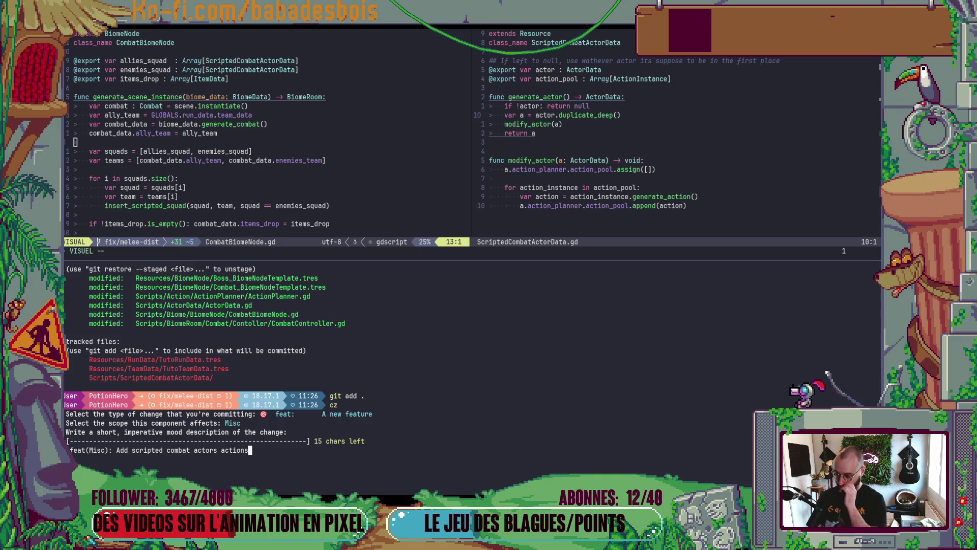
key(Return)
key(Return)
text(gi)
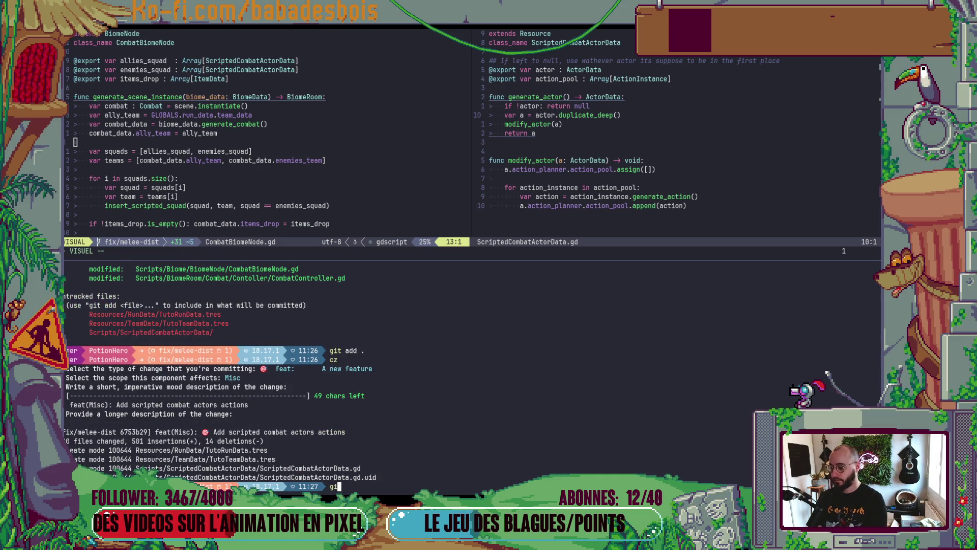
text(t s)
key(Return)
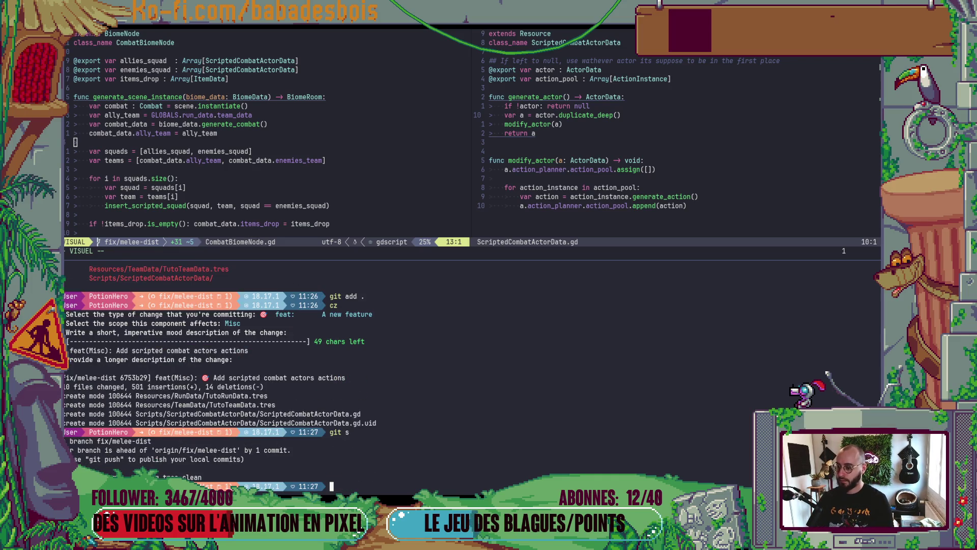
- Reload the externally changed files from disk in Godot, then return to the terminal
key(alt+Tab)
key(alt+Tab)
key(Left)
key(Left)
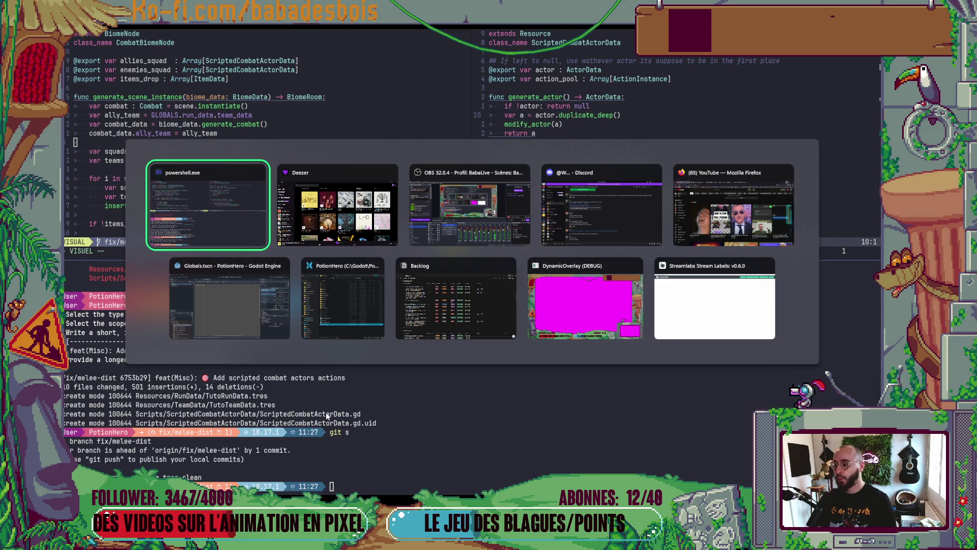
key(Down)
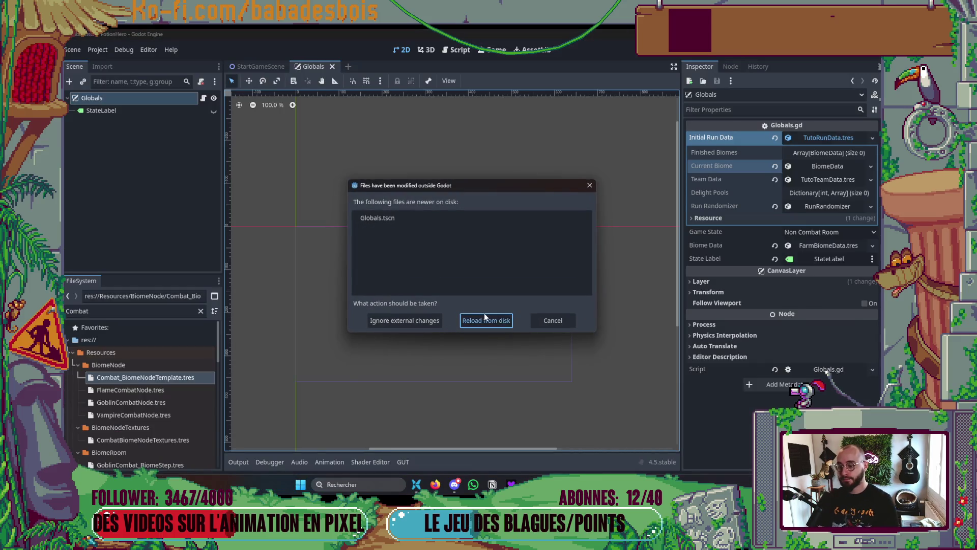
key(Return)
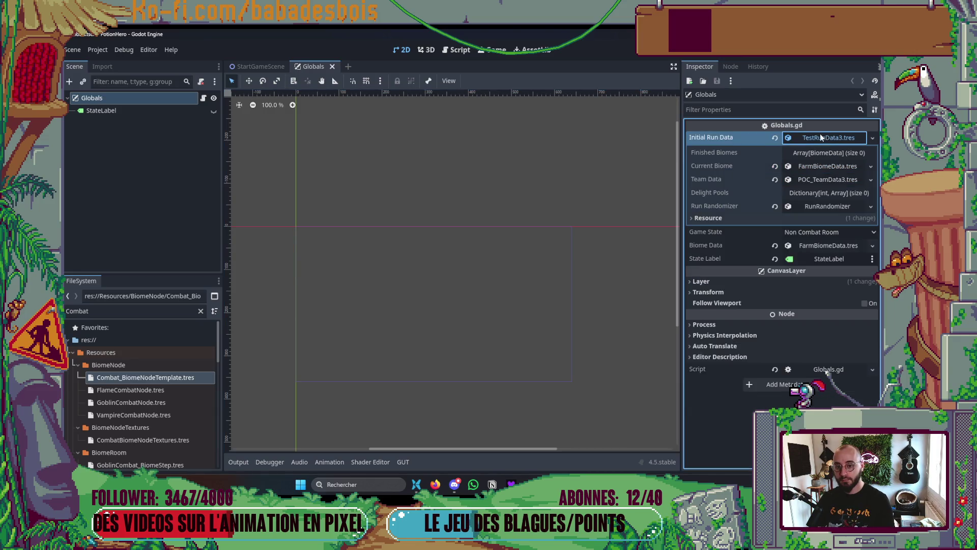
key(alt+Tab)
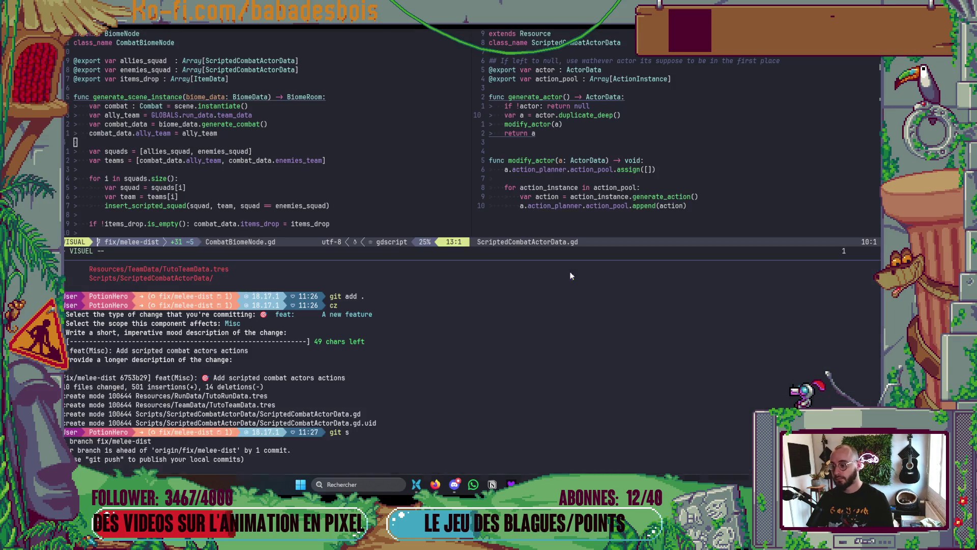
- Check git status and push the fix/melee-dist branch to GitHub
text(git s)
key(Return)
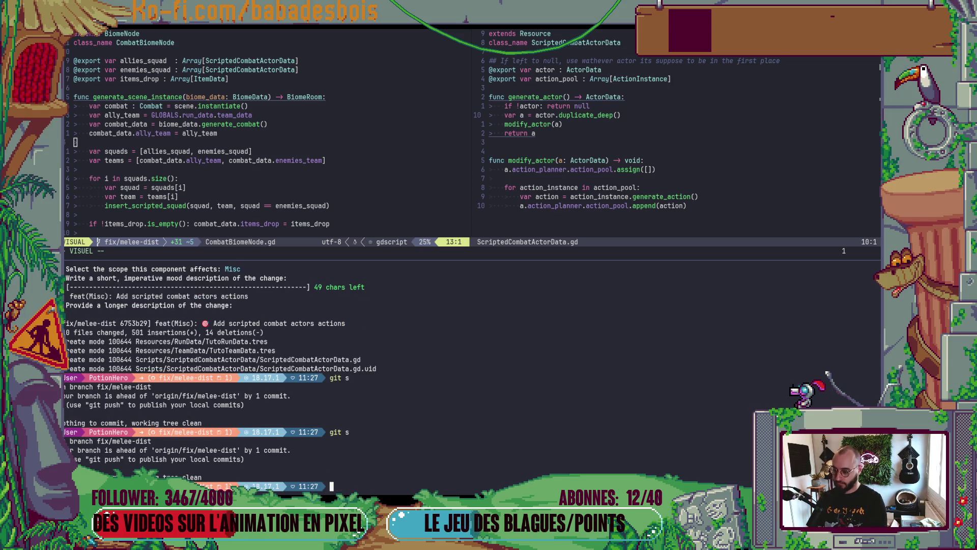
text(git push)
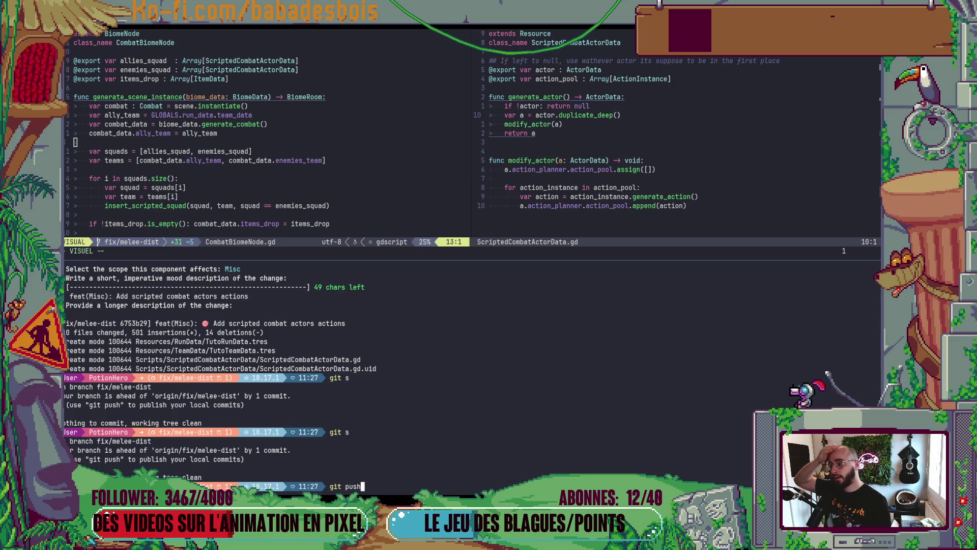
key(Return)
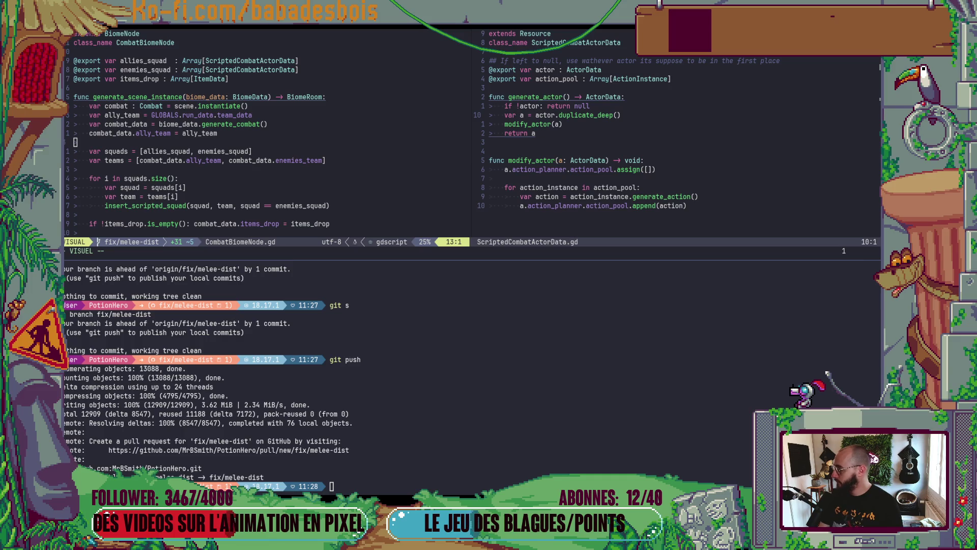
- Replace the 'task 1' checklist placeholder with the PR title and create pull request #123
key(alt+Tab)
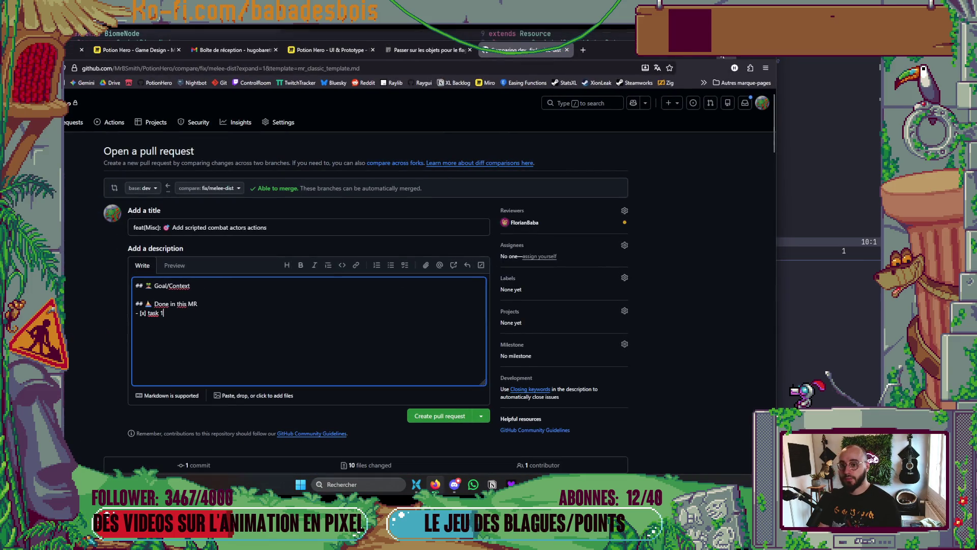
drag(253, 302, 290, 306)
drag(373, 217, 278, 219)
drag(270, 302, 254, 302)
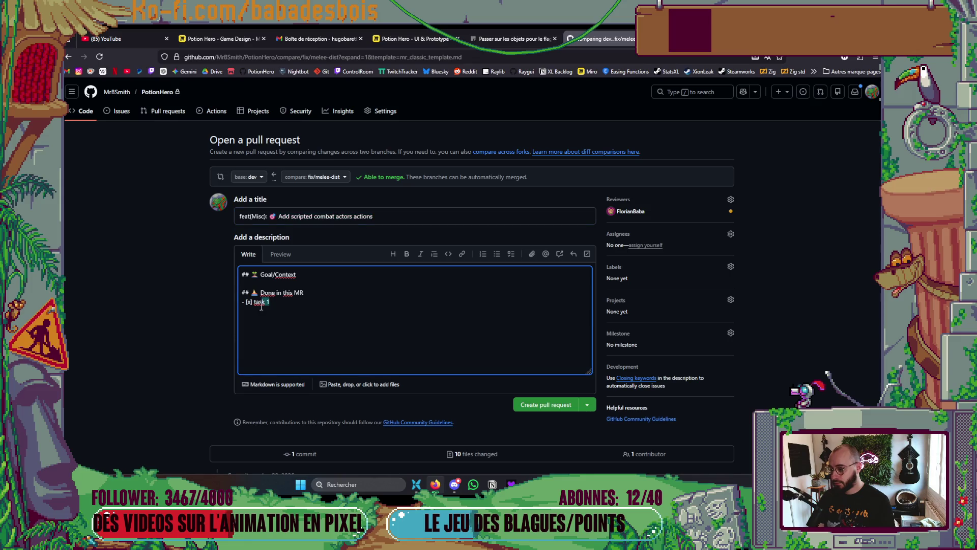
text(Add scripted combat actors actions)
click(561, 409)
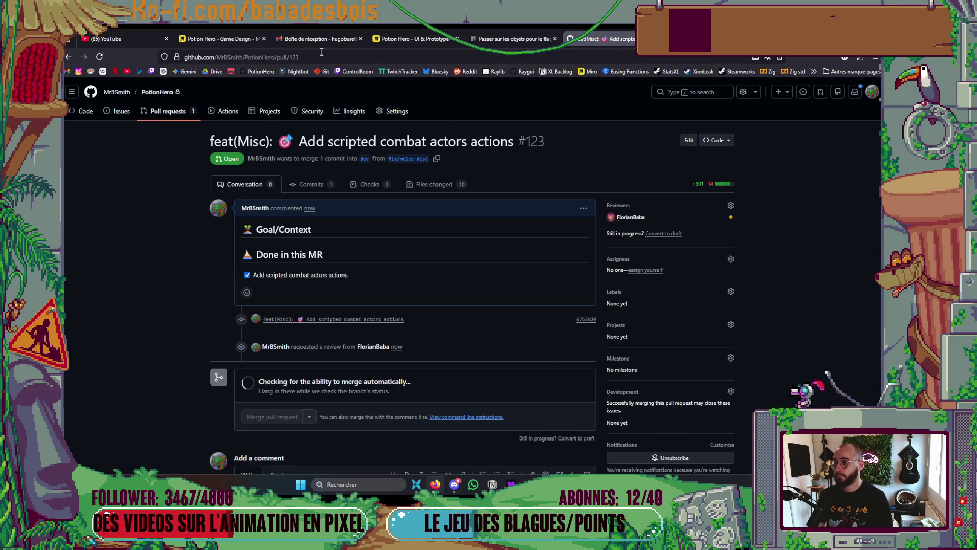
- Dismiss the address-bar suggestions and switch to the Notion task 'Passer sur les objets pour le flag distance/mélee'
key(ctrl+l)
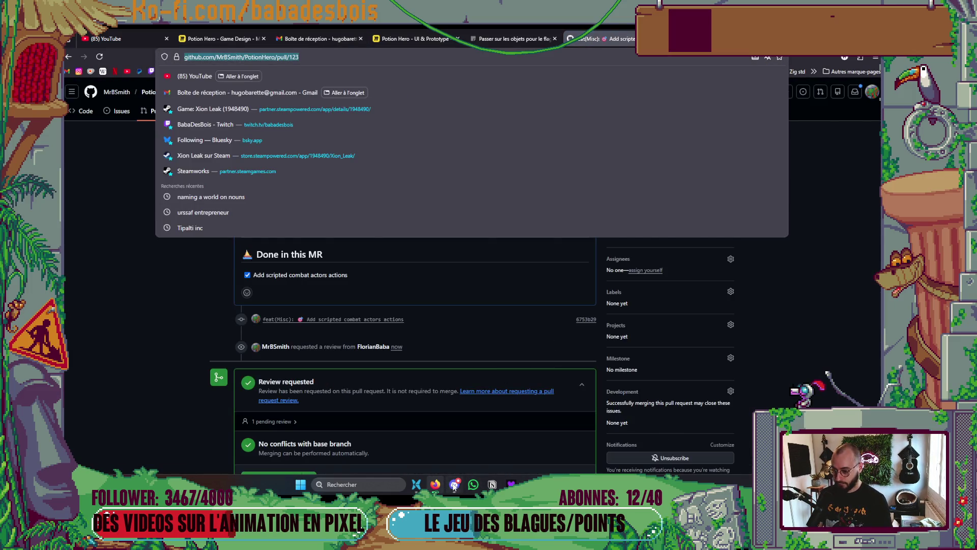
click(455, 484)
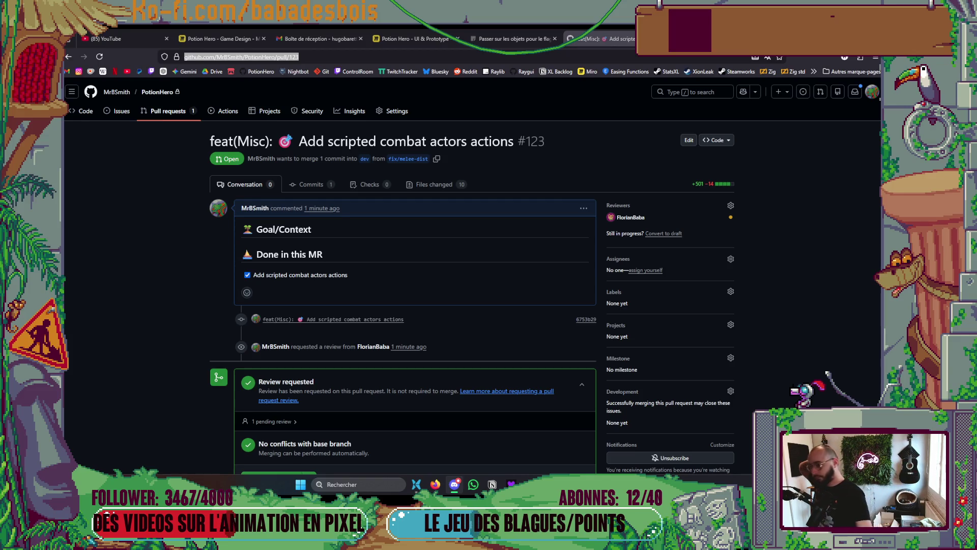
click(528, 29)
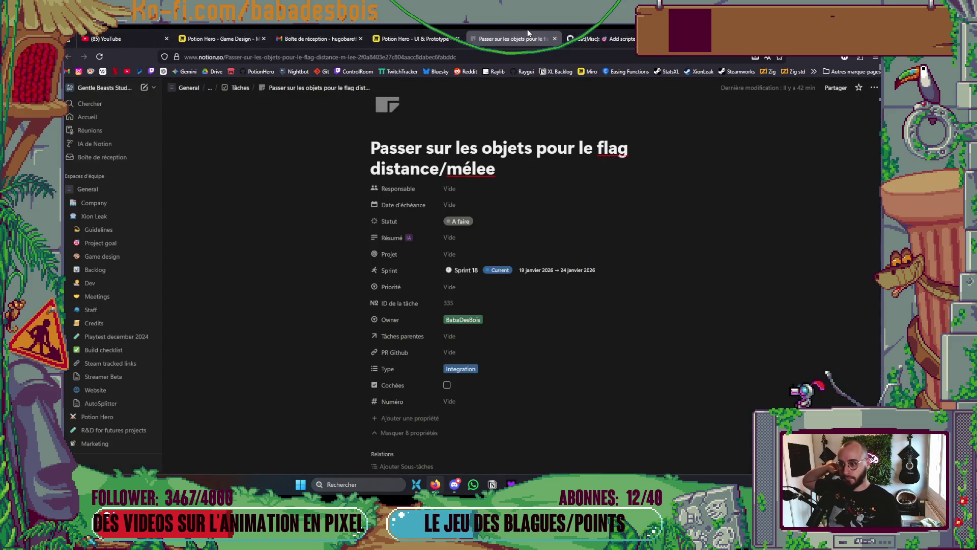
- Close the Notion task tab and set task 304's status to Review in the Backlog
click(554, 38)
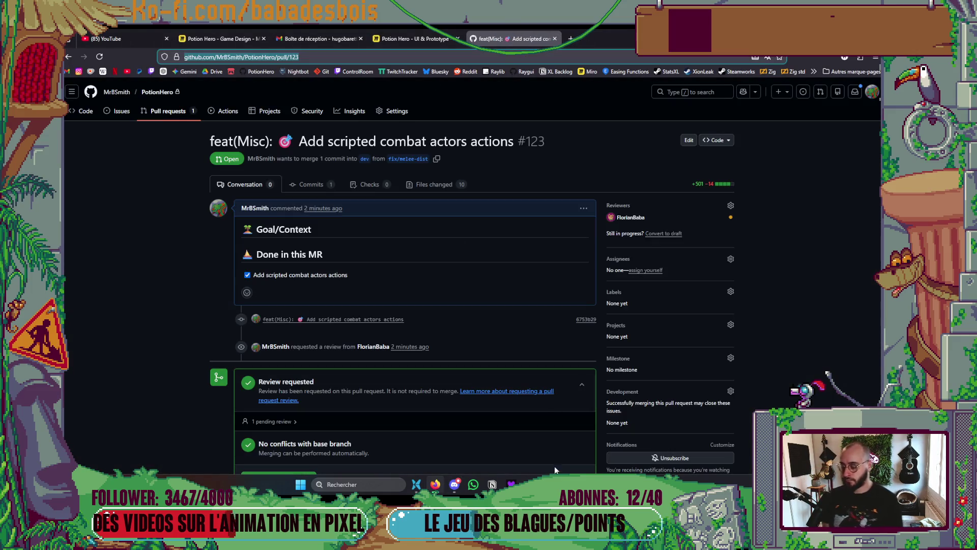
click(492, 484)
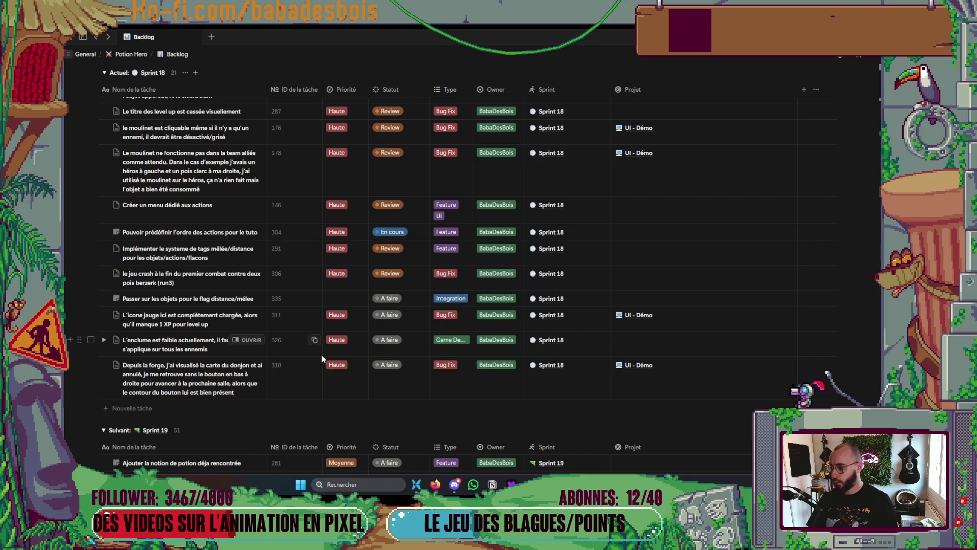
scroll(326, 357, up, 6)
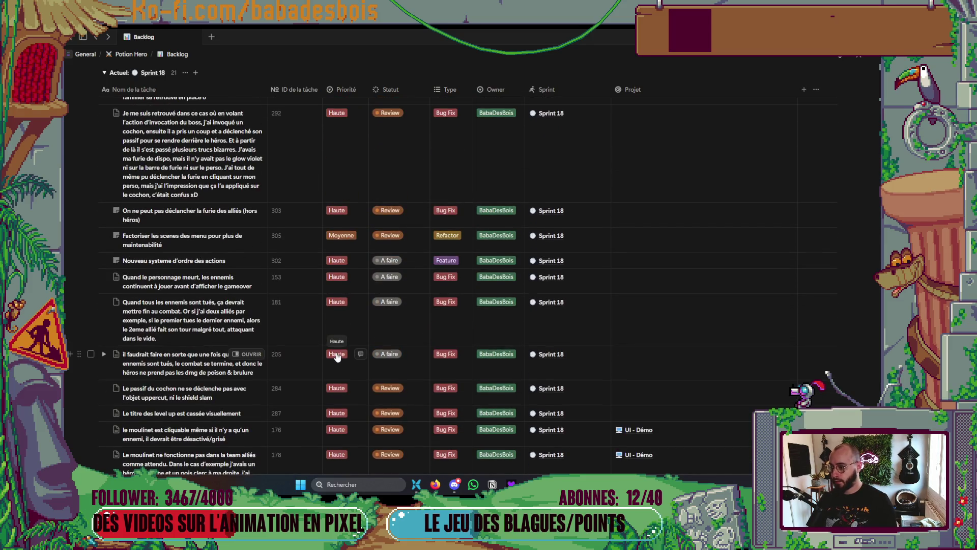
scroll(387, 305, up, 3)
scroll(377, 325, down, 8)
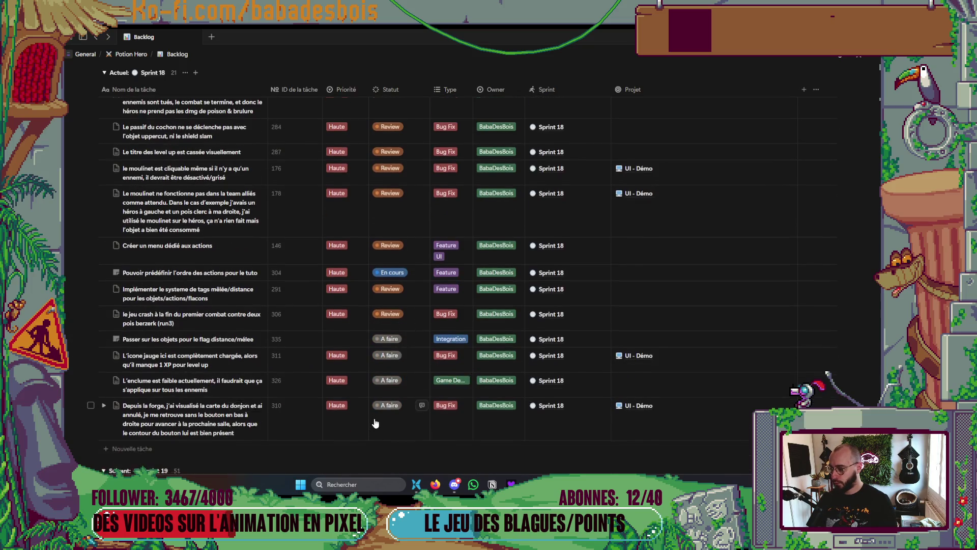
scroll(376, 414, down, 1)
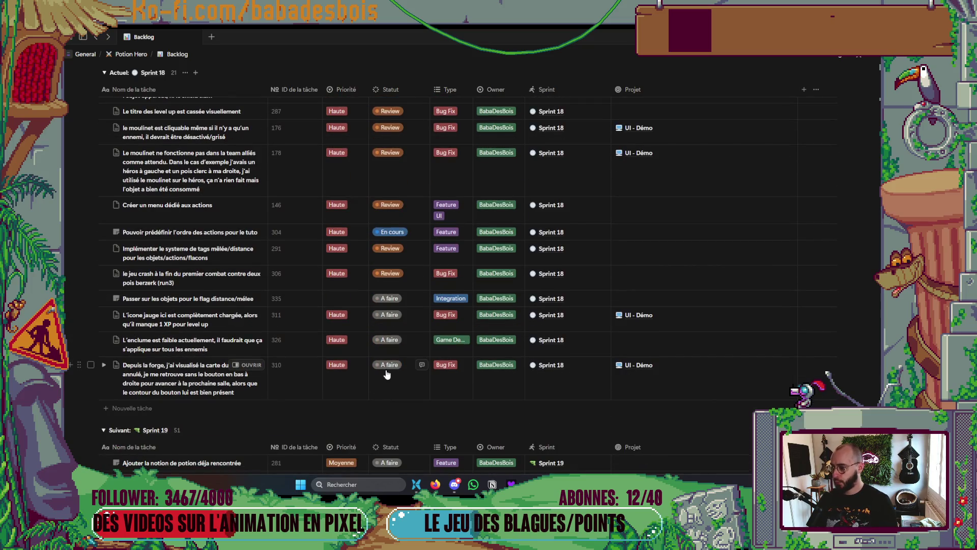
click(404, 232)
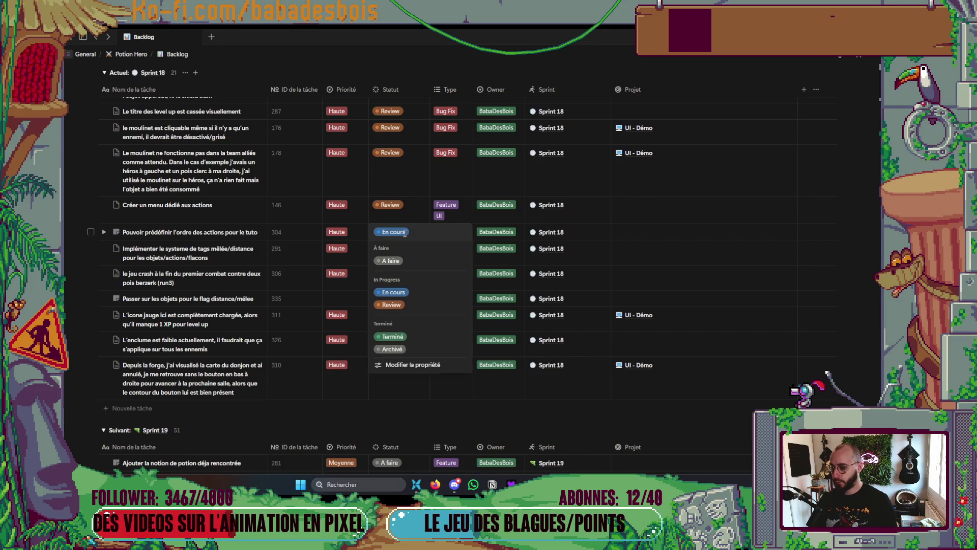
click(392, 304)
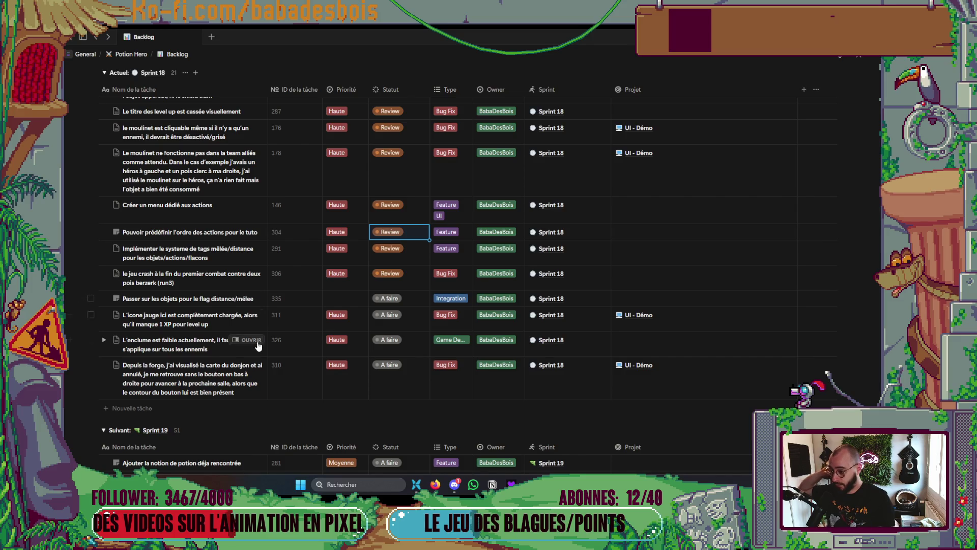
- Set task 335's priority to Moyenne and bring the terminal back
click(344, 298)
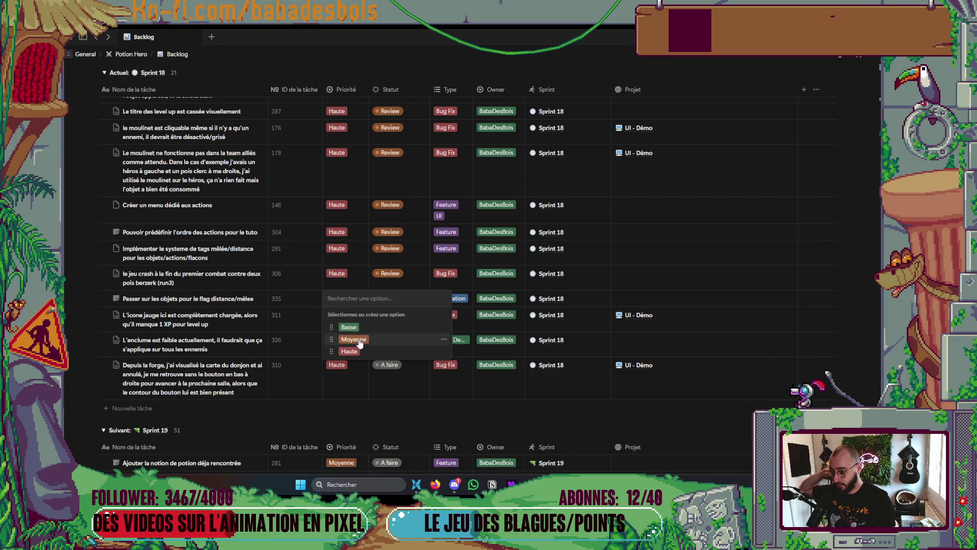
click(353, 339)
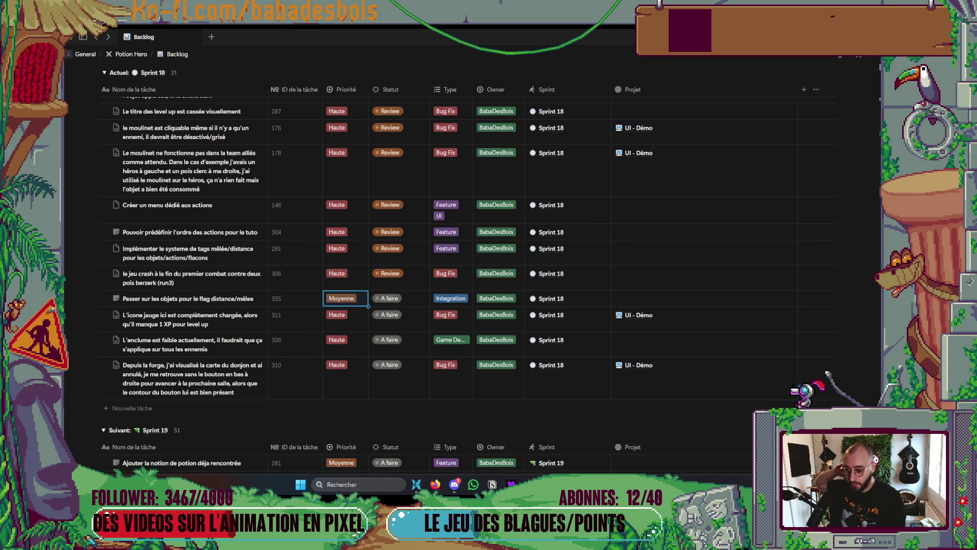
mouse_move(625, 484)
click(625, 438)
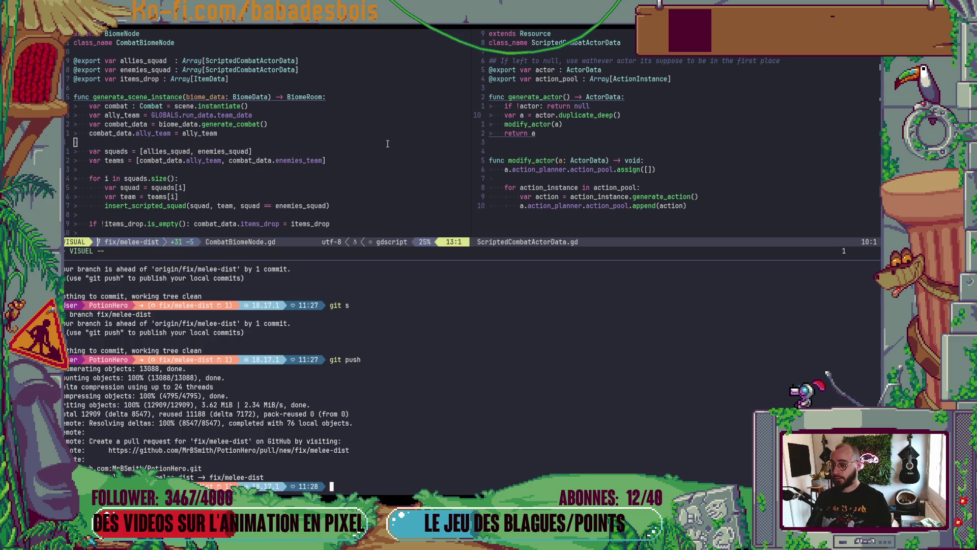
- Edit the 'if !actor: return null' line in ScriptedCombatActorData.gd
key(ctrl+backslash)
click(380, 322)
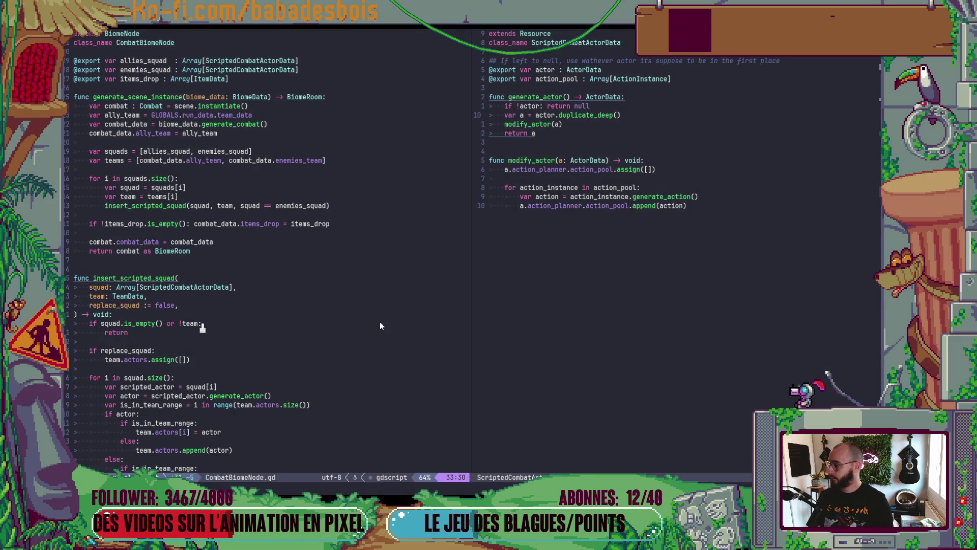
click(491, 115)
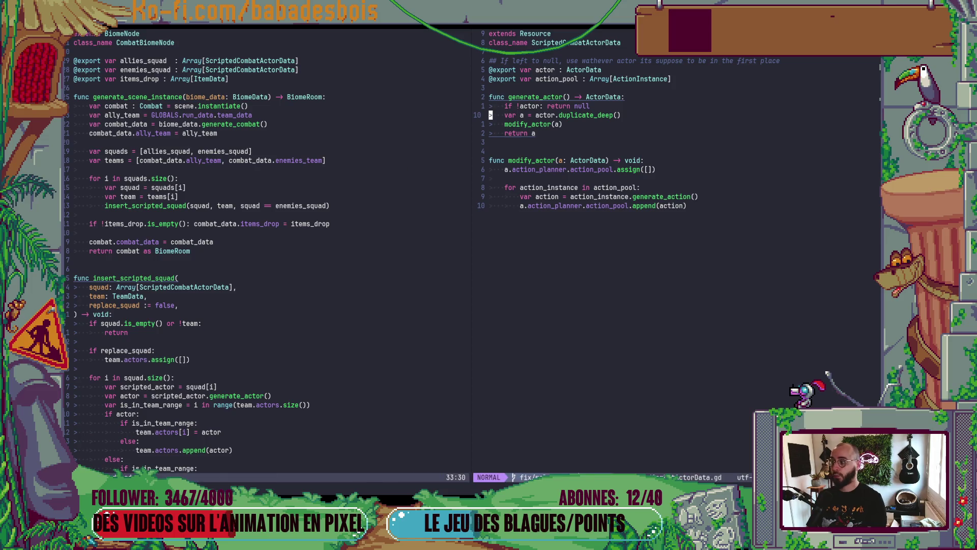
key(colon)
key(Escape)
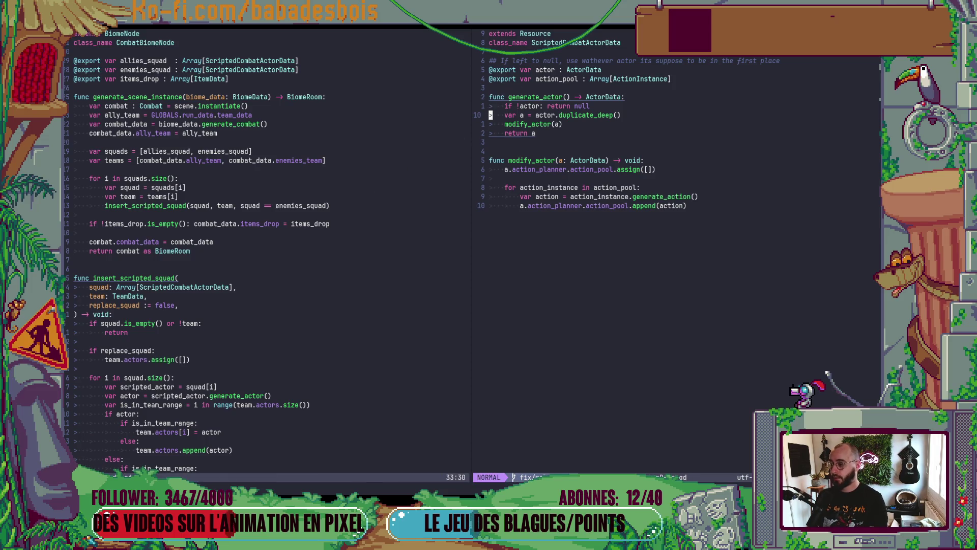
key(alt+Tab)
key(alt+shift+Tab)
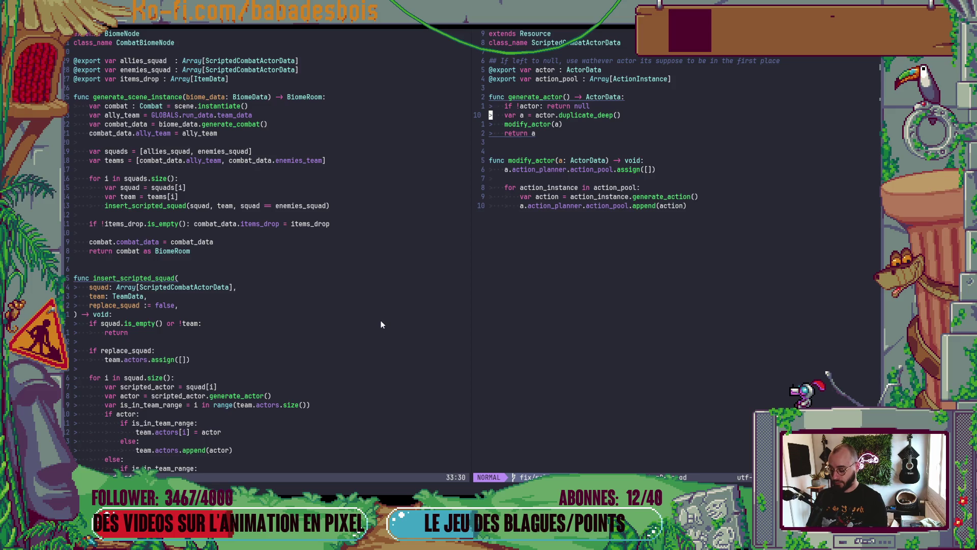
text(kAt)
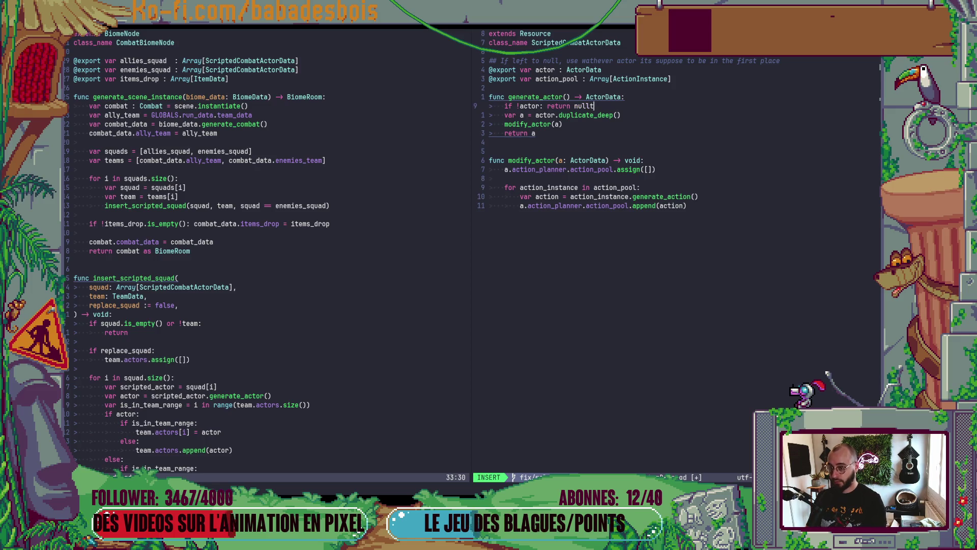
key(BackSpace)
key(Escape)
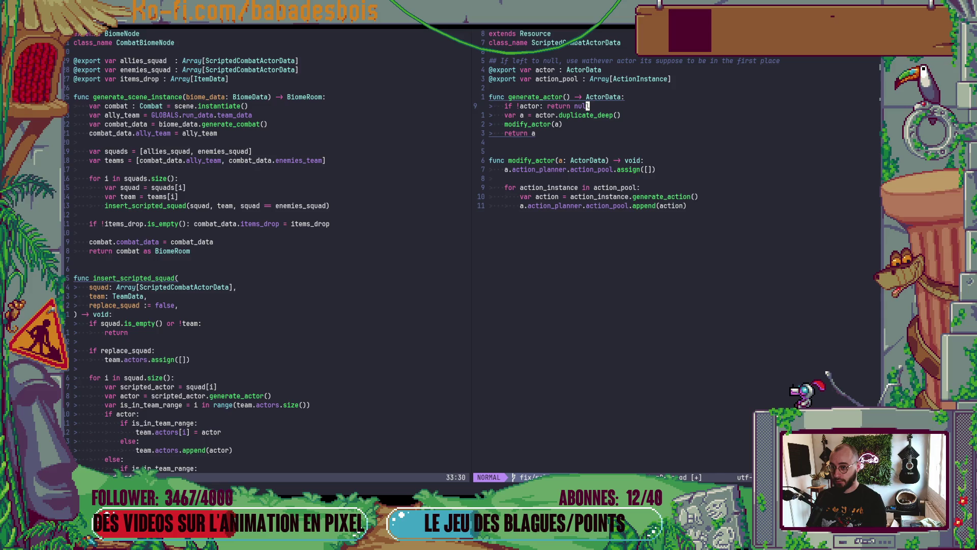
- Open and dismiss the Telescope file finder, then reopen the terminal split below
key(space)
key(f)
key(f)
key(Escape)
key(ctrl+backslash)
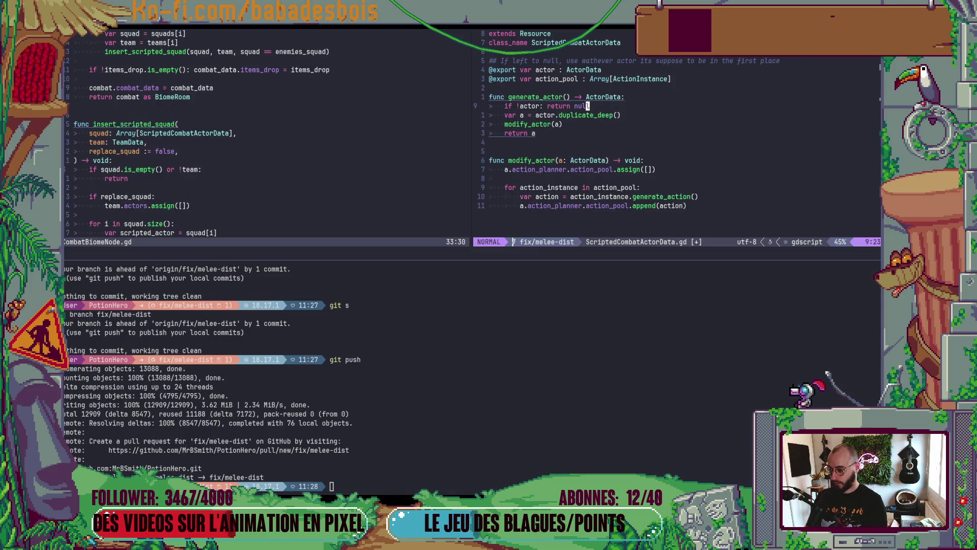
- Check git status and switch to the dev branch with git co dev
text(git s)
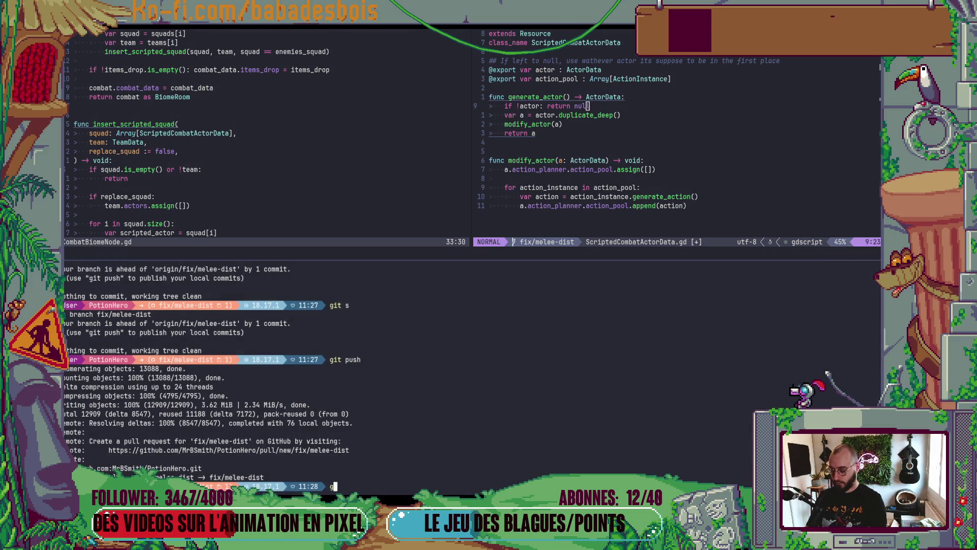
key(Return)
text(git)
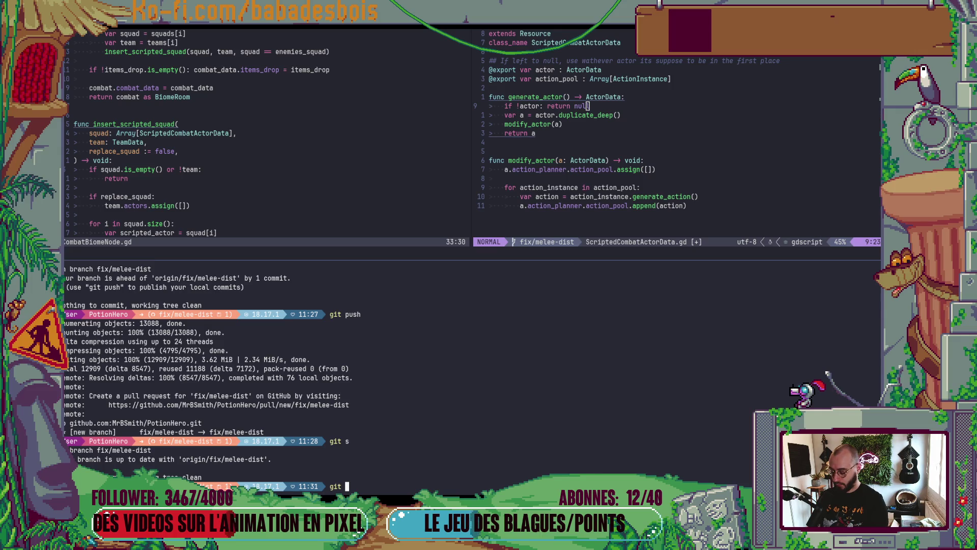
key(BackSpace)
text(co dev)
key(Return)
- Pull dev to a55658d and confirm it is up to date with origin/dev
text(git pulkl)
key(BackSpace)
key(BackSpace)
text(l)
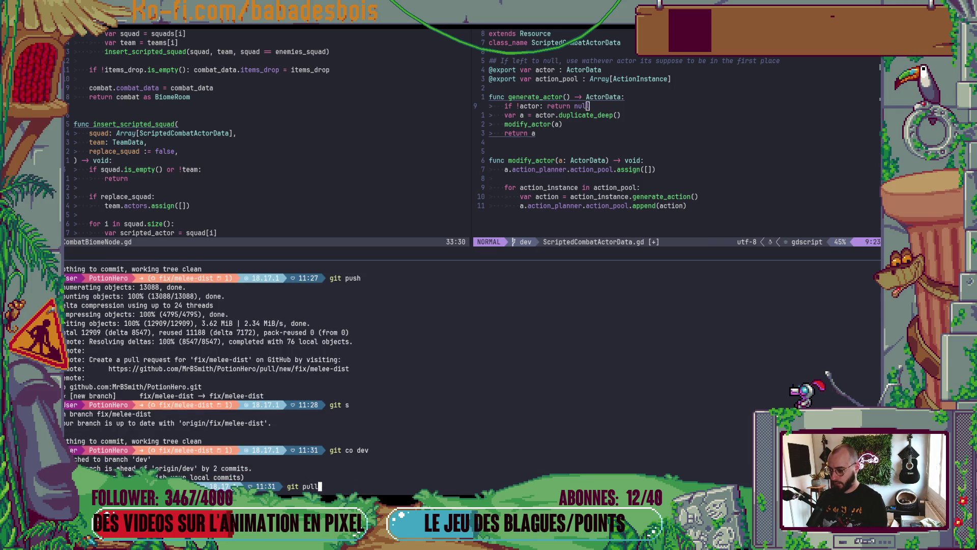
key(Return)
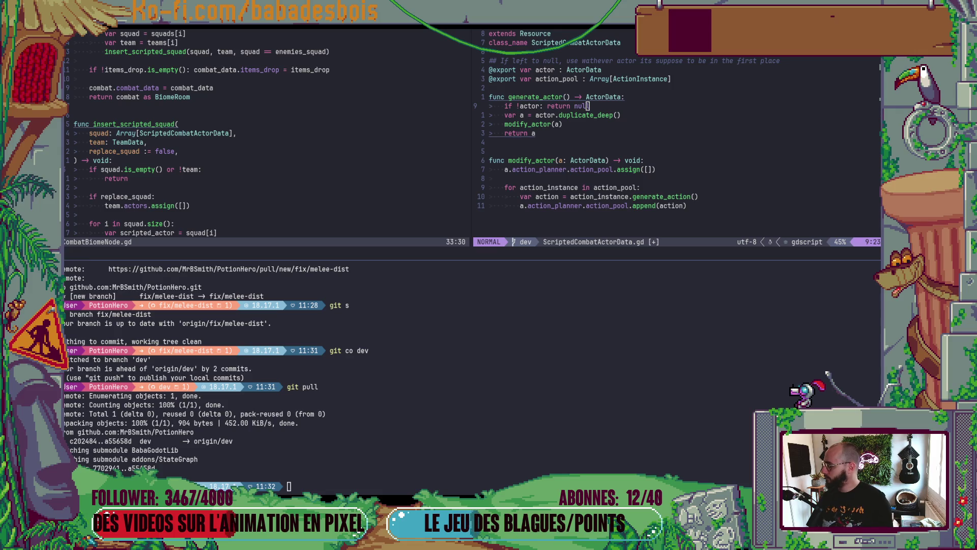
key(alt+Tab)
key(alt+Tab)
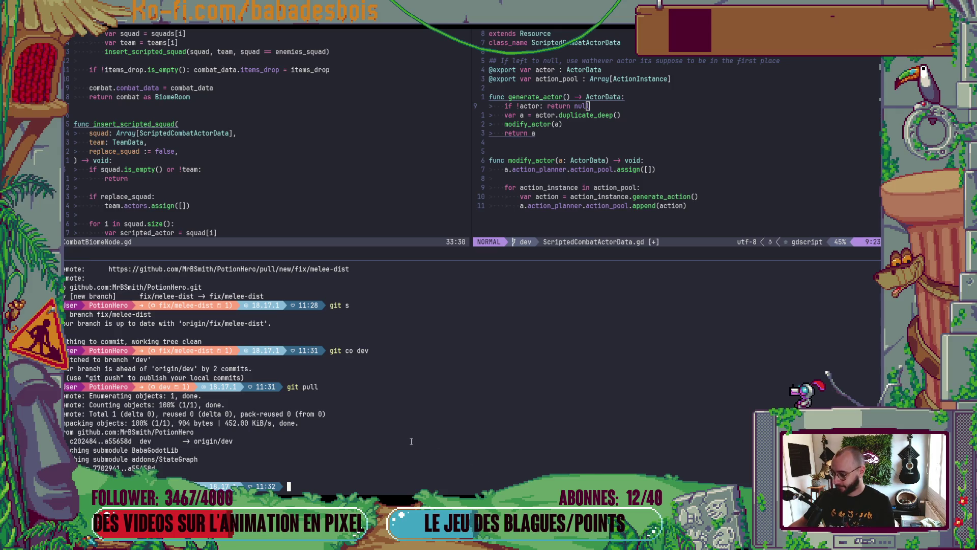
text(git s)
key(Return)
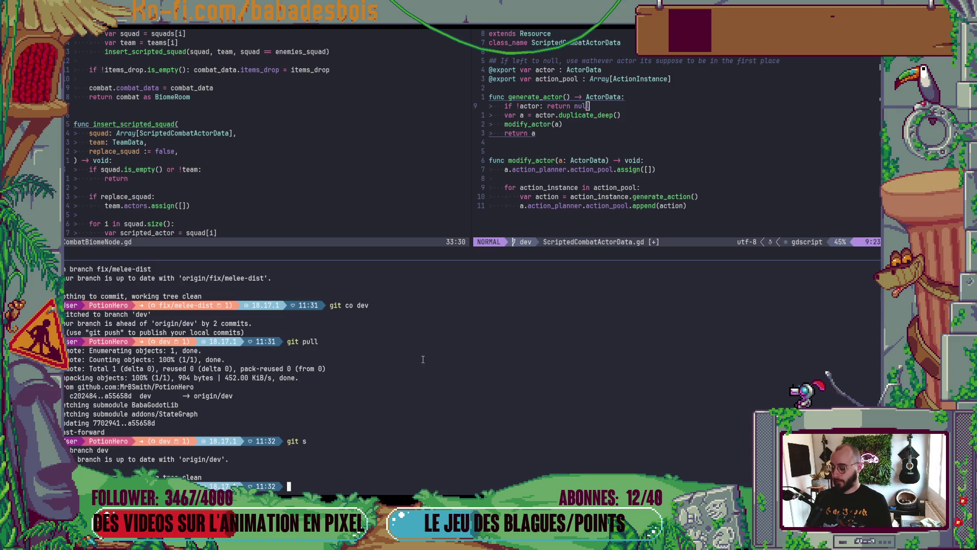
text(git )
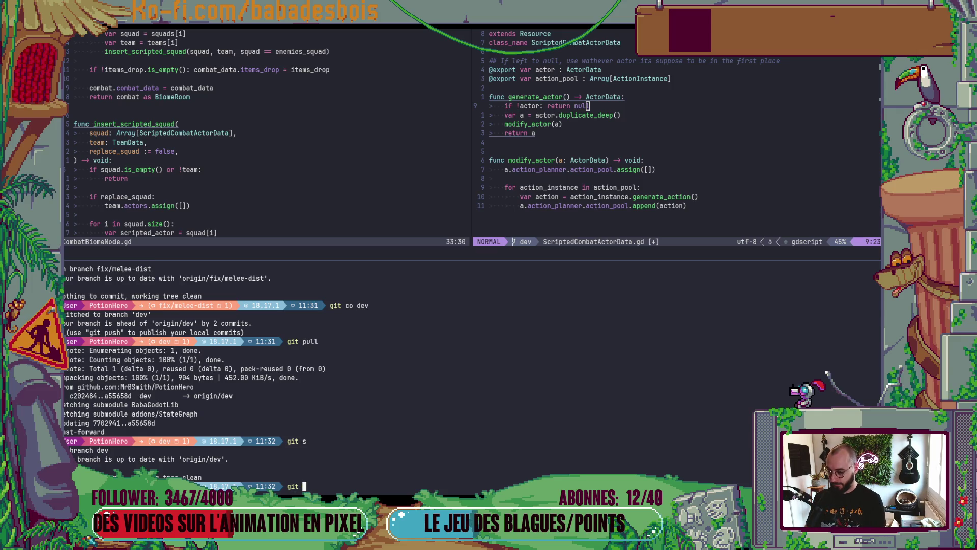
text(co -b fix)
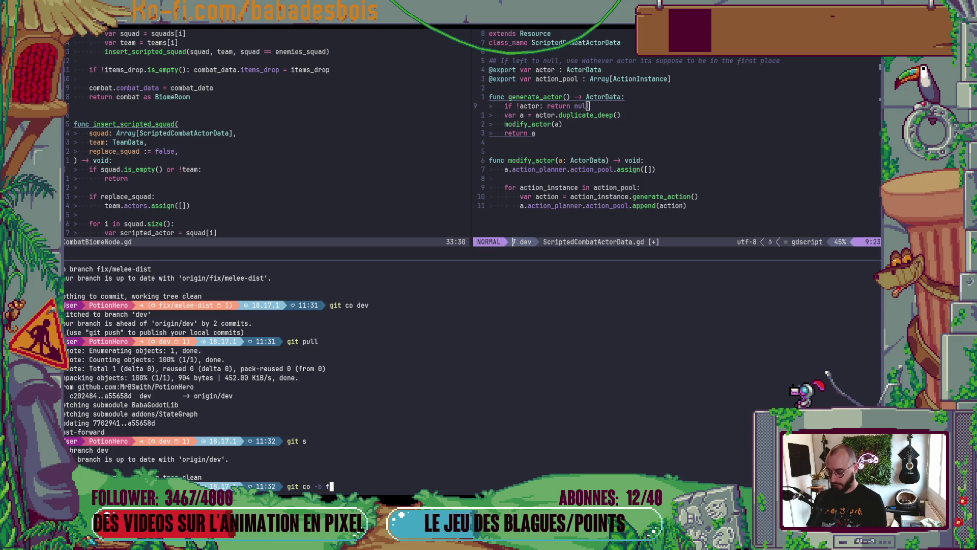
- Create and check out branch integr/item-melee-dist-flag from dev
key(BackSpace)
key(BackSpace)
key(BackSpace)
text(itn)
key(BackSpace)
key(BackSpace)
text(ntegr/)
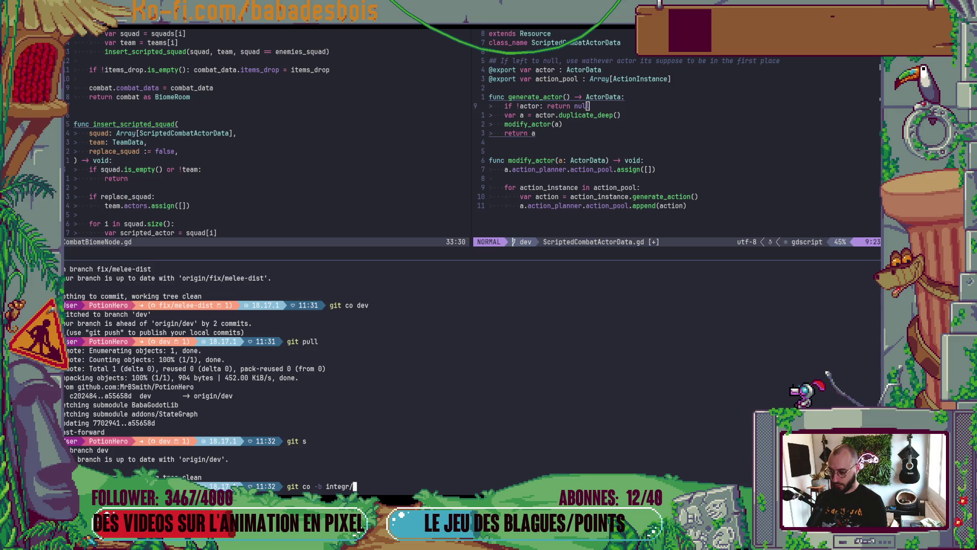
text(item-)
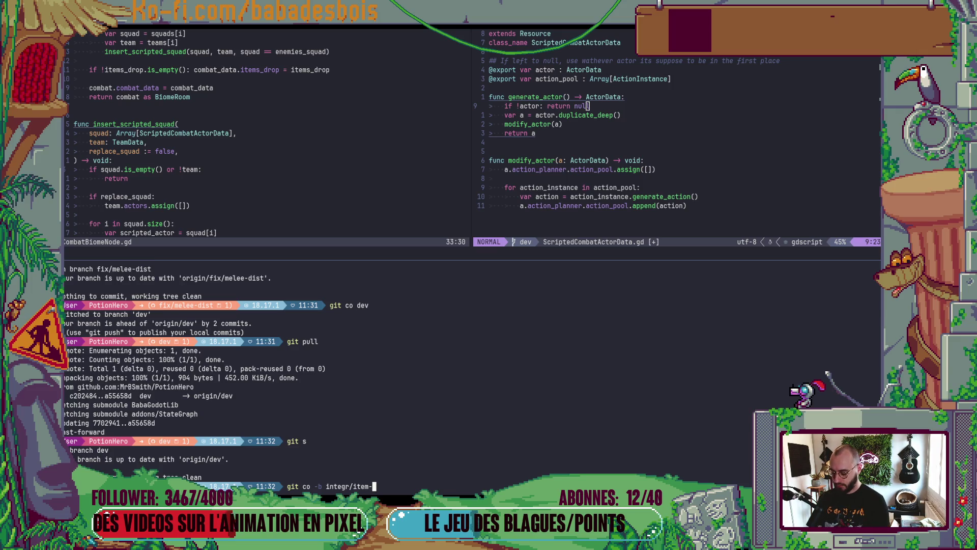
text(melee-dis)
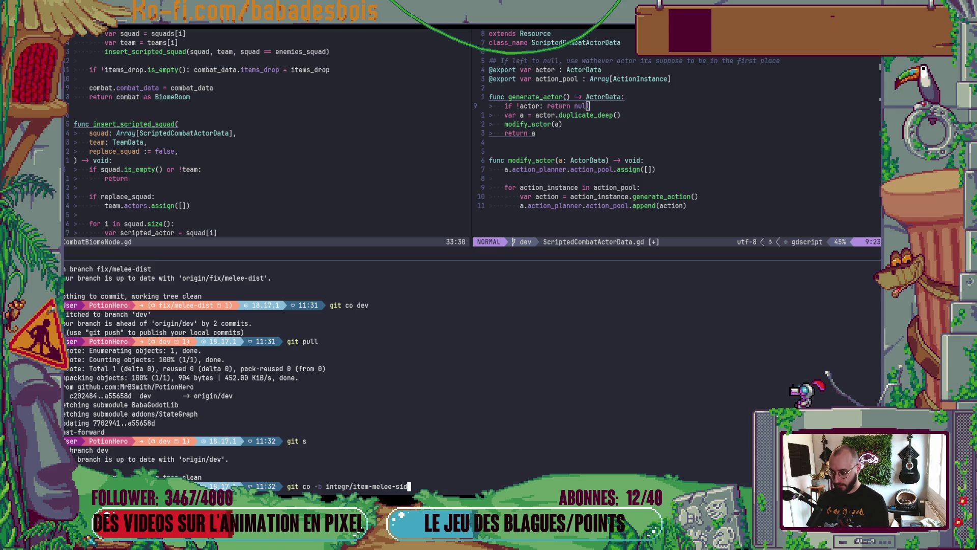
text(t-flag)
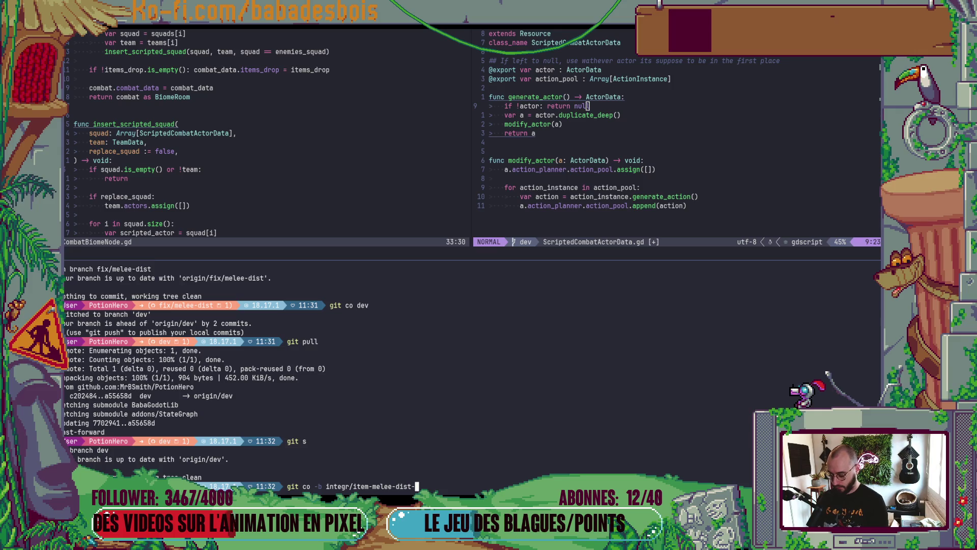
key(Return)
key(alt+Tab)
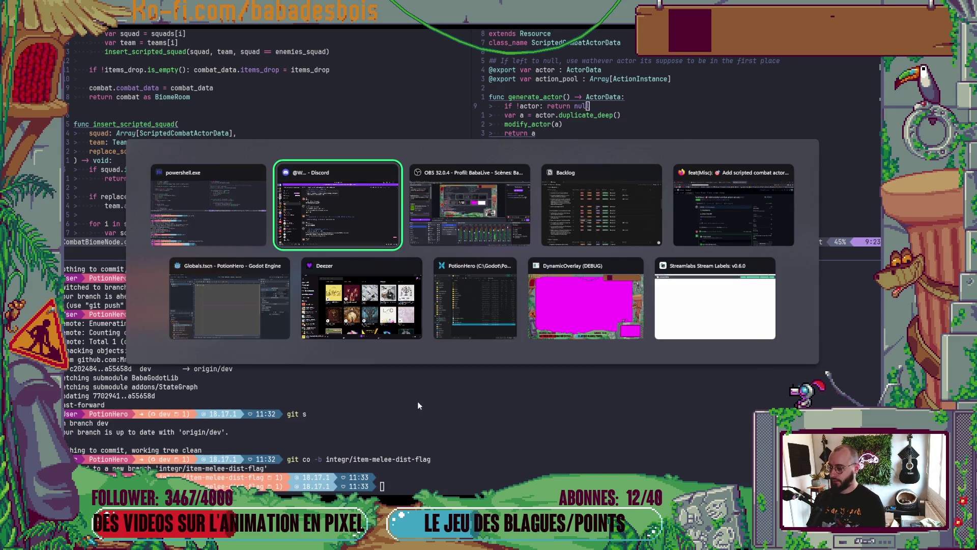
- In Godot, filter the FileSystem dock for Item and open ChilliPepperItem.tres
click(246, 319)
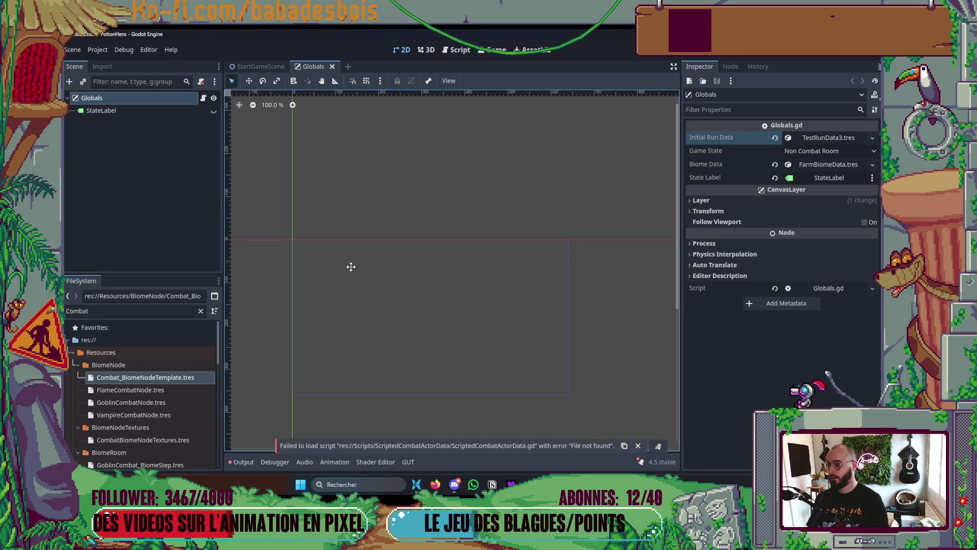
drag(509, 387, 513, 379)
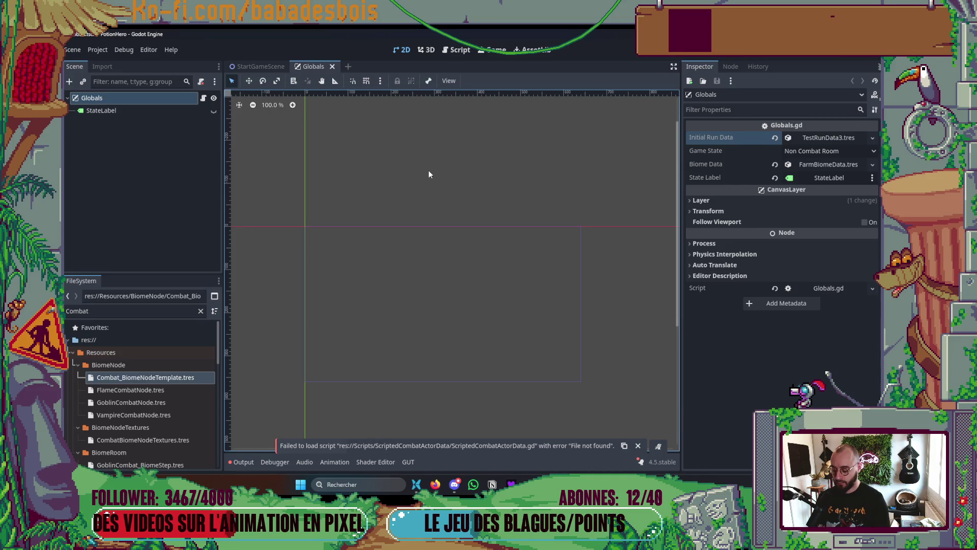
key(ctrl+alt+o)
key(Escape)
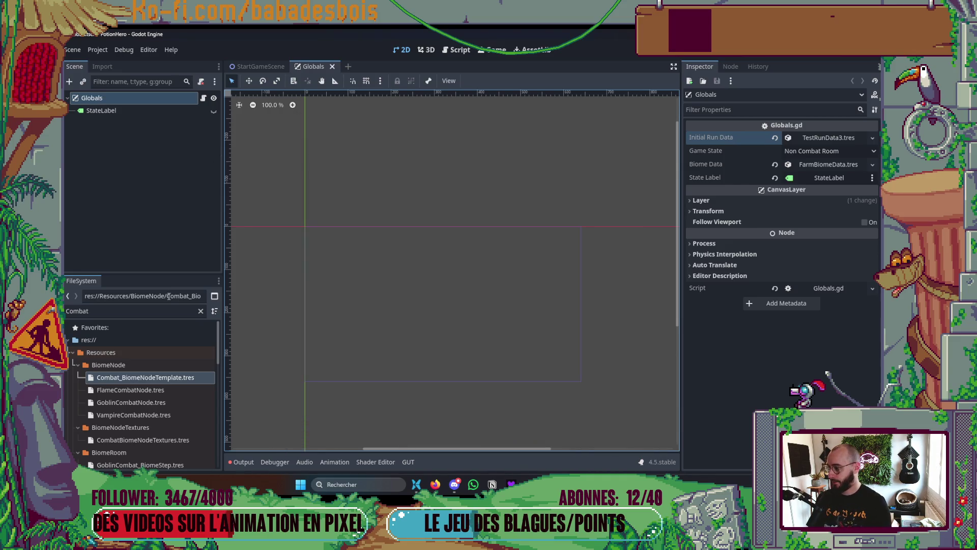
double_click(159, 311)
key(BackSpace)
text(ItemDa)
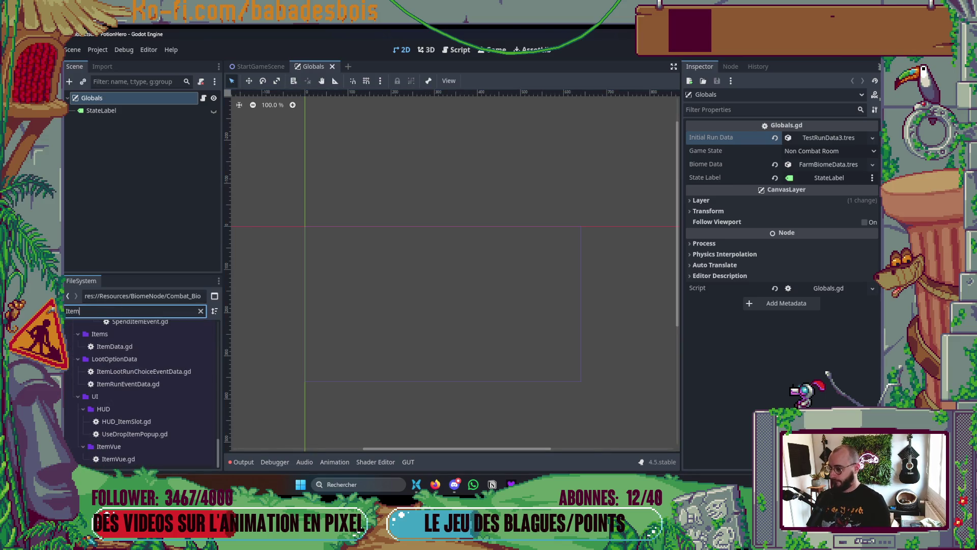
key(BackSpace)
key(BackSpace)
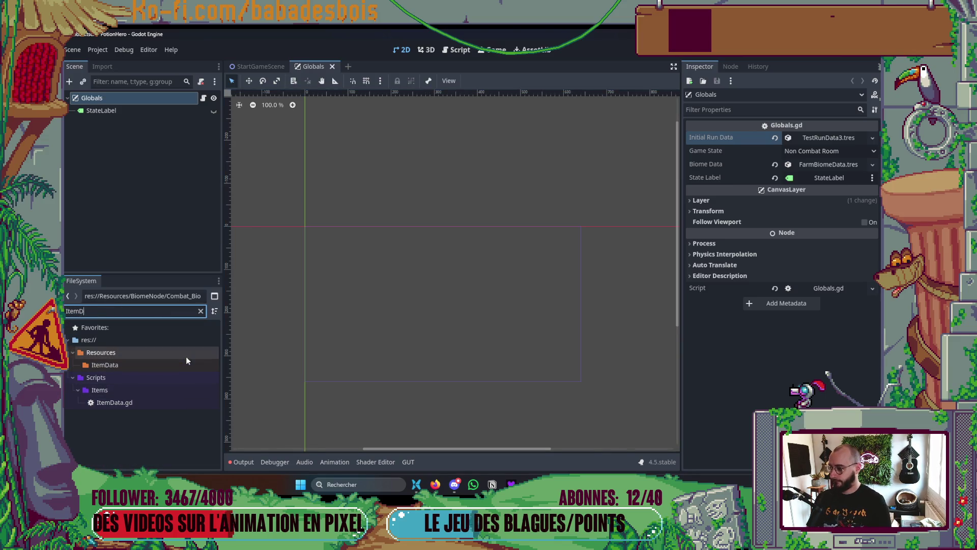
scroll(188, 390, up, 10)
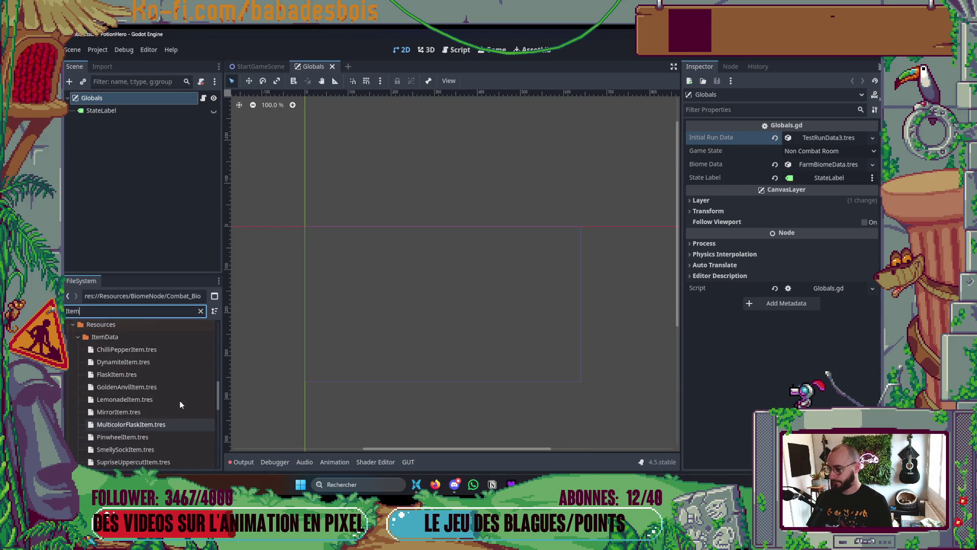
click(138, 332)
double_click(138, 332)
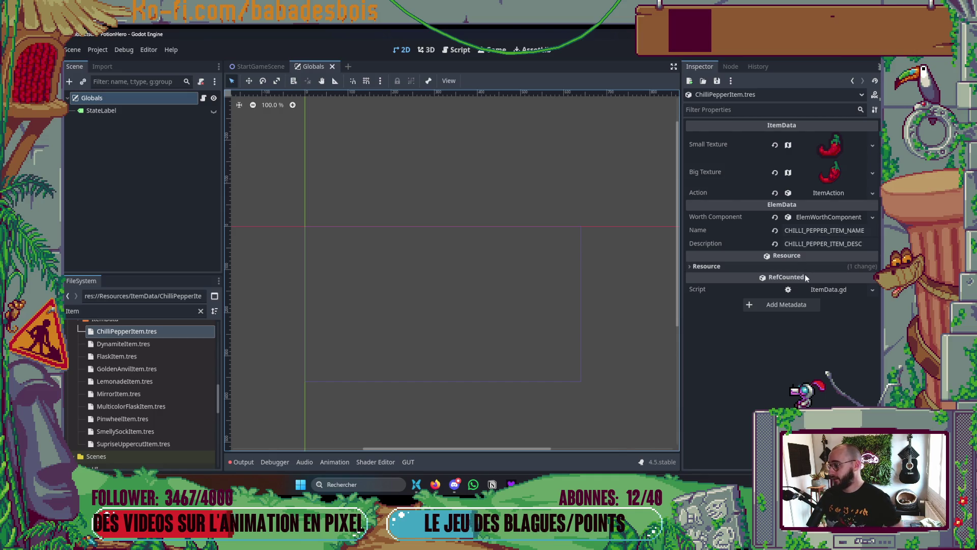
- Expand Action > Action Steps > element 0 in the Inspector, then run the game
mouse_move(805, 277)
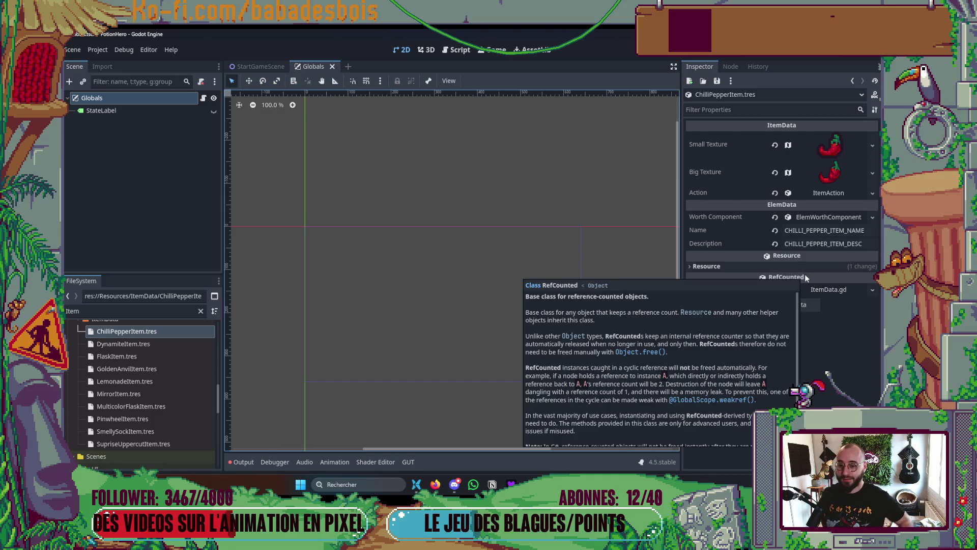
click(840, 195)
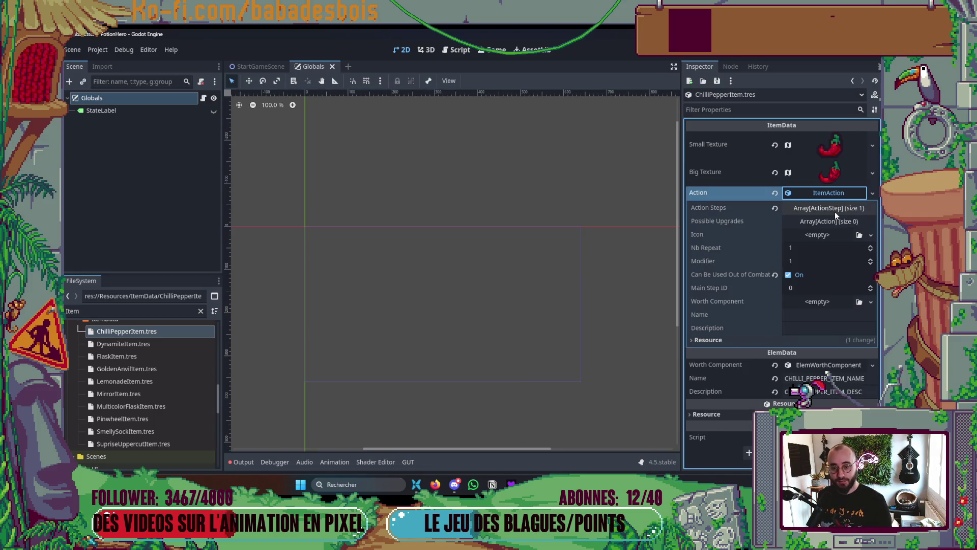
click(835, 210)
click(836, 238)
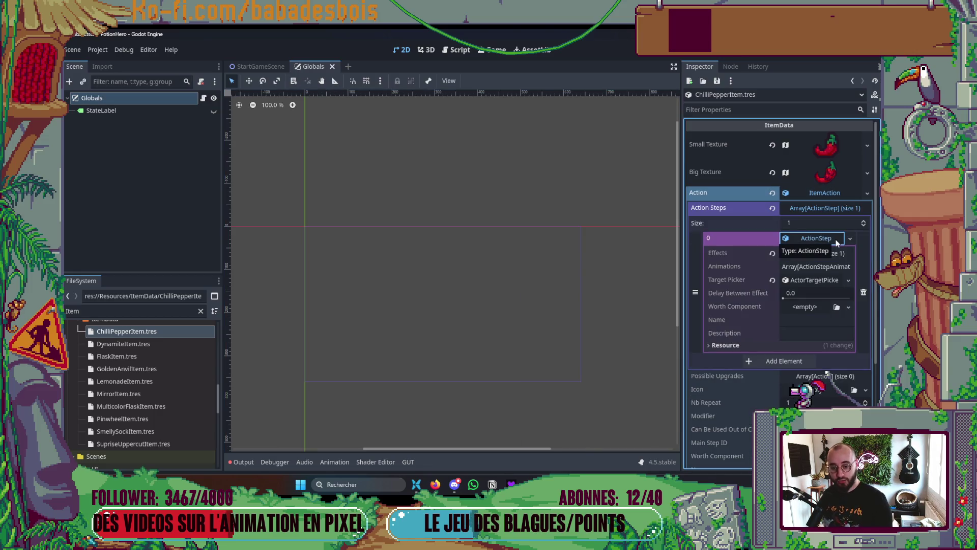
key(F5)
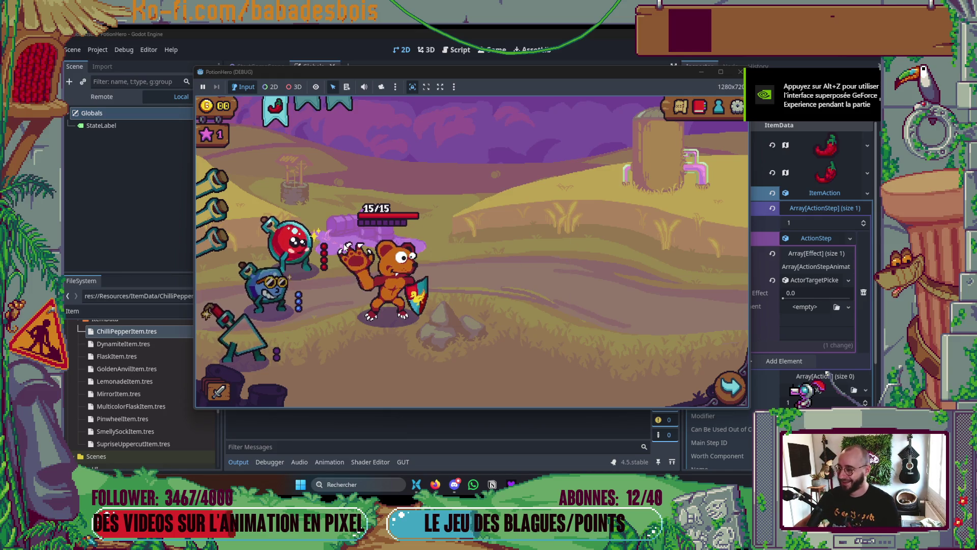
- Close the PotionHero playtest window so the editor shows ChilliPepperItem again
mouse_move(299, 304)
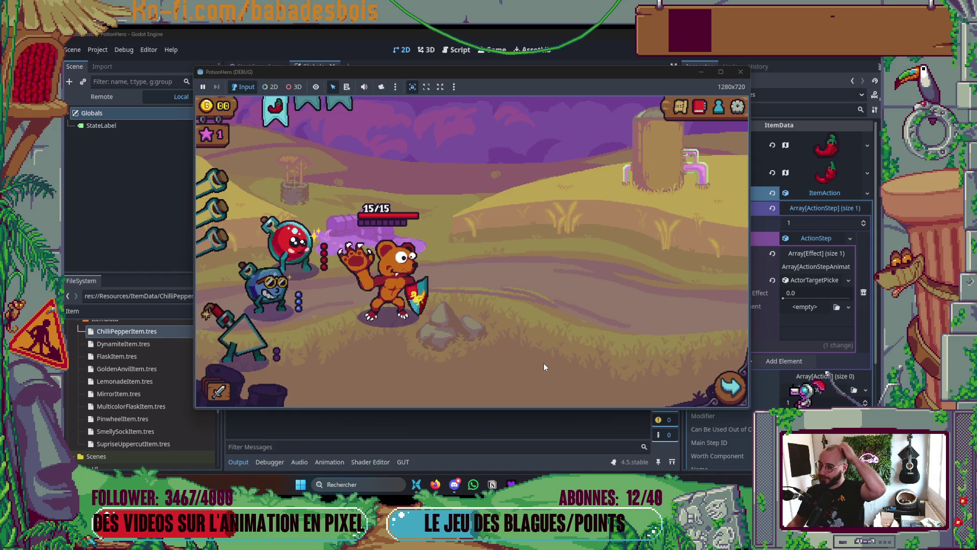
click(742, 71)
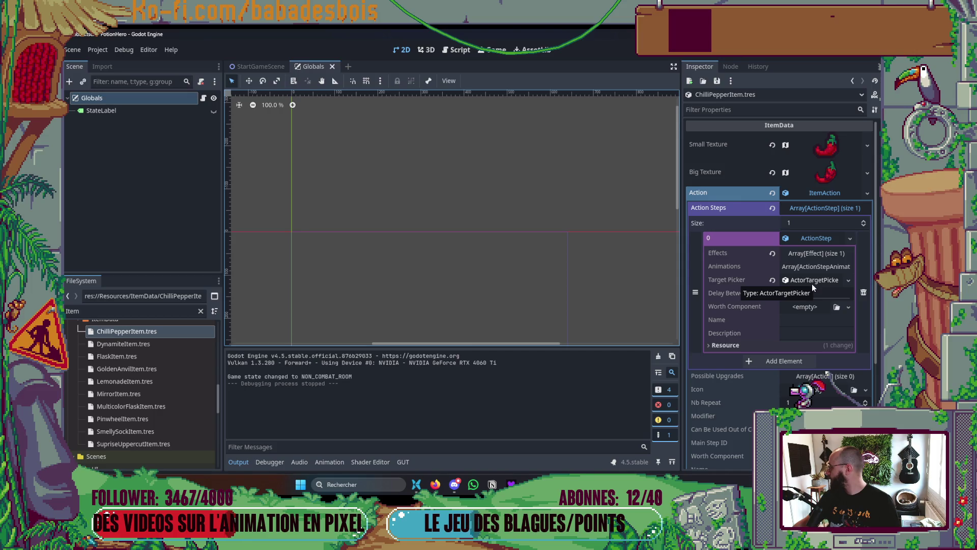
- Review the chilli pepper's first action step and its FulfilStatEff effect settings
click(822, 238)
click(826, 242)
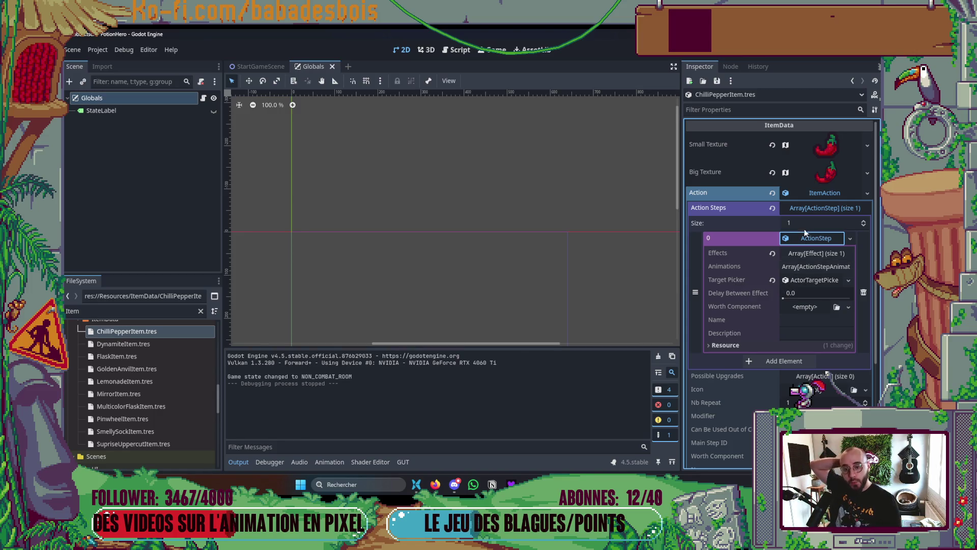
click(816, 253)
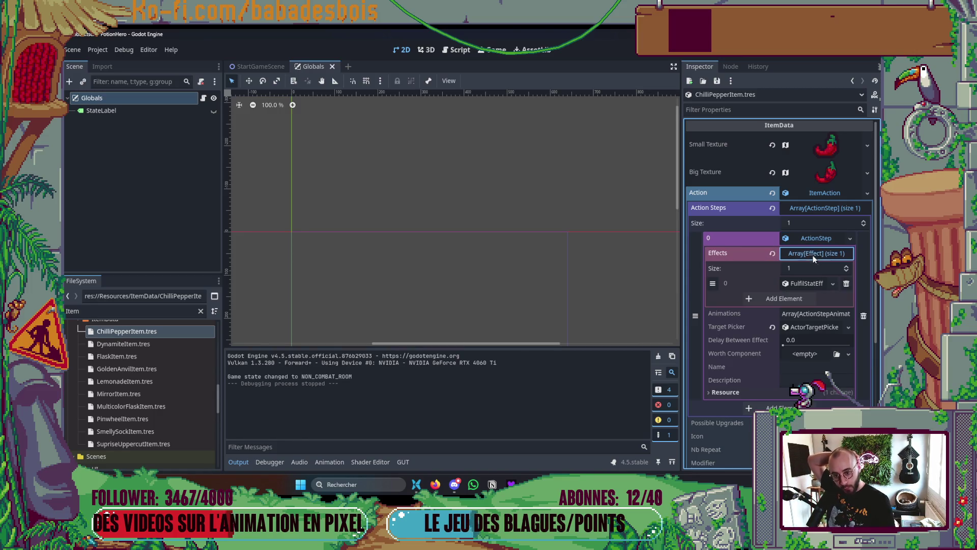
click(816, 284)
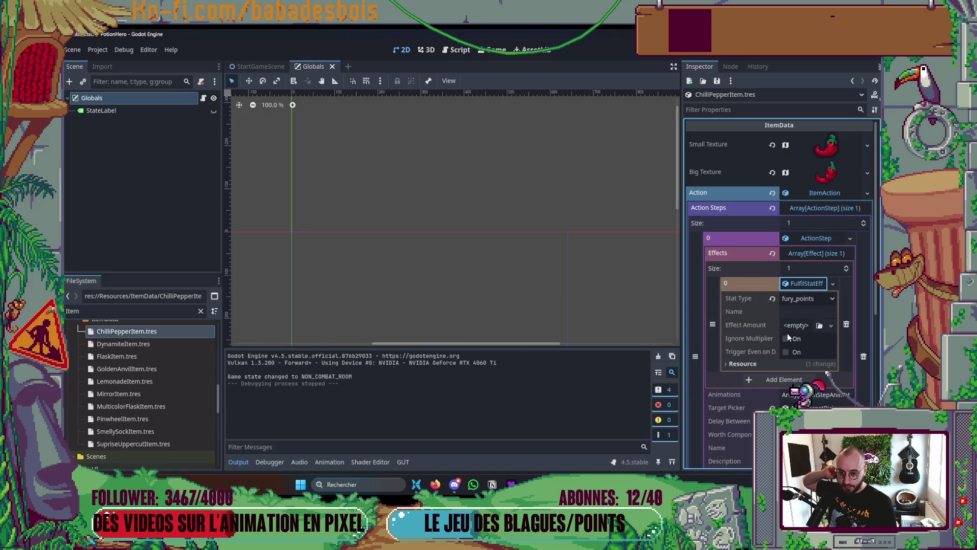
click(807, 286)
- Open DynamiteItem and inspect its first action step's AttackEffect settings
click(131, 344)
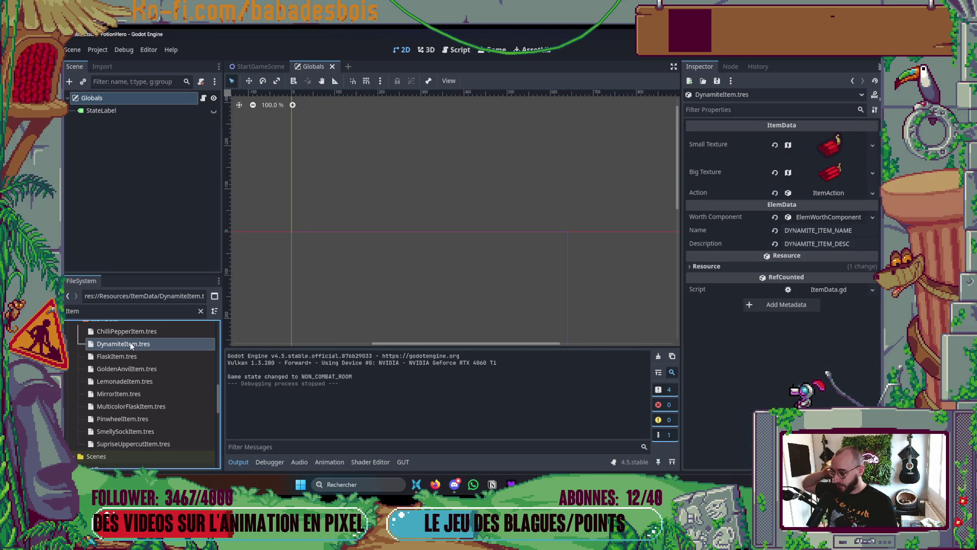
click(824, 194)
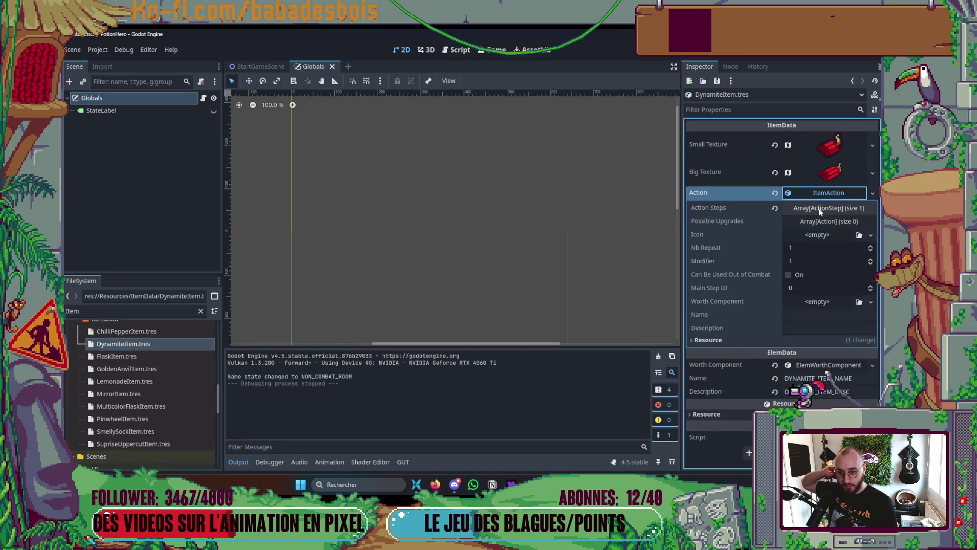
click(820, 210)
click(823, 235)
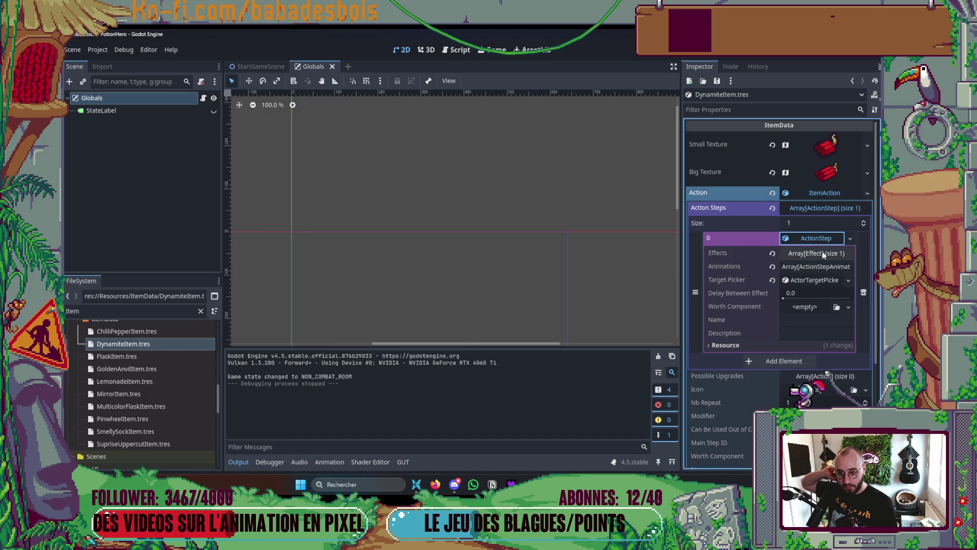
click(822, 252)
click(808, 284)
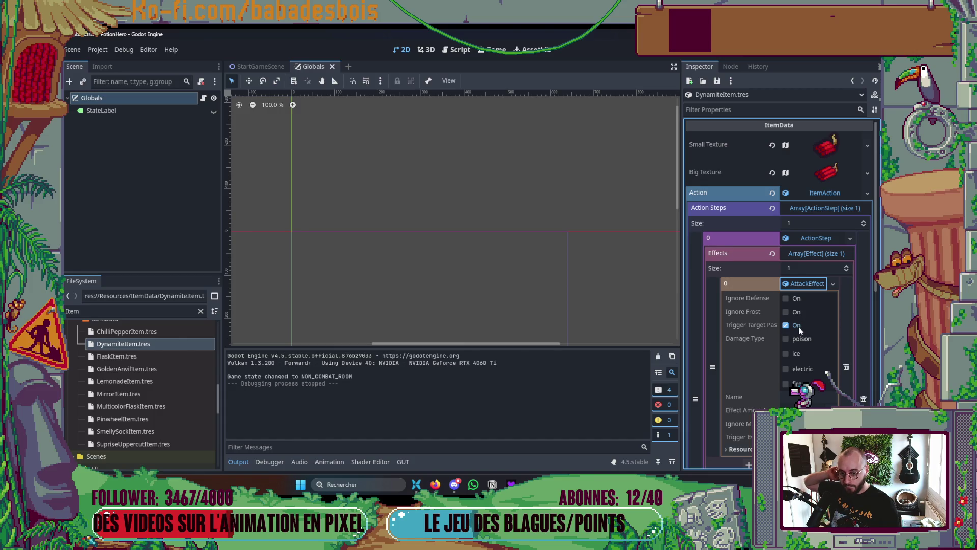
click(807, 285)
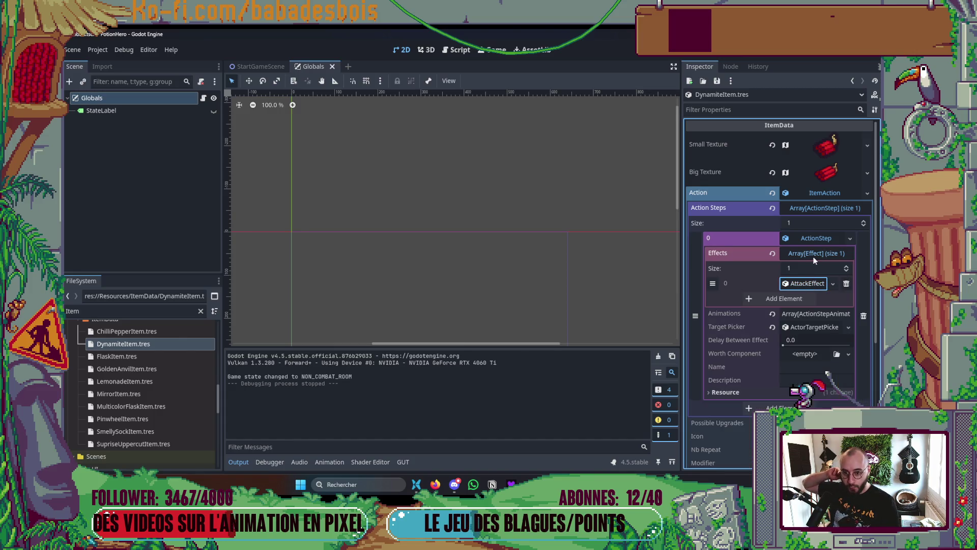
- Collapse the dynamite's effects list, first action step and action steps list
click(816, 253)
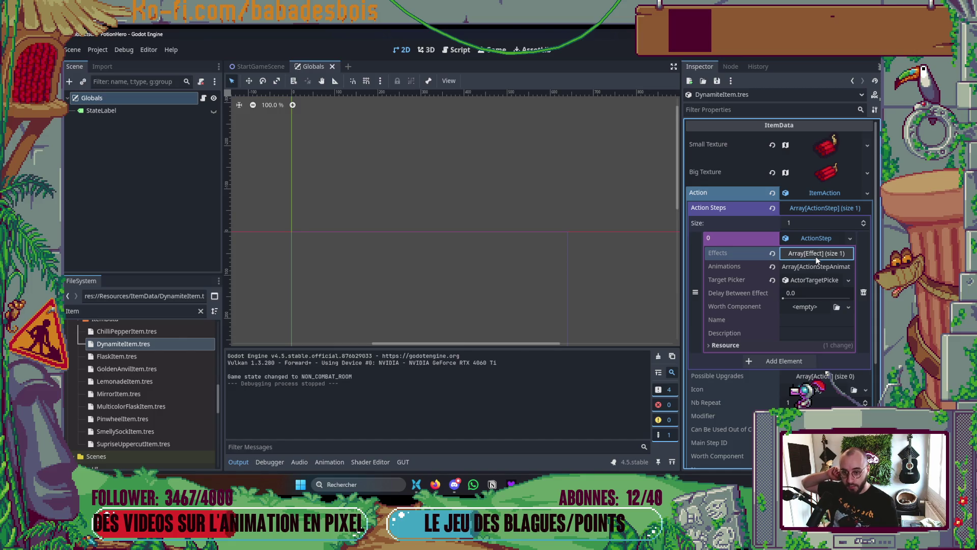
click(817, 256)
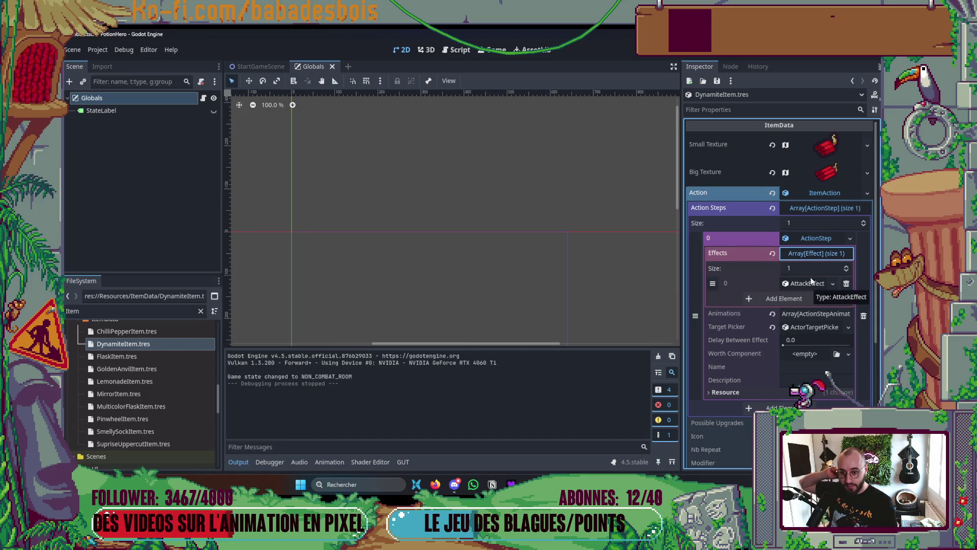
click(813, 254)
click(813, 255)
click(812, 254)
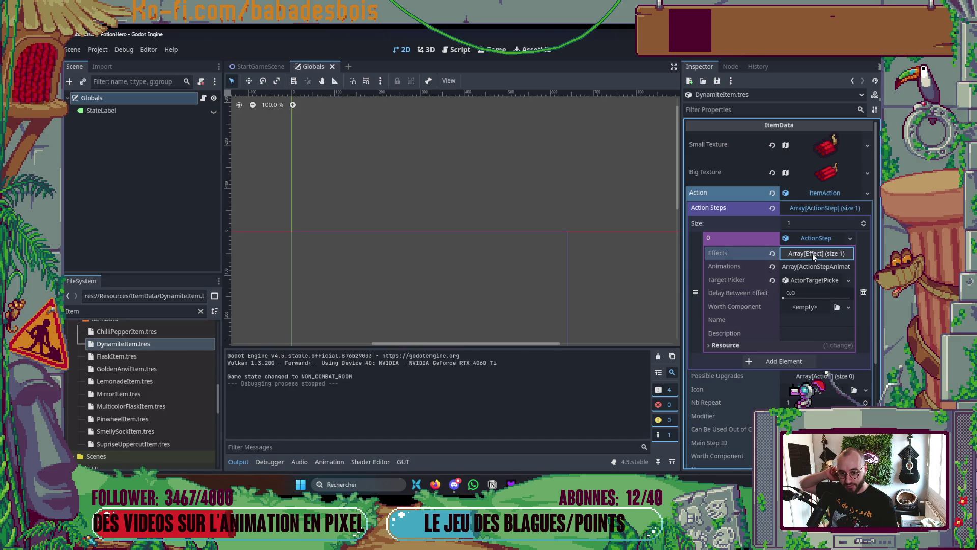
click(815, 238)
click(818, 209)
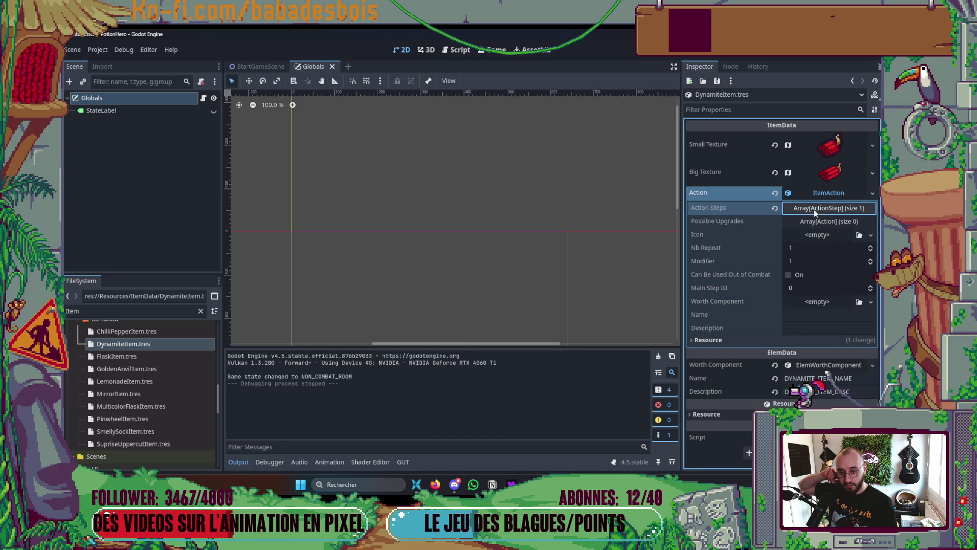
click(814, 209)
click(813, 209)
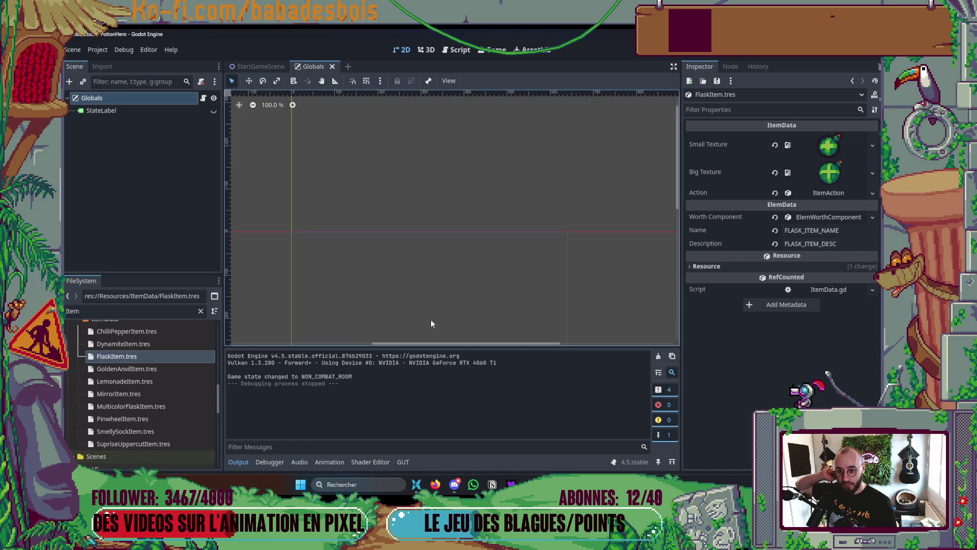
- Check the flask's rarity and price, open GoldenAnvilItem, then bring up the Notion backlog
click(835, 222)
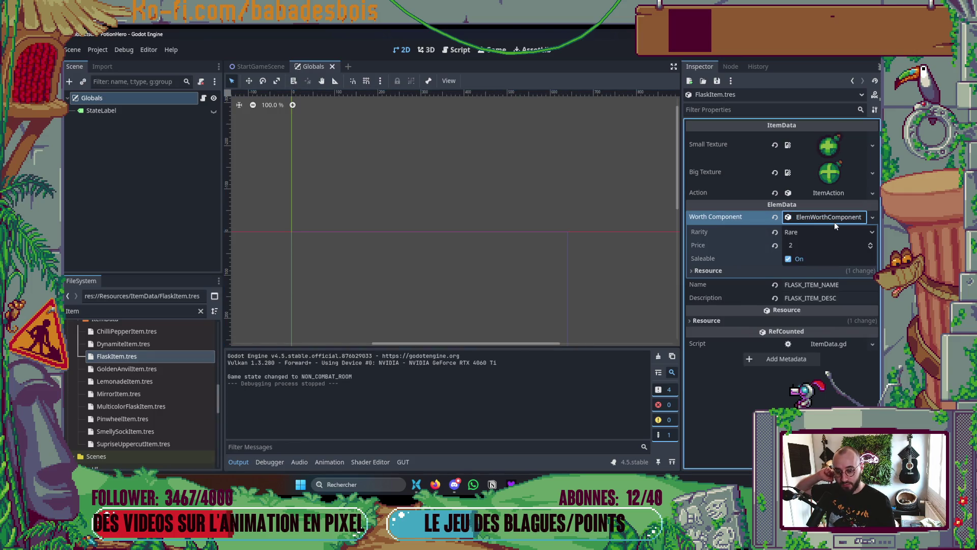
click(835, 222)
click(131, 370)
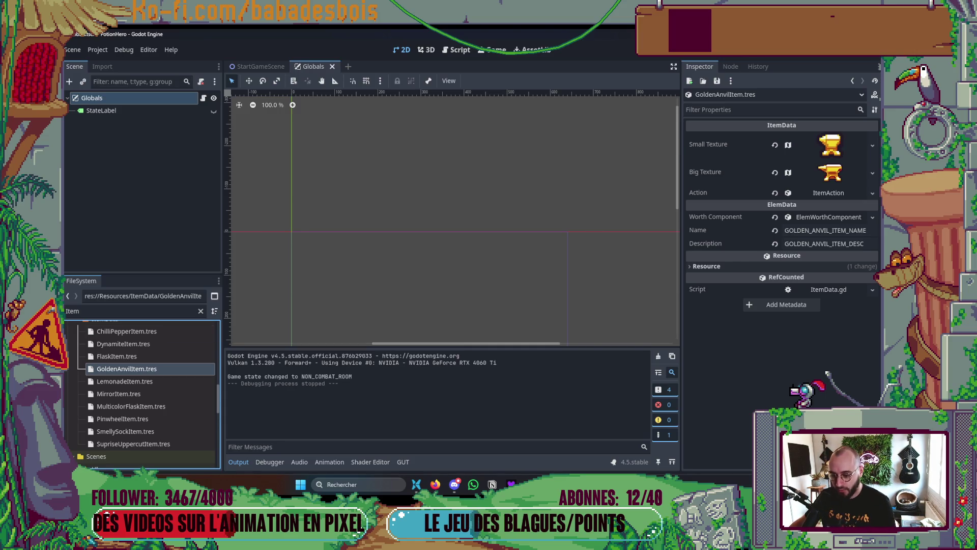
key(alt+Tab)
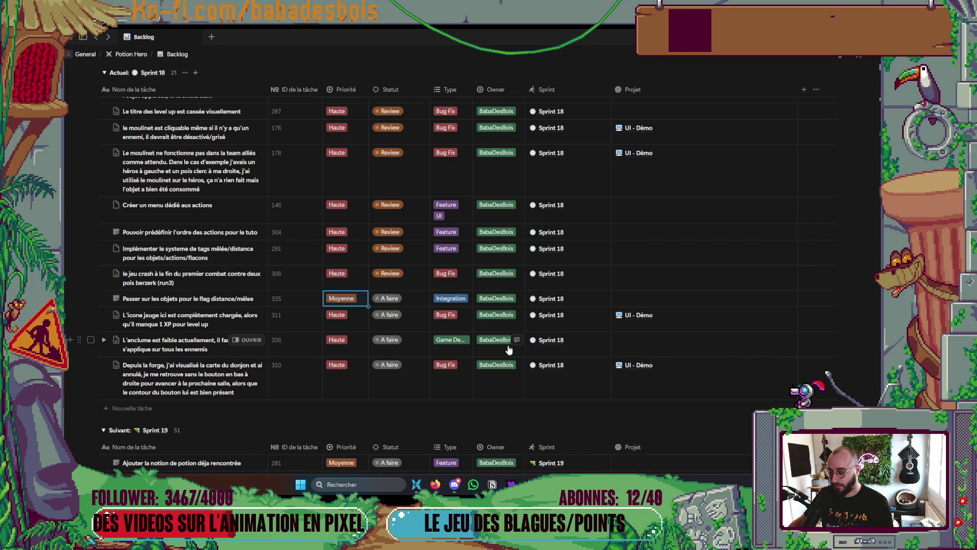
- Hide Godot's output log and select LemonadeItem.tres
scroll(507, 346, up, 3)
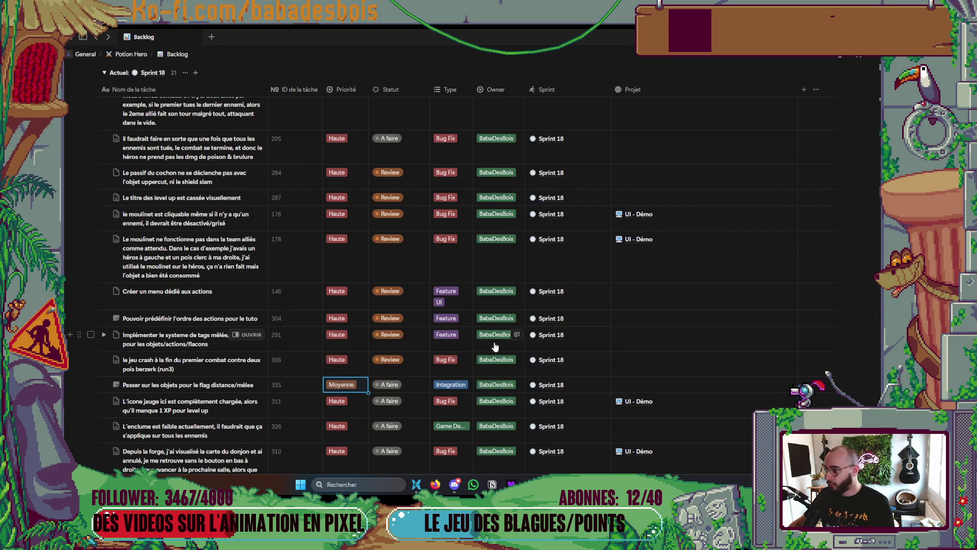
scroll(497, 336, down, 5)
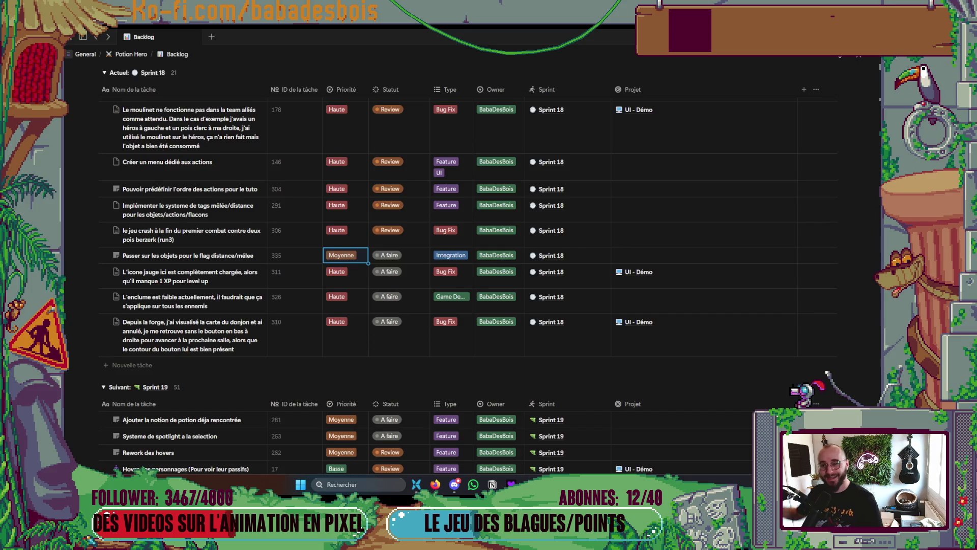
key(alt+Tab)
click(238, 461)
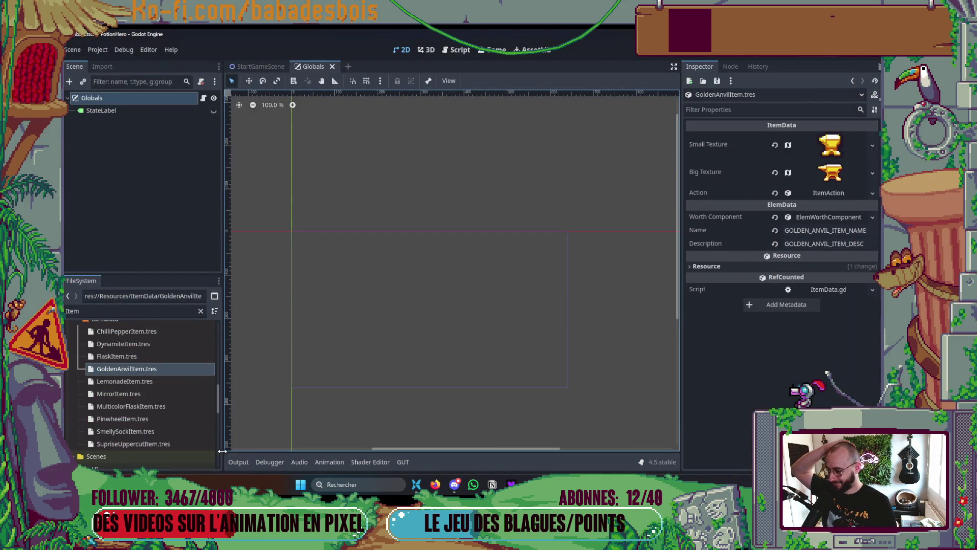
click(145, 381)
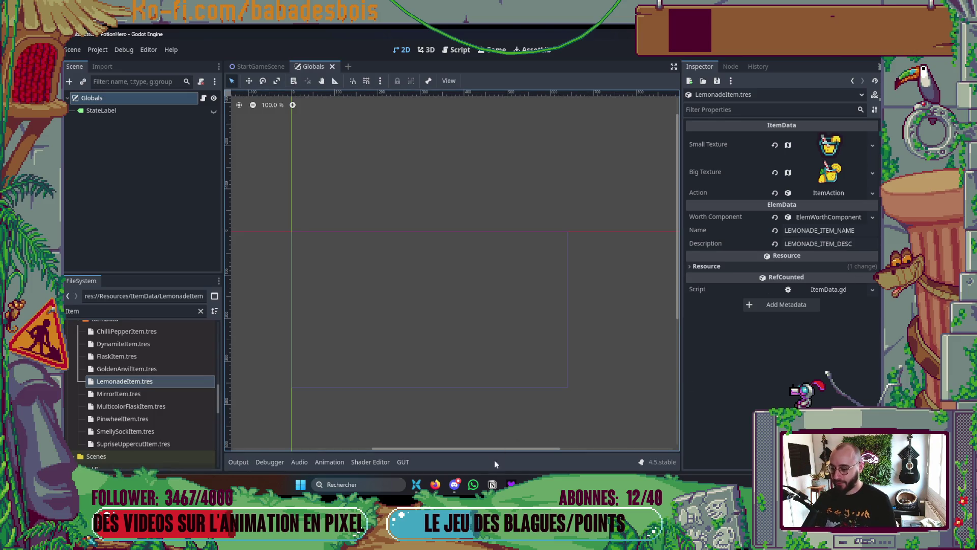
- Give the 'Passer sur les objets' distance/melee flag task a new Statut in Notion
click(494, 483)
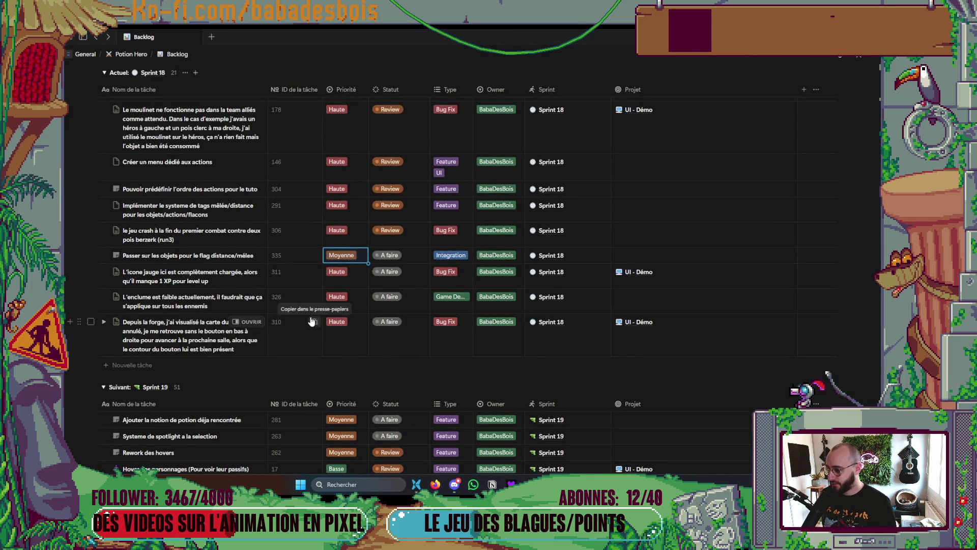
click(402, 258)
click(390, 361)
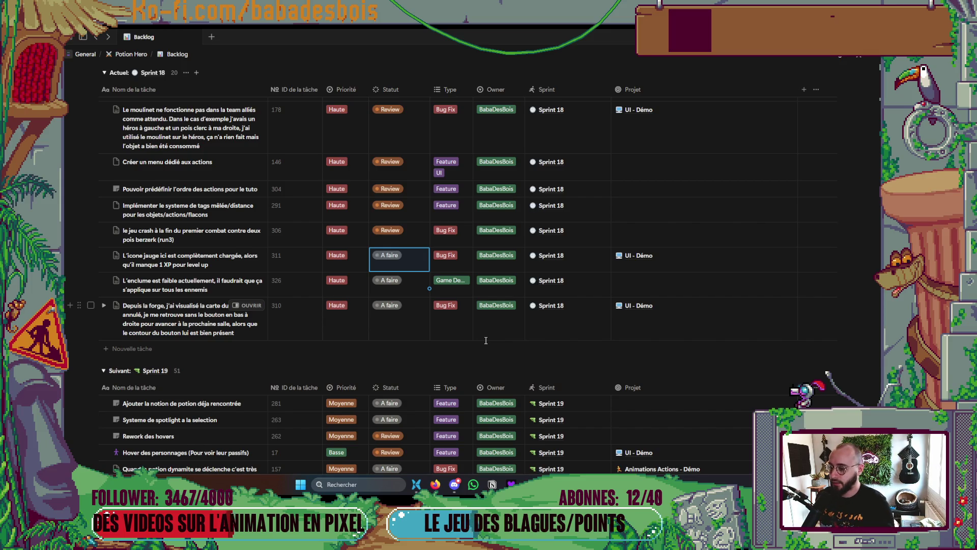
scroll(304, 297, up, 4)
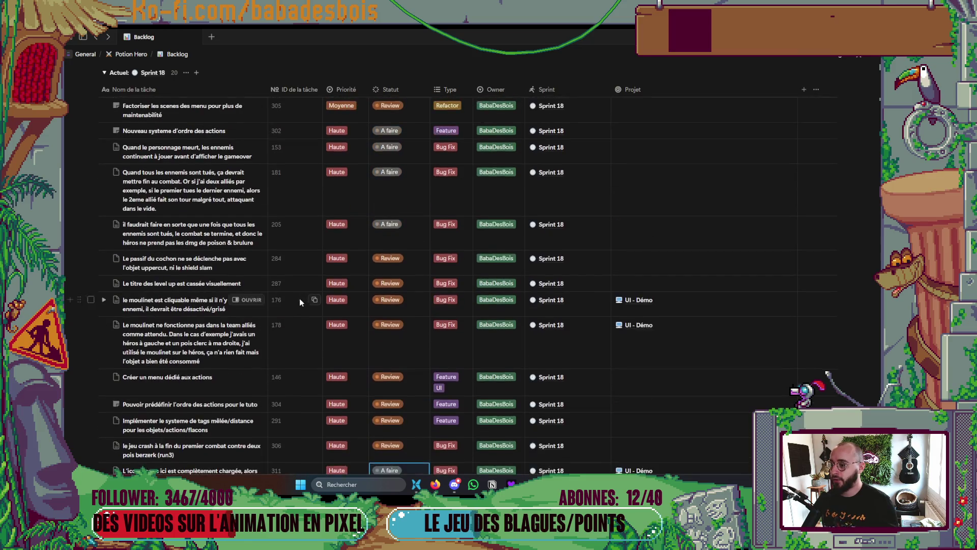
scroll(299, 298, down, 3)
scroll(298, 315, up, 4)
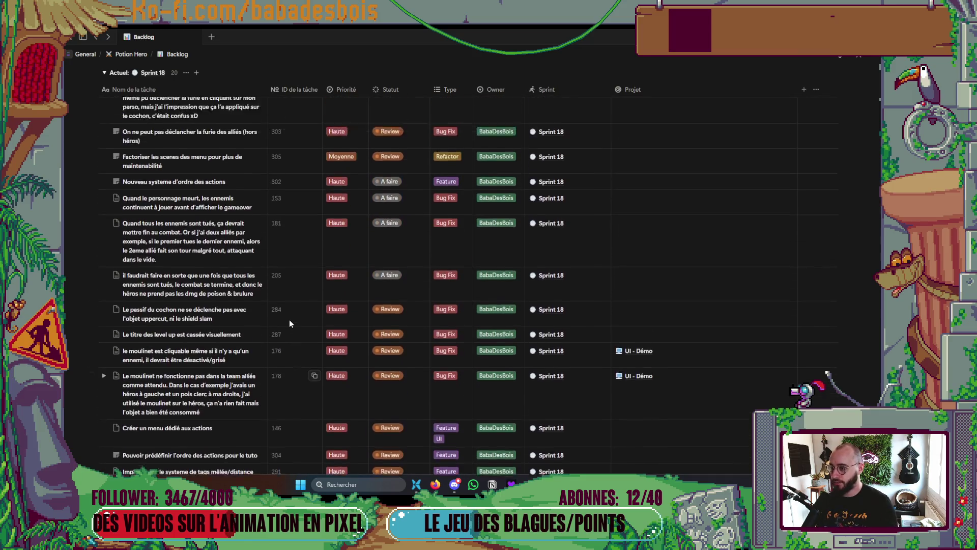
scroll(290, 323, up, 1)
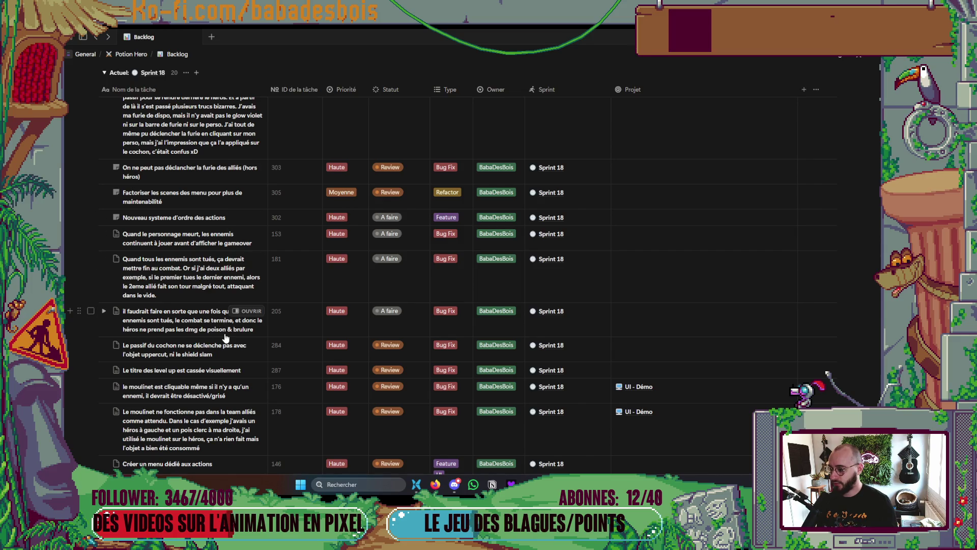
scroll(225, 338, down, 6)
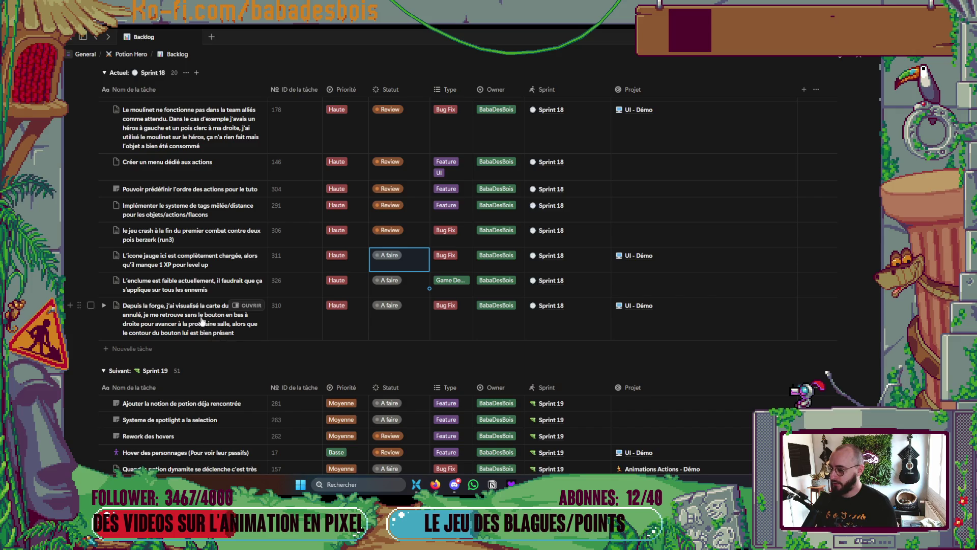
key(alt+Tab)
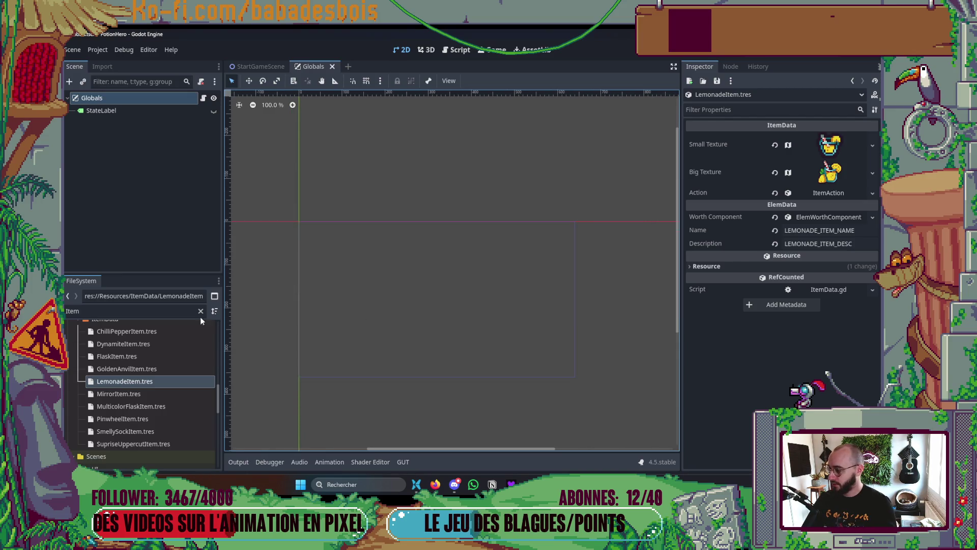
key(alt+Tab)
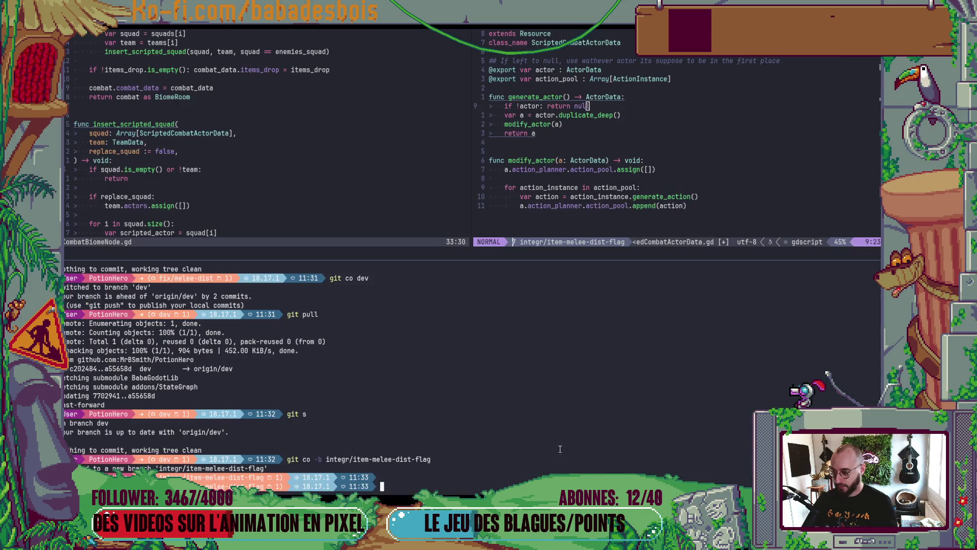
- Check git status and rename the branch to fix/anvil with git br -m
text(git)
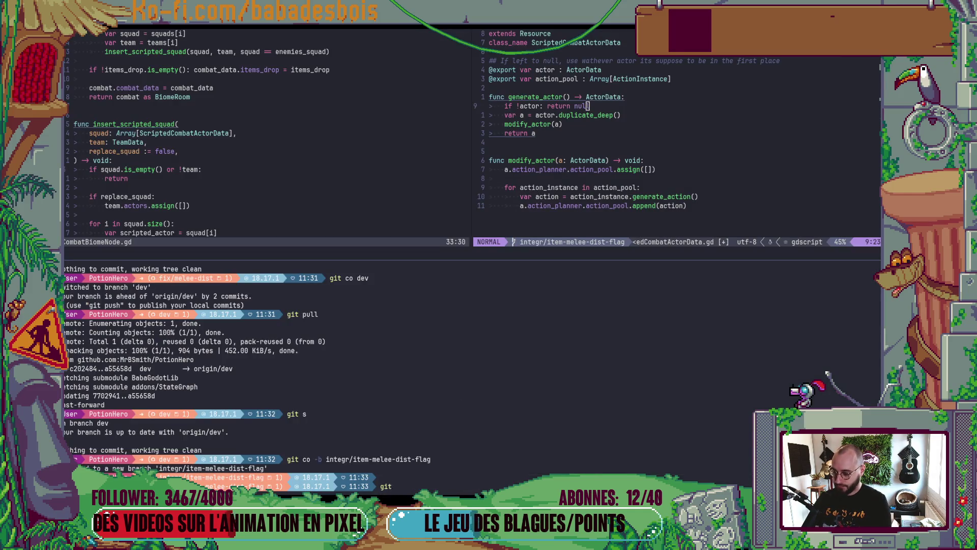
text( s)
key(Return)
text(git )
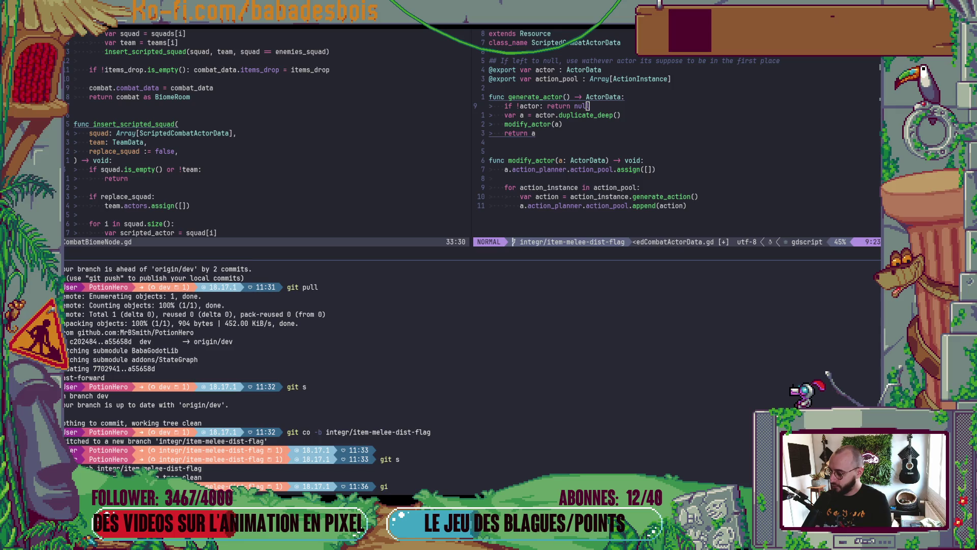
text(br)
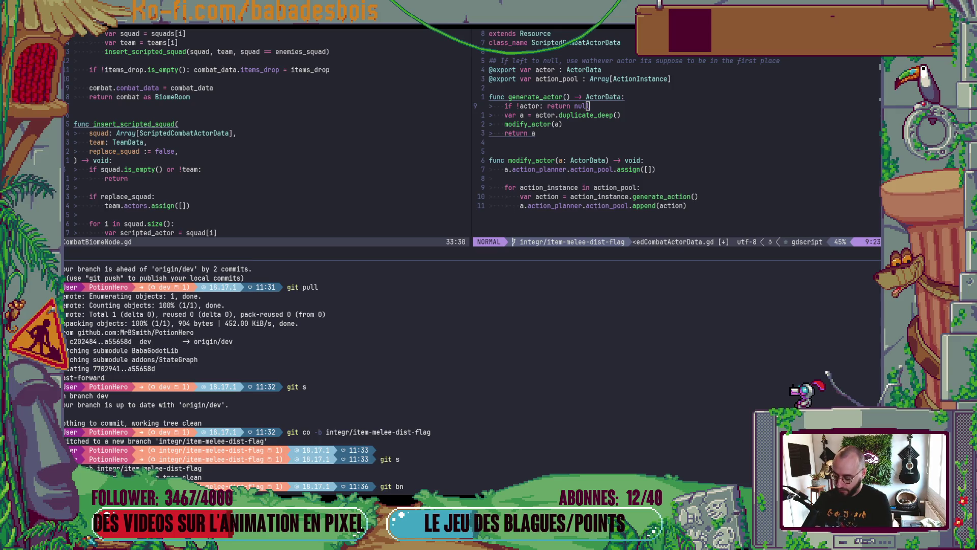
text( -)
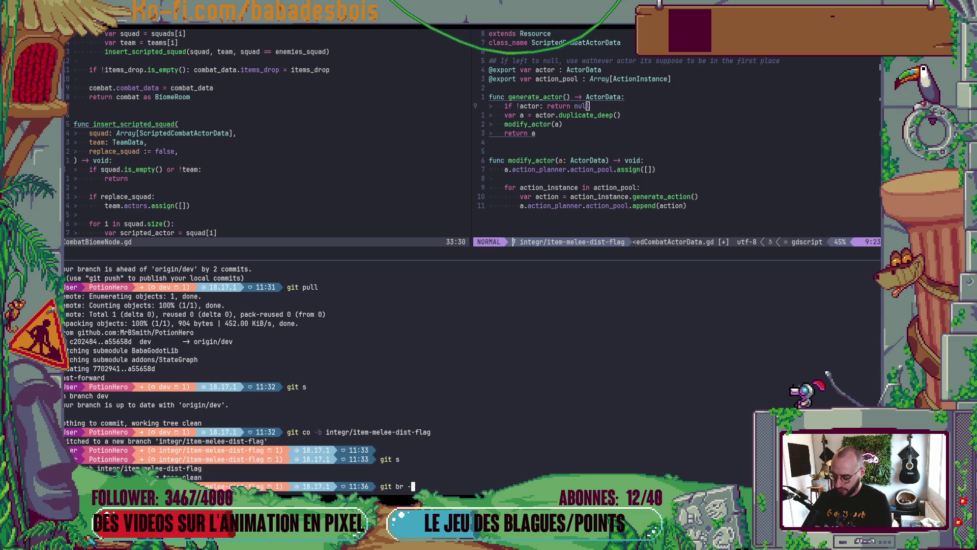
text(m ")
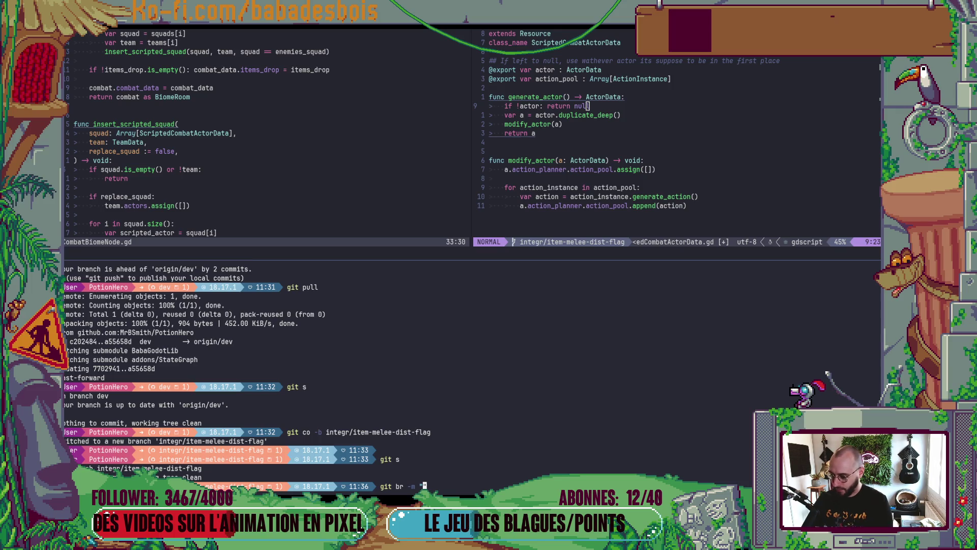
text(fix/anvil)
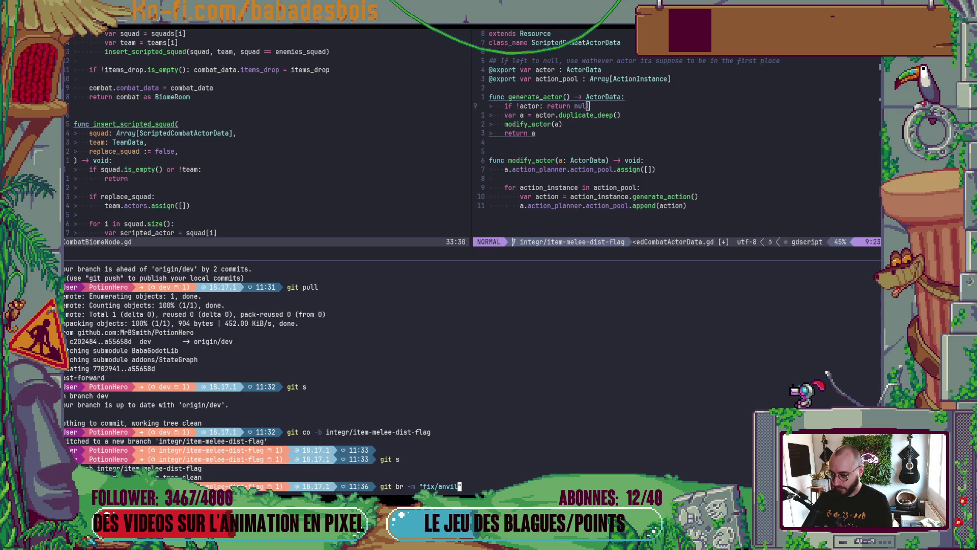
key(Left)
key(Left)
key(Left)
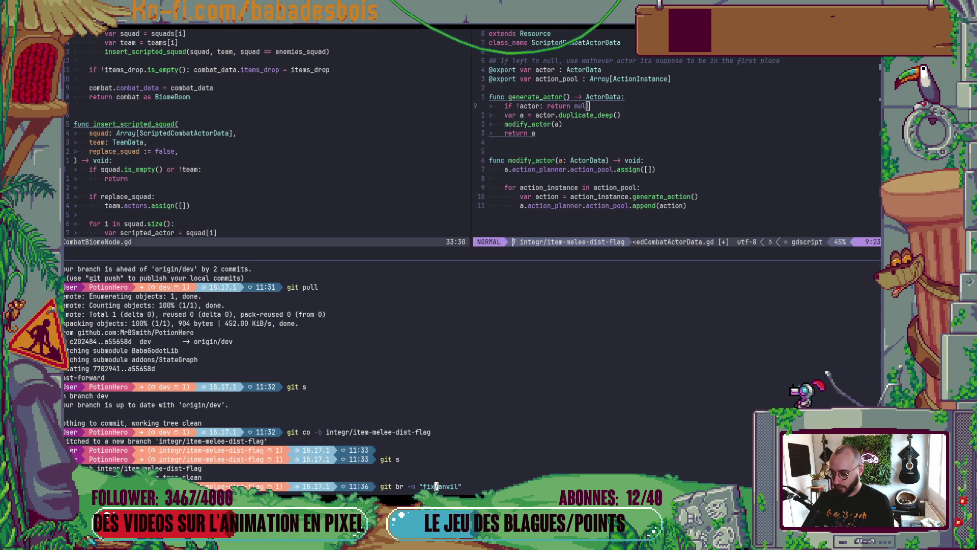
key(Right)
key(Right)
key(Right)
key(Return)
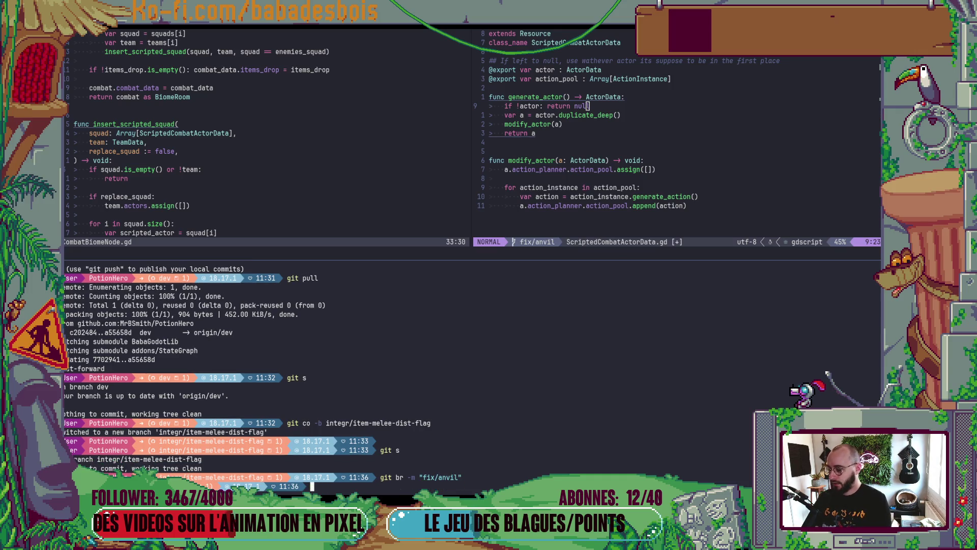
- Close the terminal pane and return to the Godot editor
key(ctrl+b)
key(z)
key(ctrl+b)
key(Up)
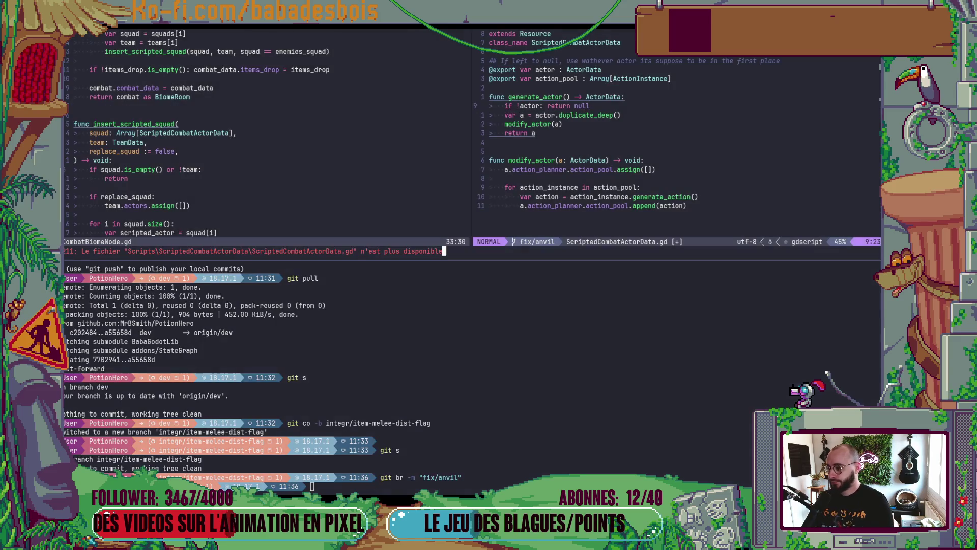
key(ctrl+b)
key(z)
key(alt+Tab)
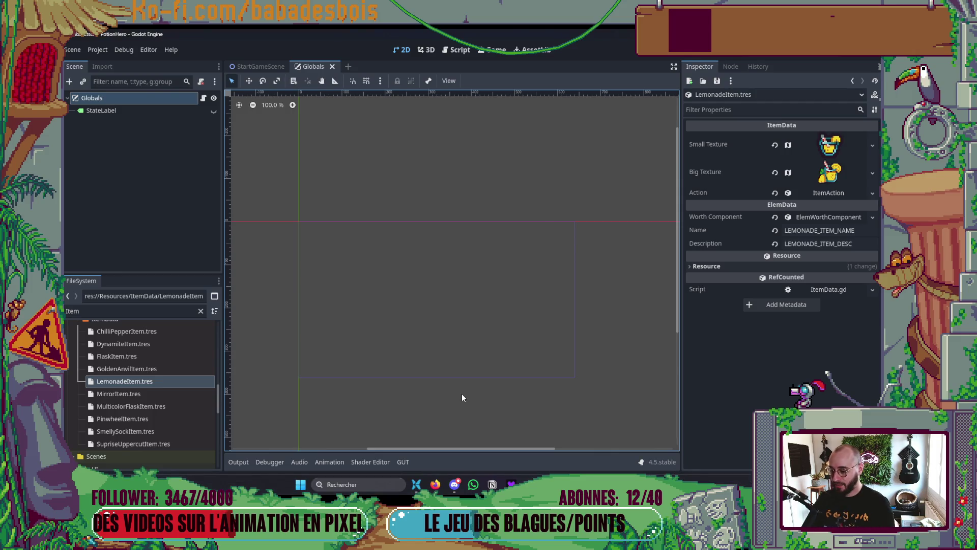
- Close the extra vim split, filter FileSystem for 'Anvil' and select GoldenAnvilItem.tres
key(alt+Tab)
key(Return)
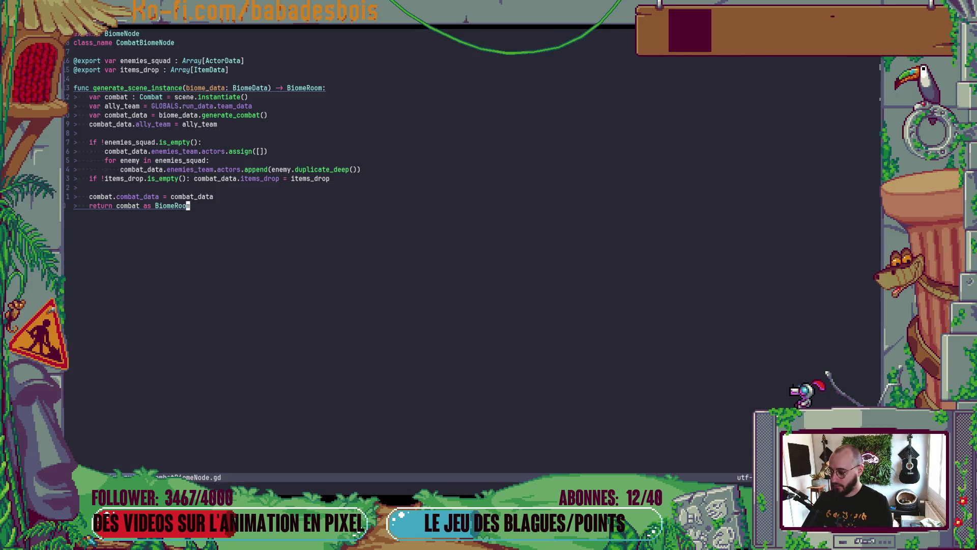
key(alt+Tab)
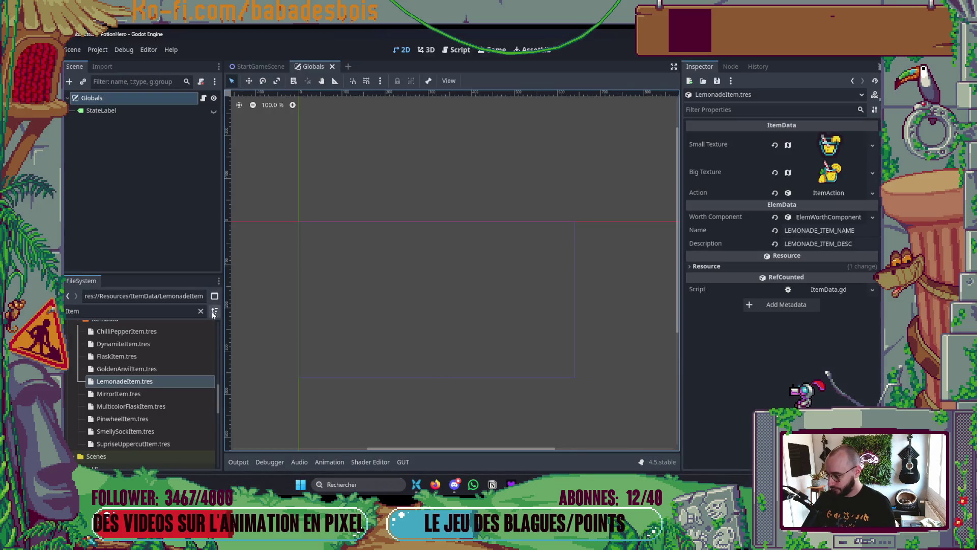
text(Anvil)
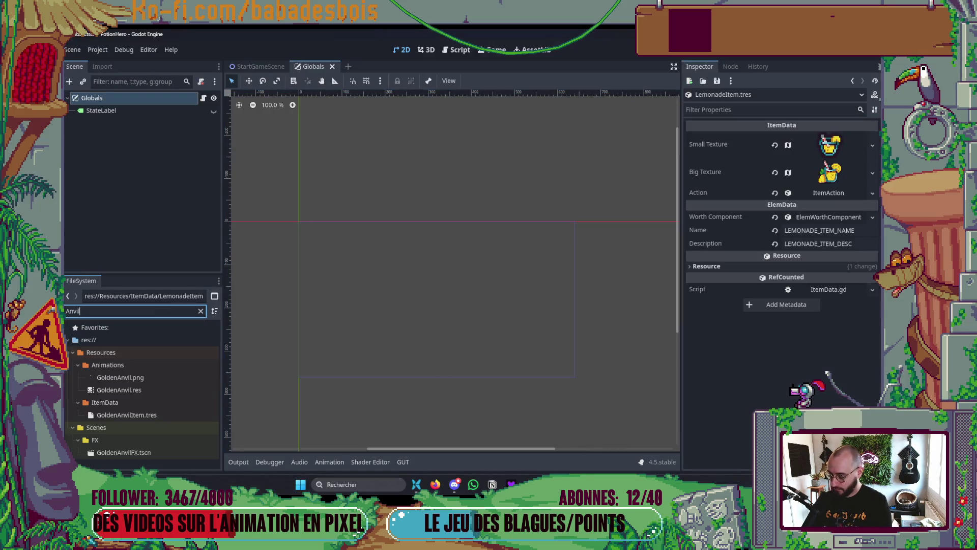
click(127, 415)
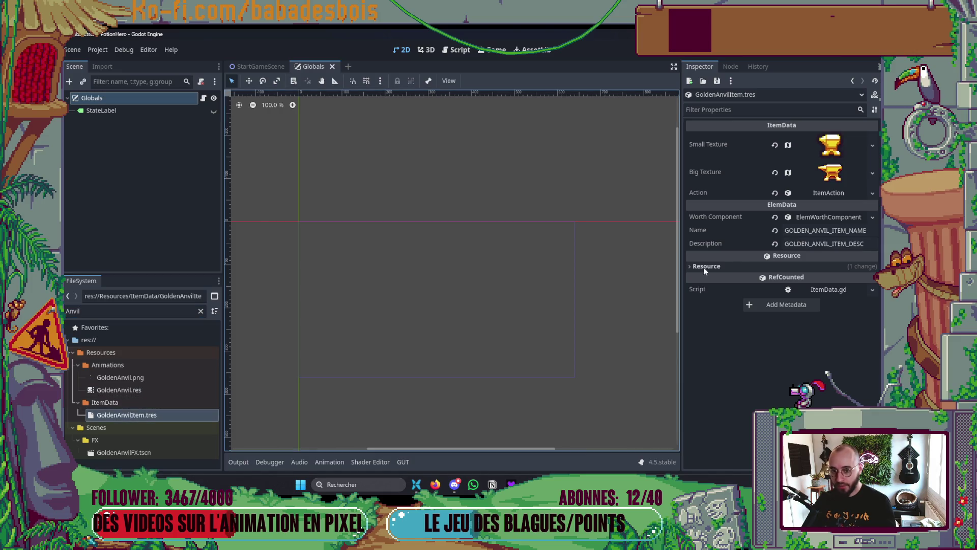
- Expand the golden anvil's Action > Action Steps > 0 > Target Picker
click(815, 212)
click(820, 196)
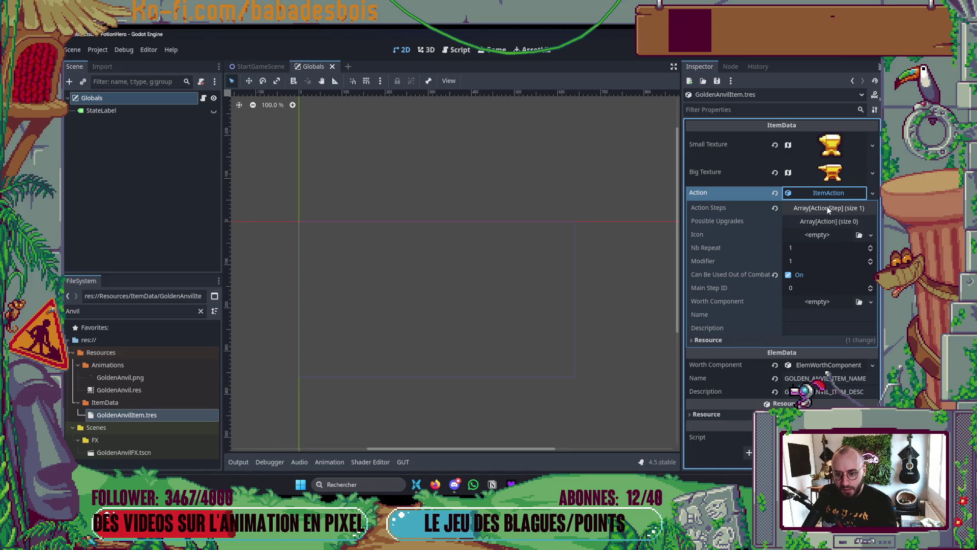
click(826, 209)
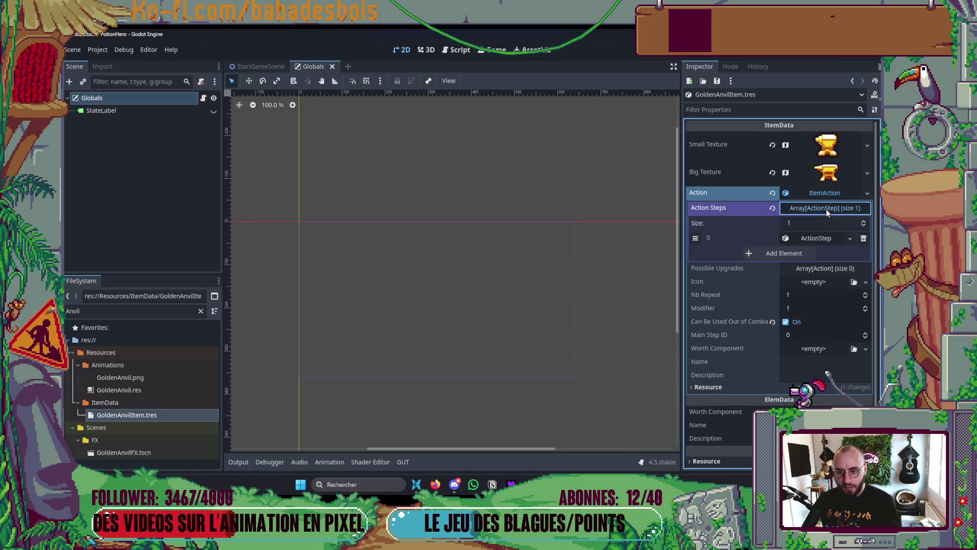
click(829, 242)
click(829, 281)
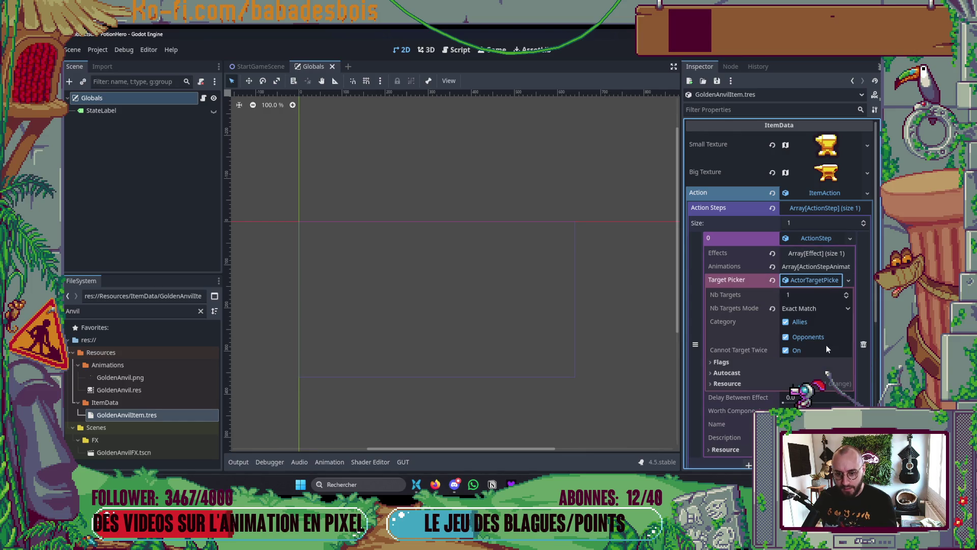
- Set Nb Targets to -1 with Lesser Or Equal mode and save the anvil item
click(807, 295)
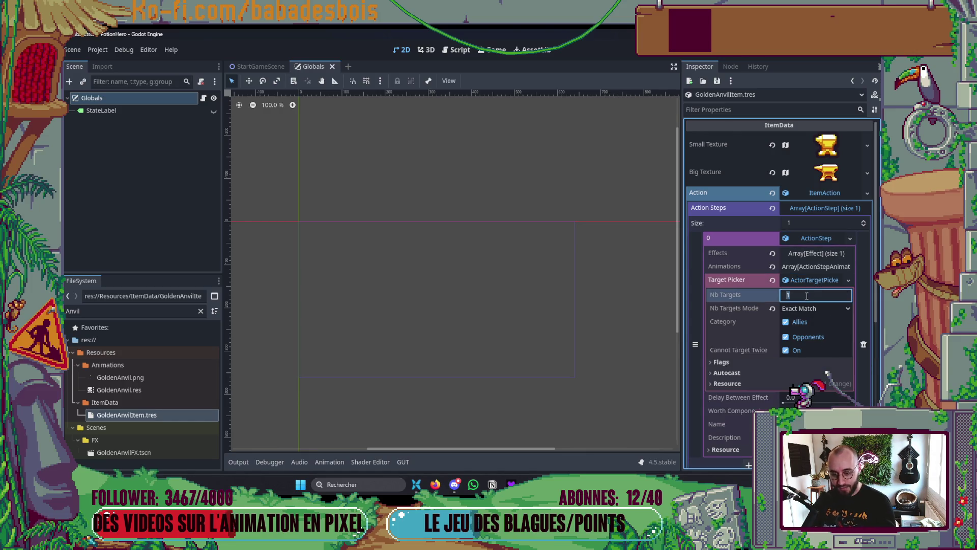
text(-1)
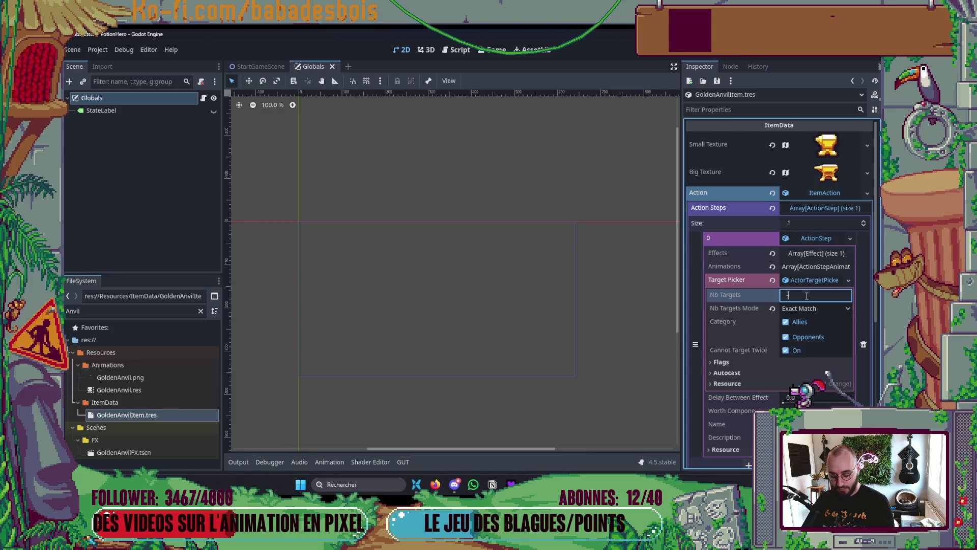
click(803, 309)
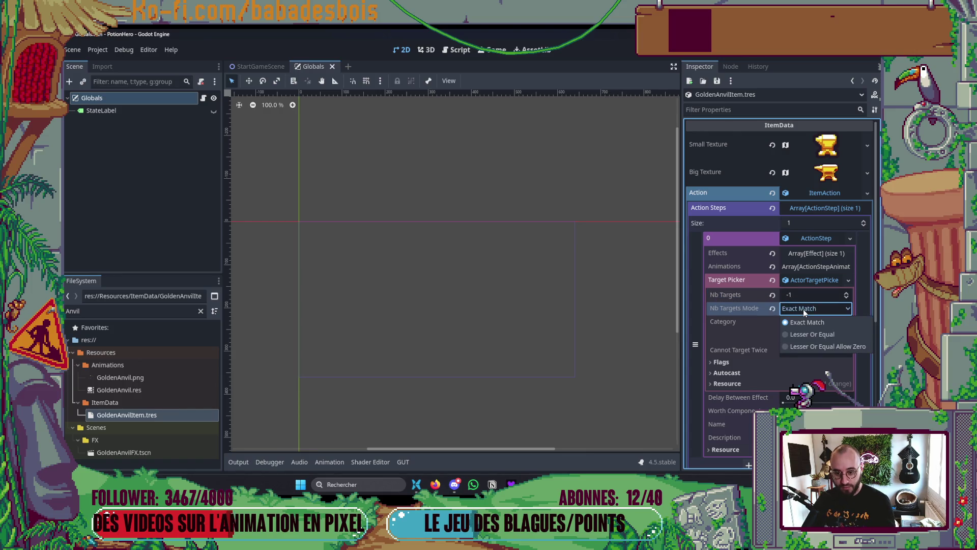
click(803, 309)
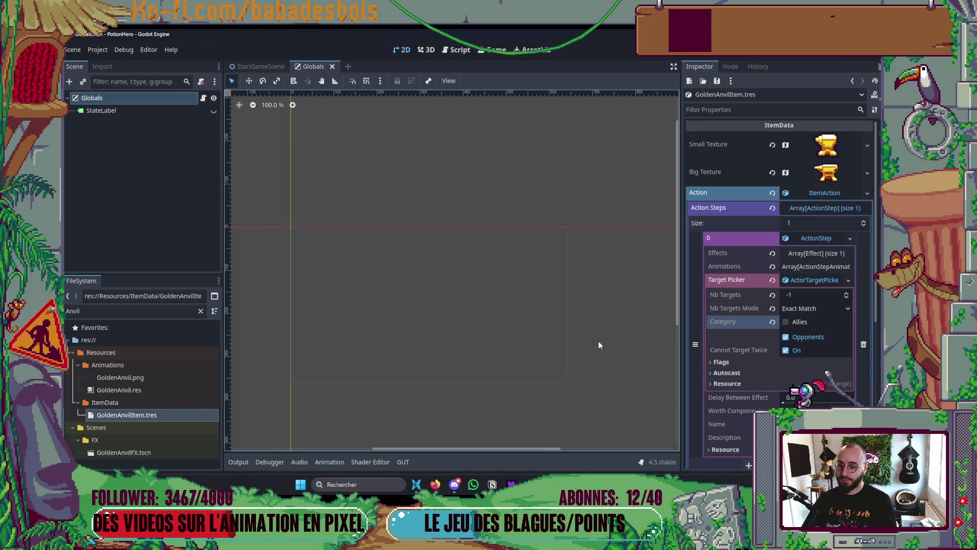
click(805, 310)
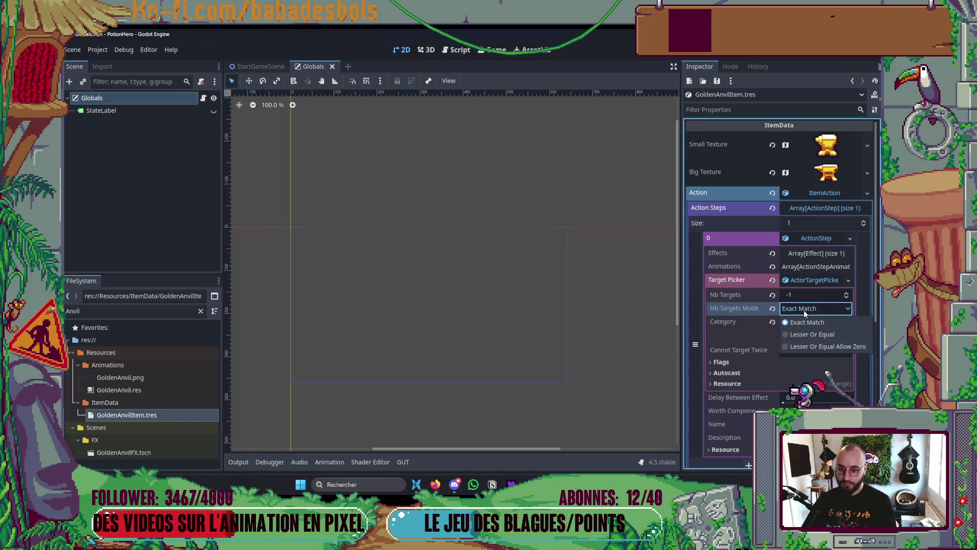
click(804, 310)
click(773, 309)
key(ctrl+s)
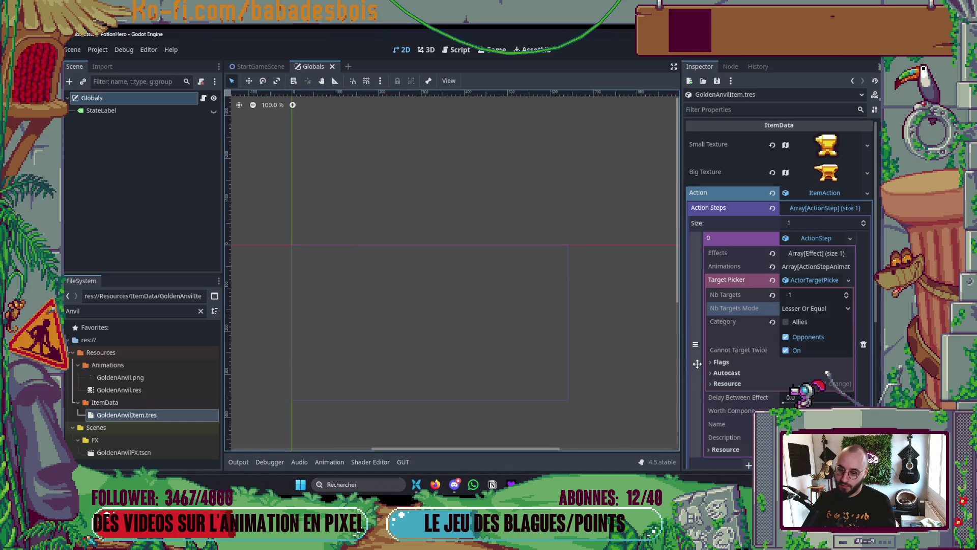
key(ctrl+s)
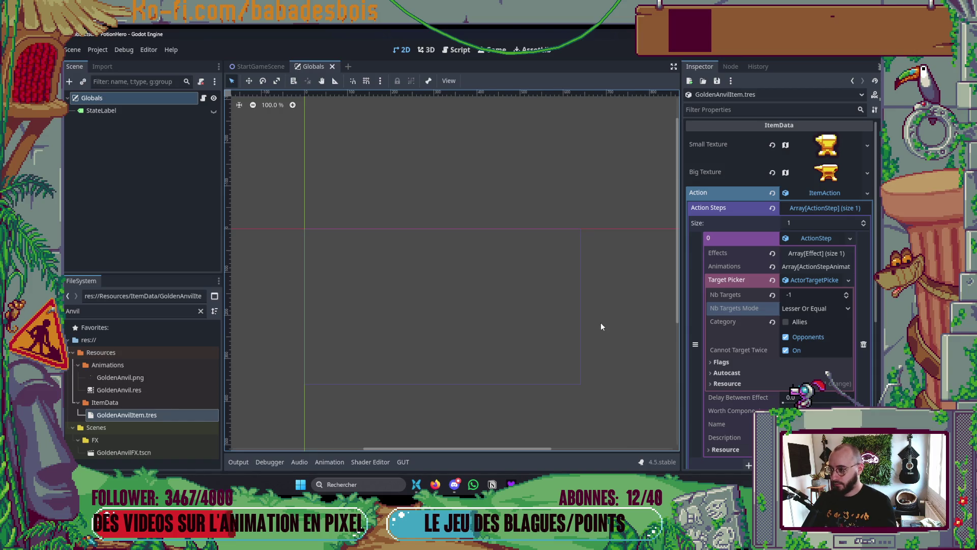
- Put GoldenAnvilItem in the Globals team inventory's Elems[0] slot, then save and run
click(189, 98)
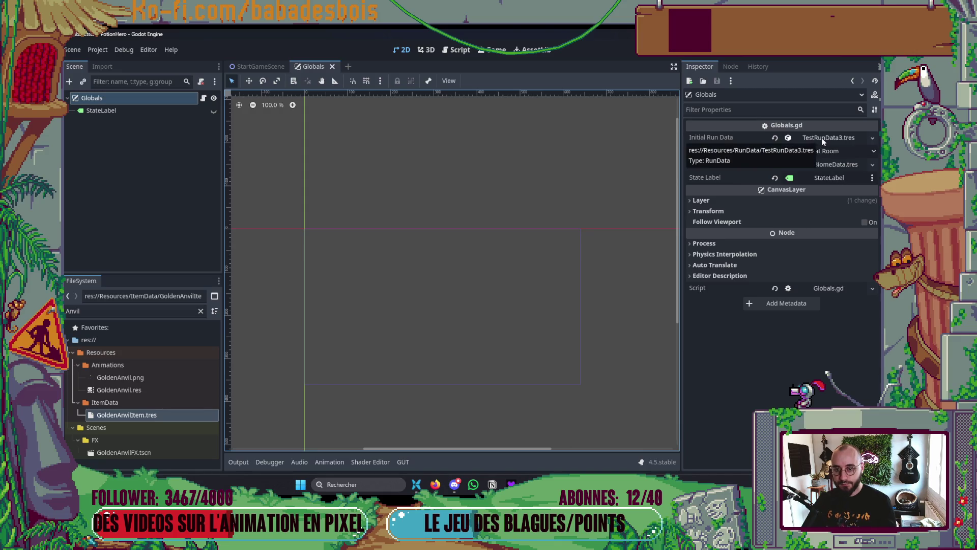
click(823, 139)
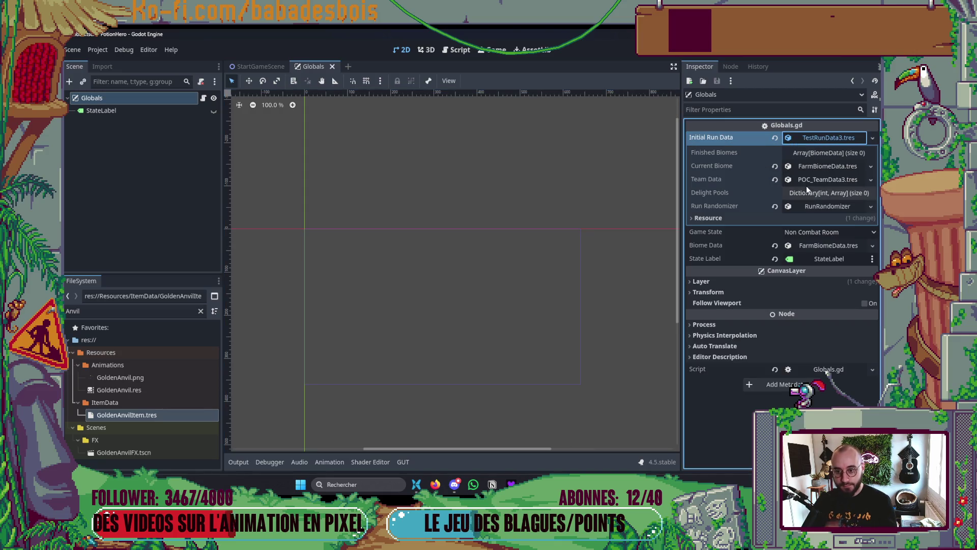
click(825, 179)
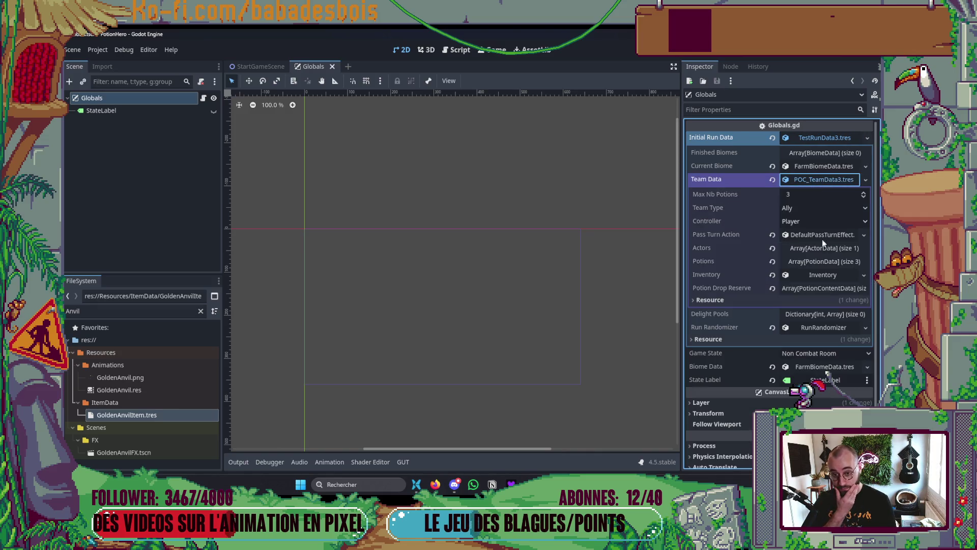
click(825, 275)
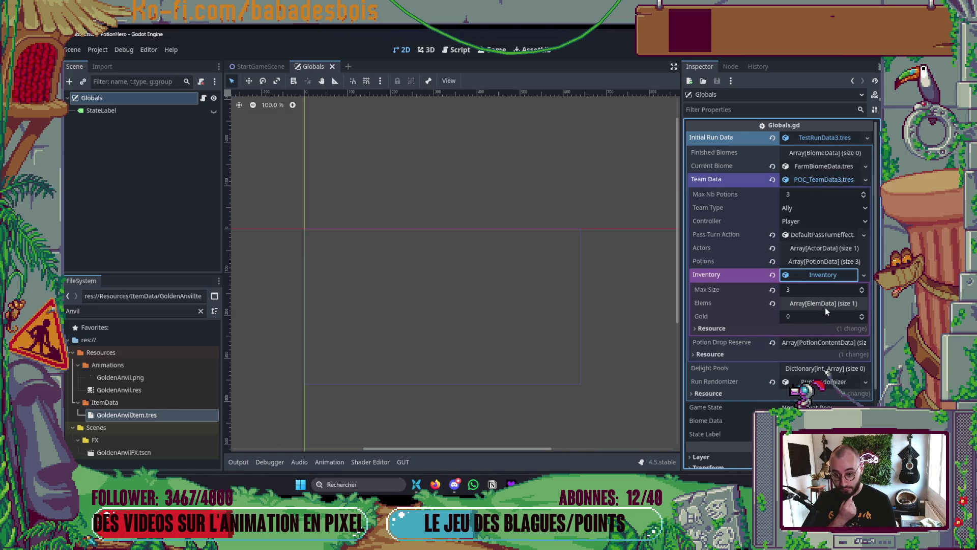
click(825, 304)
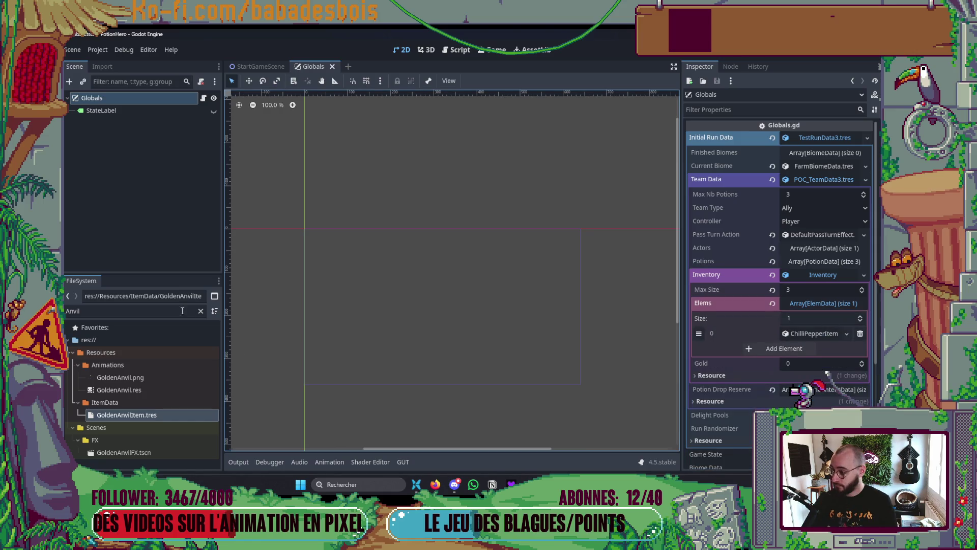
mouse_move(130, 411)
mouse_down()
mouse_move(590, 367)
mouse_move(814, 333)
mouse_up()
key(ctrl+s)
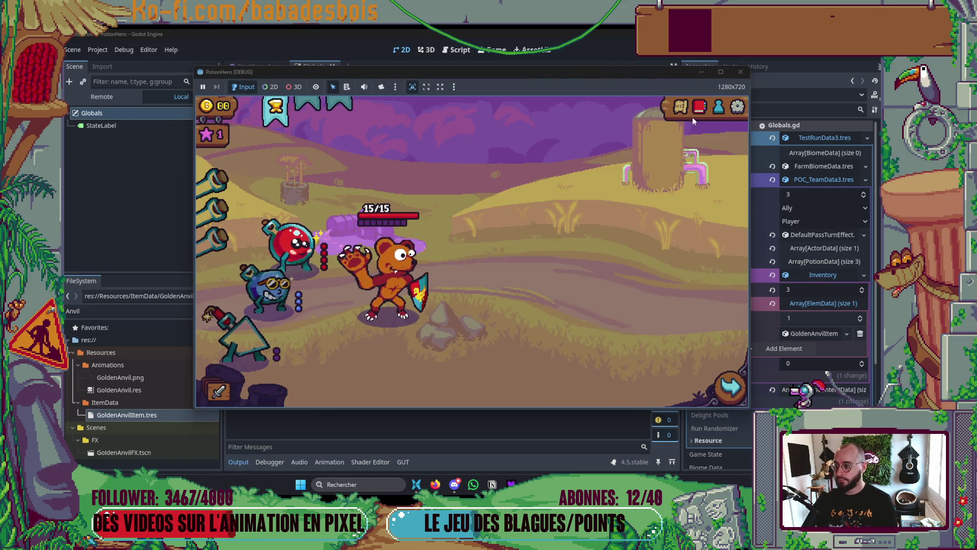
- Use the golden anvil in the first sword battle, then stop the game and expand GoldenAnvilItem
click(681, 108)
click(294, 284)
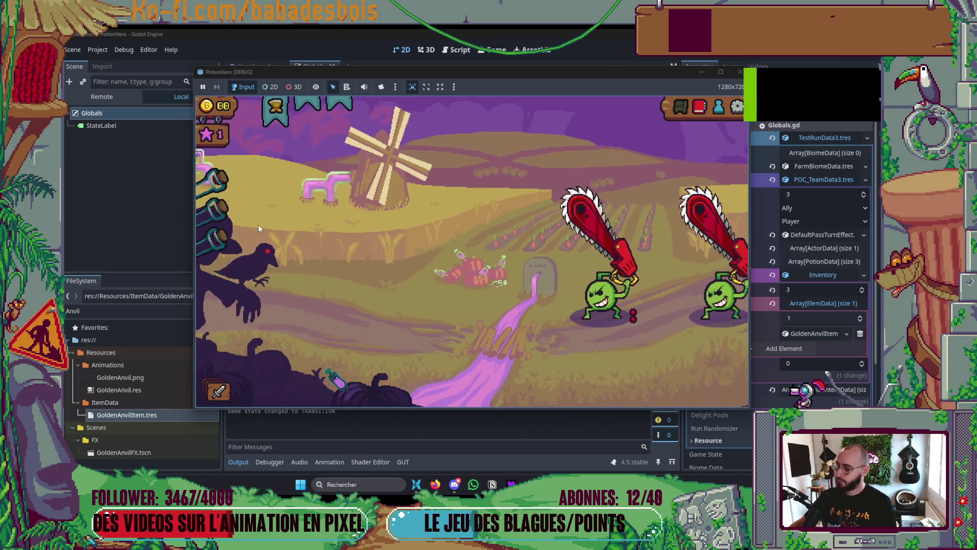
click(278, 126)
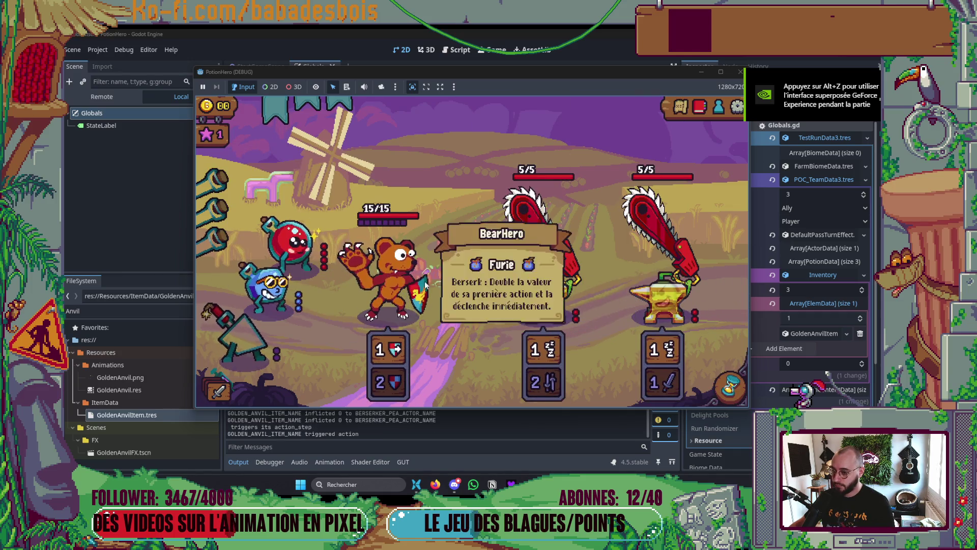
click(737, 74)
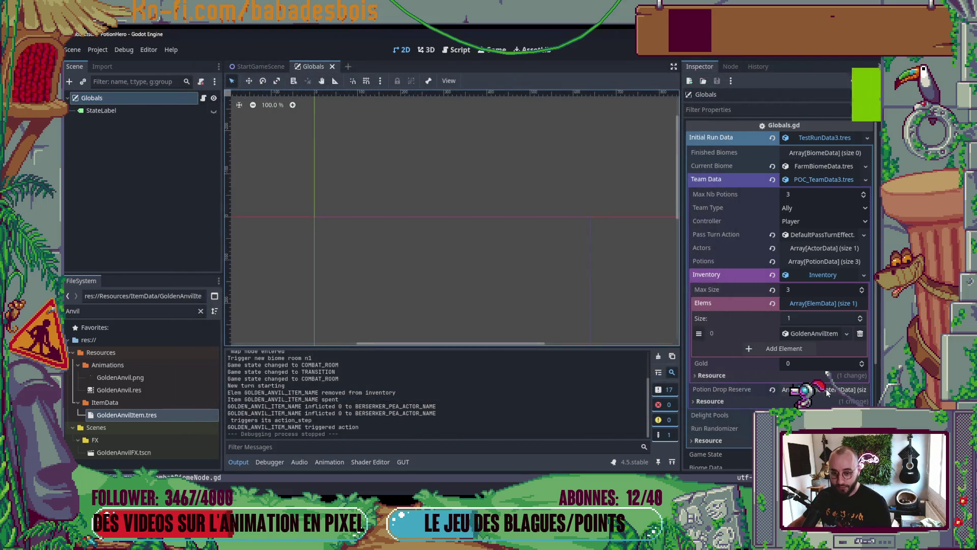
click(817, 334)
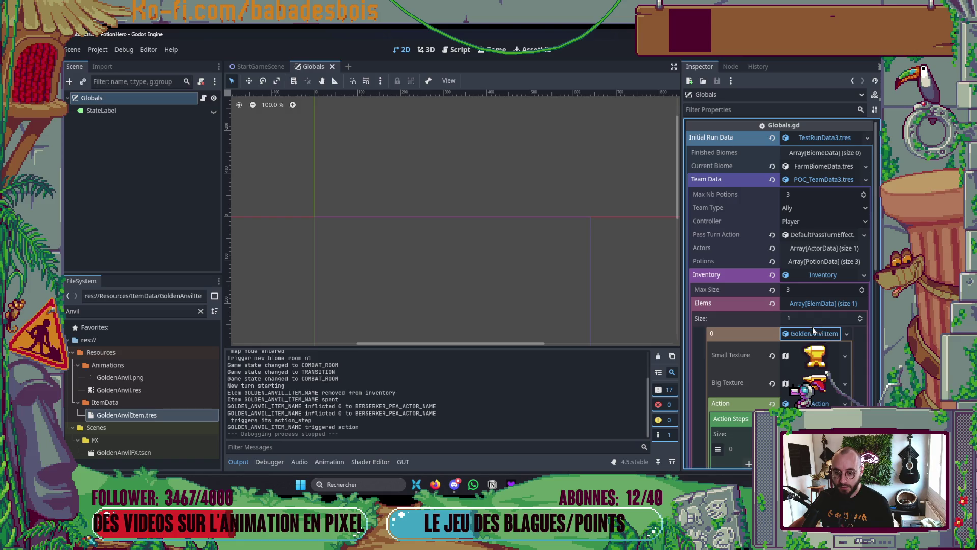
- Set the starting inventory's Gold to 10 and rerun the game
click(814, 329)
click(817, 311)
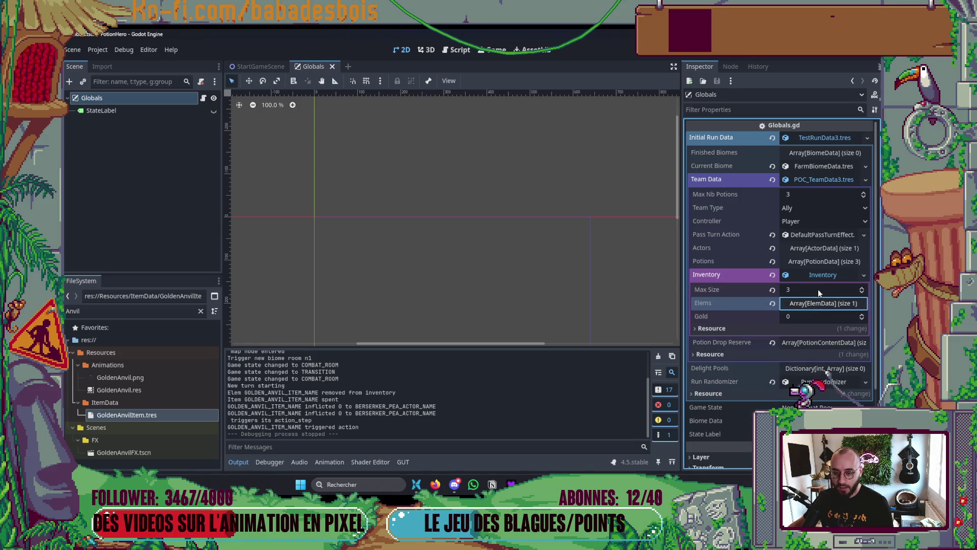
click(820, 274)
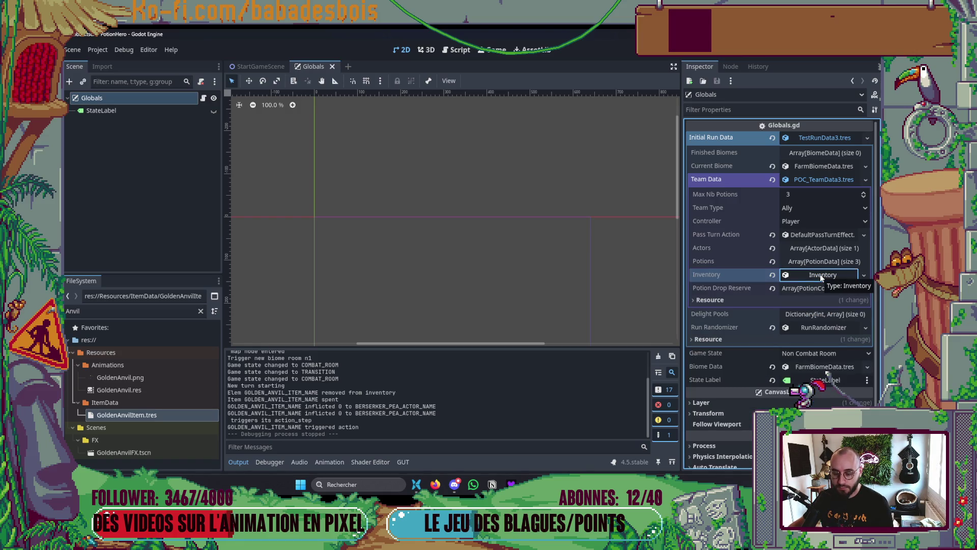
click(821, 248)
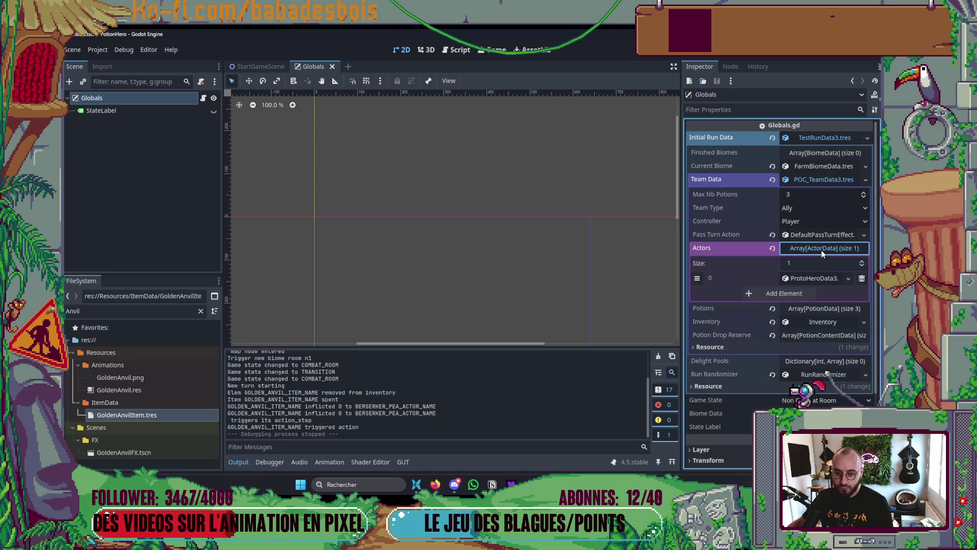
click(821, 250)
click(820, 276)
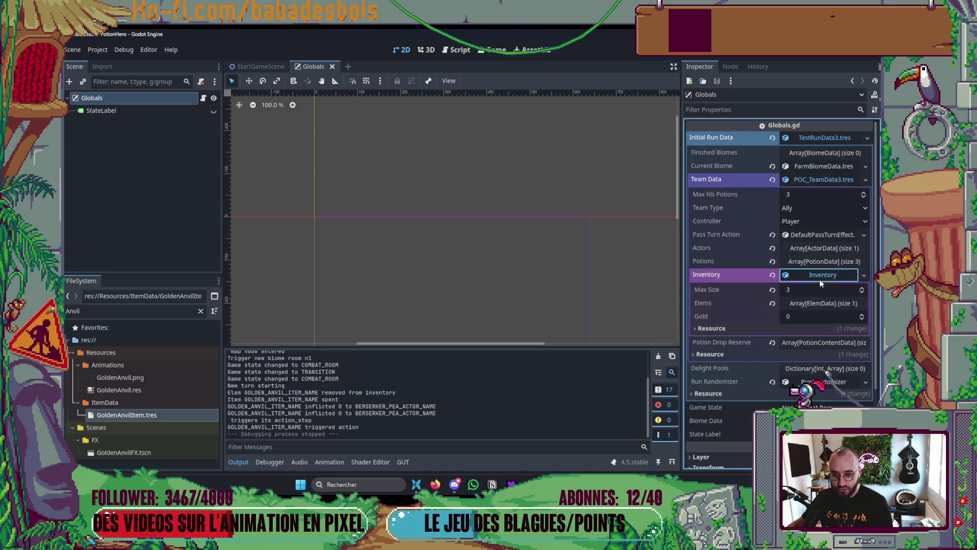
click(815, 316)
text(10)
key(F5)
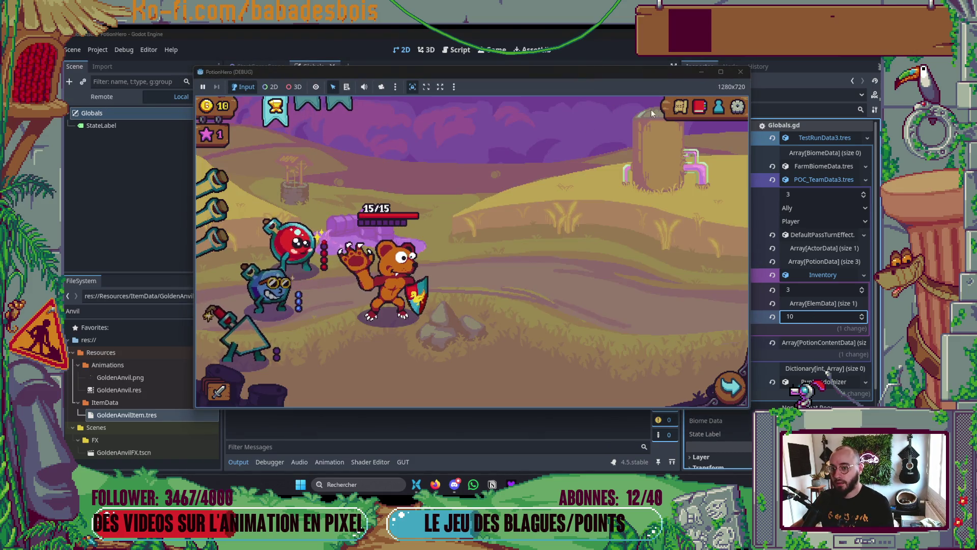
- Travel to the next map node, win the battle, and close the game
click(680, 106)
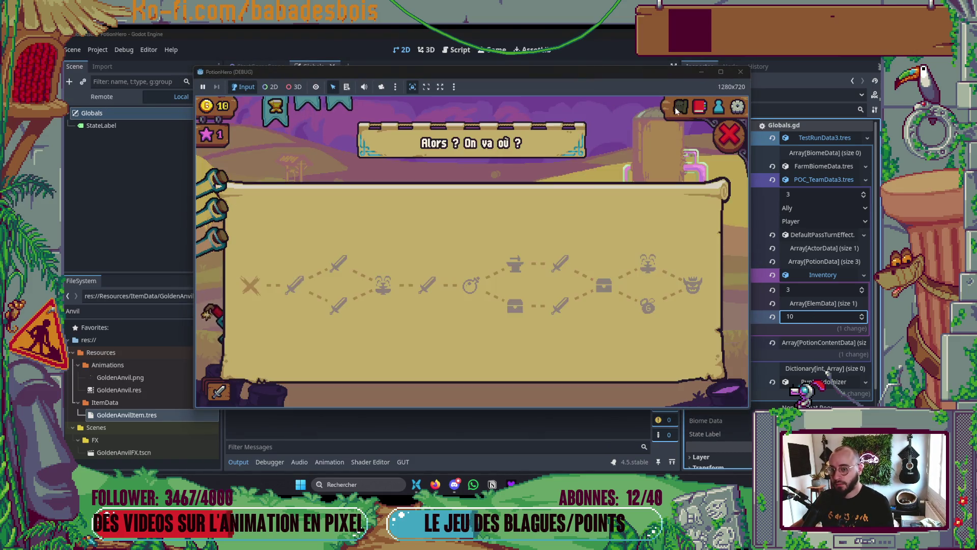
click(307, 282)
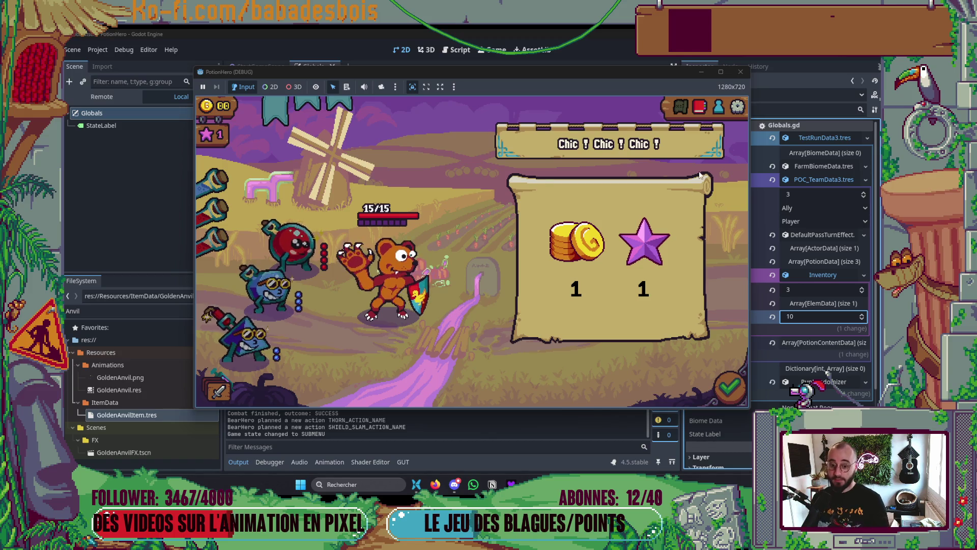
key(alt+F4)
key(alt+Tab)
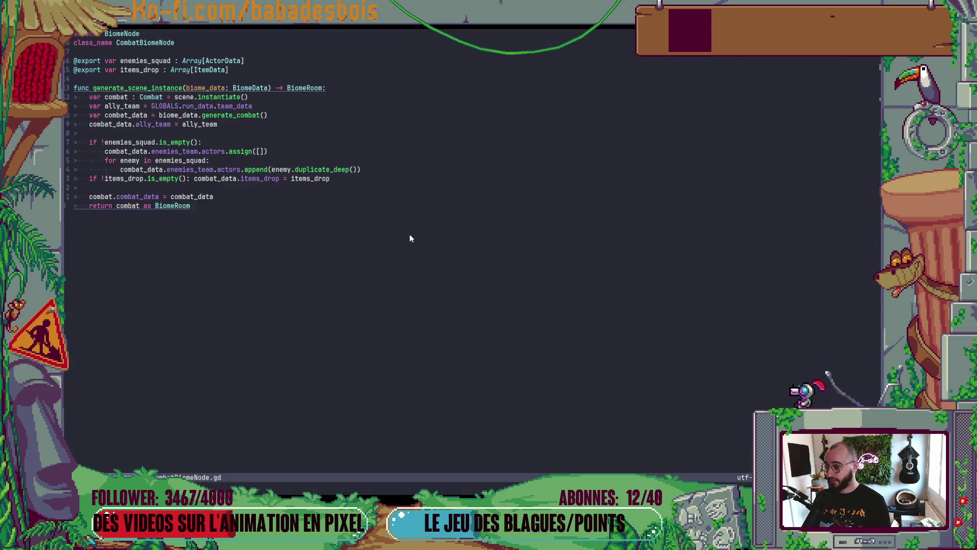
- In the Neovim terminal, check git status and stage GoldenAnvilItem.tres
key(ctrl+backslash)
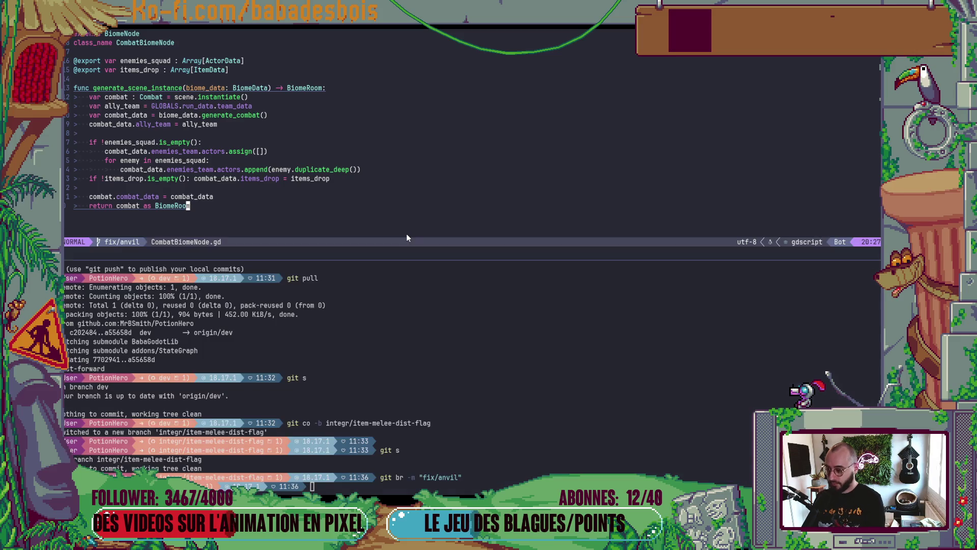
text(git s)
key(Return)
text(git add)
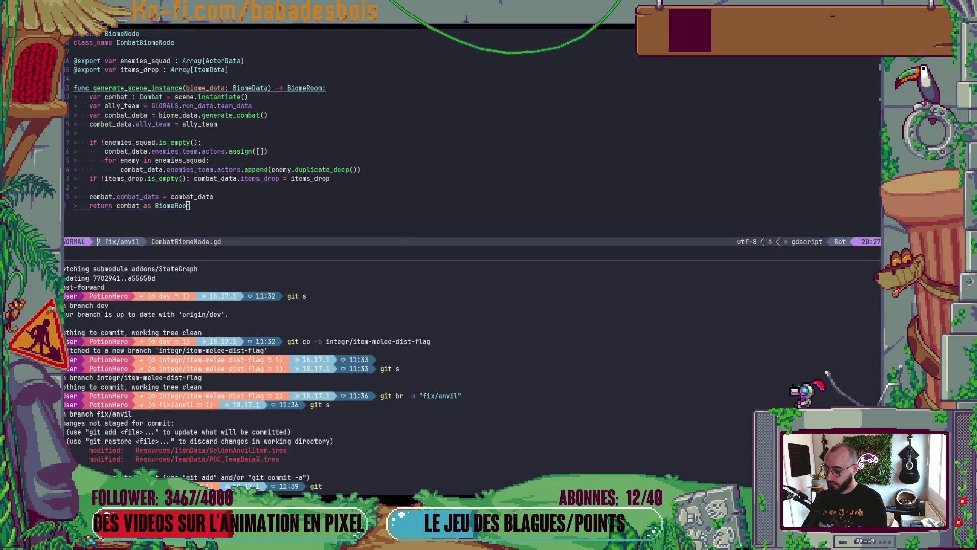
double_click(235, 450)
text(Resources/ItemData/GoldenAnvilItem.tres)
key(Return)
- Commit via cz as integr(Misc): 'Change golden anvil to target every enemies'
text(cz)
key(Return)
key(Down)
key(Down)
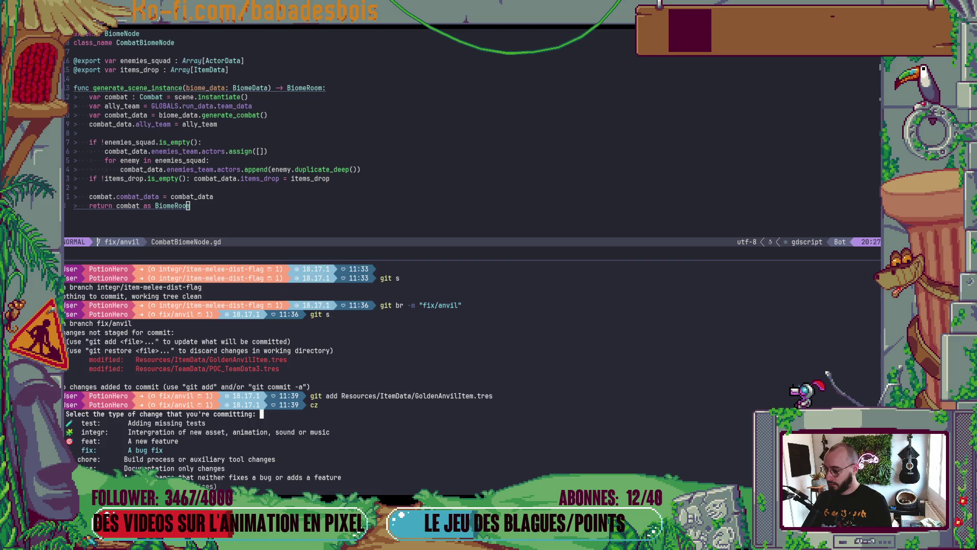
key(Up)
key(Up)
key(Return)
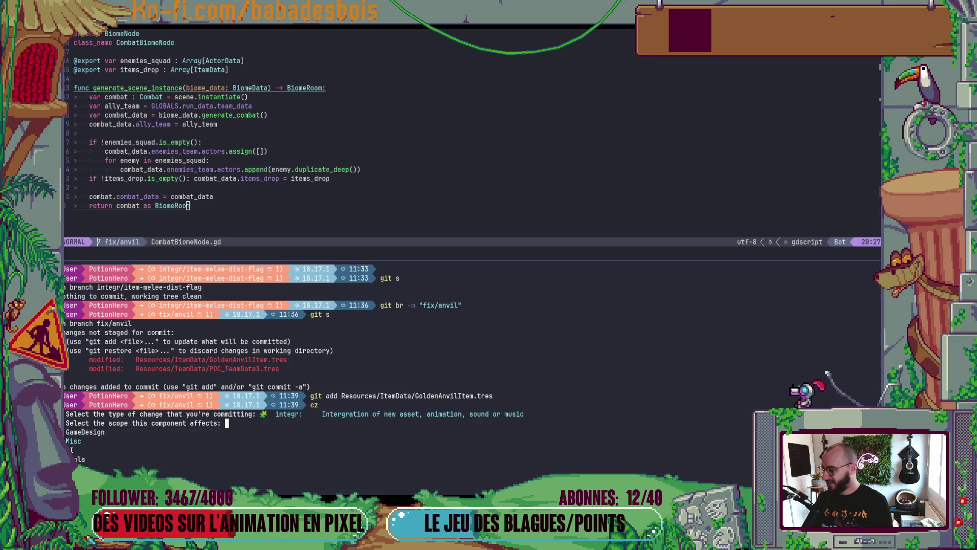
key(Return)
text(Chang)
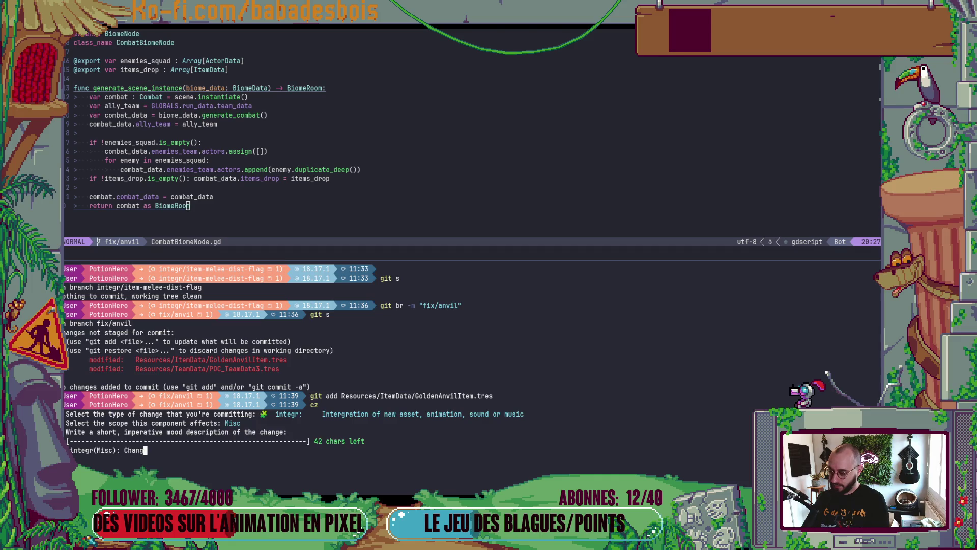
text(e godlen)
key(BackSpace)
key(BackSpace)
key(BackSpace)
text(lden anvil to )
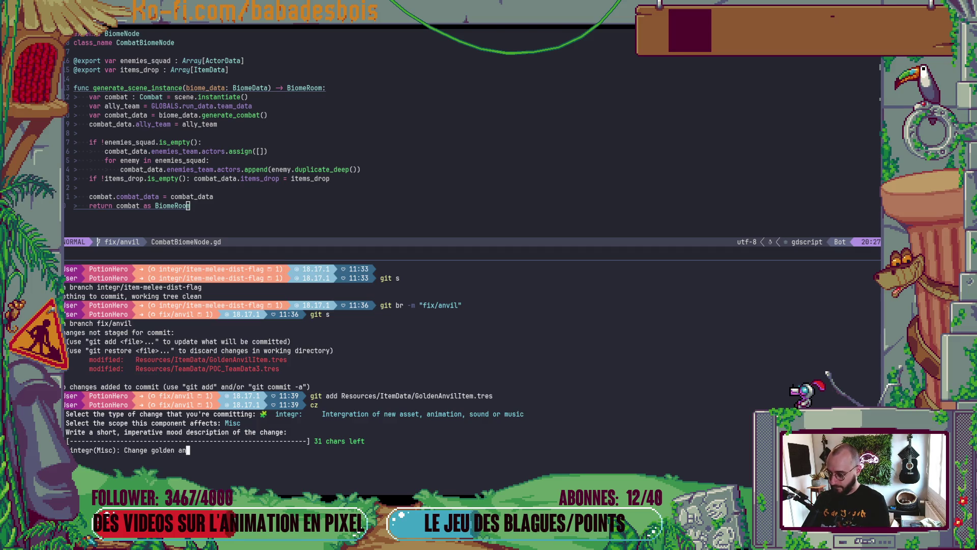
text(target every enemies)
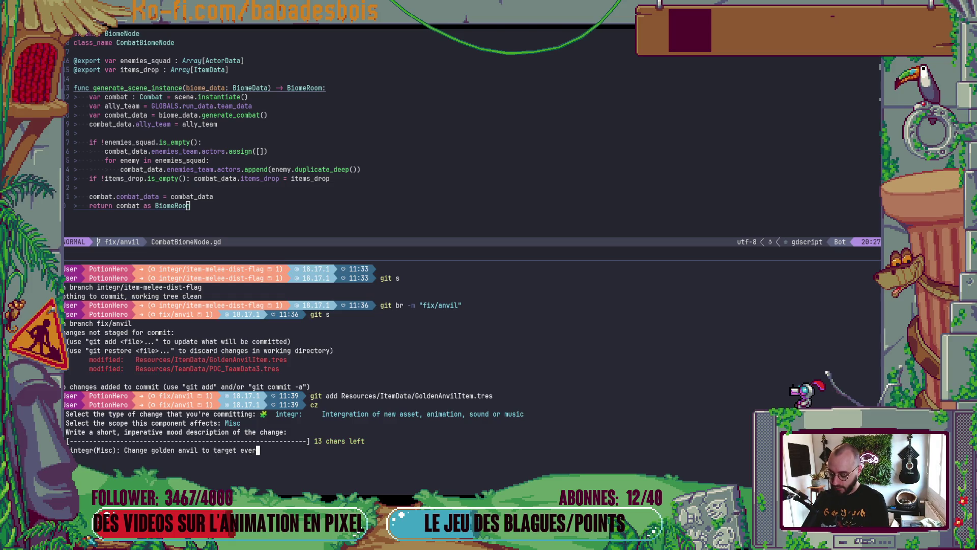
key(Return)
key(Return)
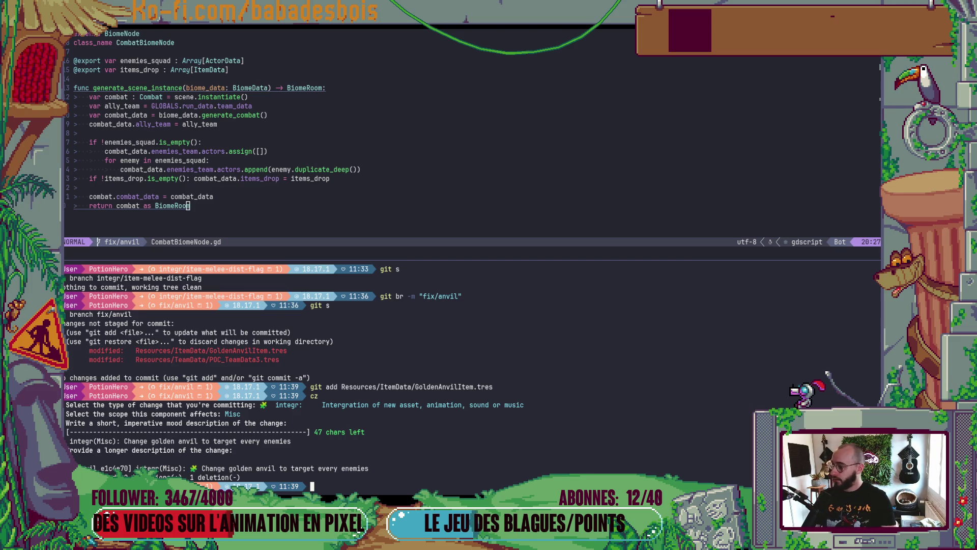
key(ctrl+d)
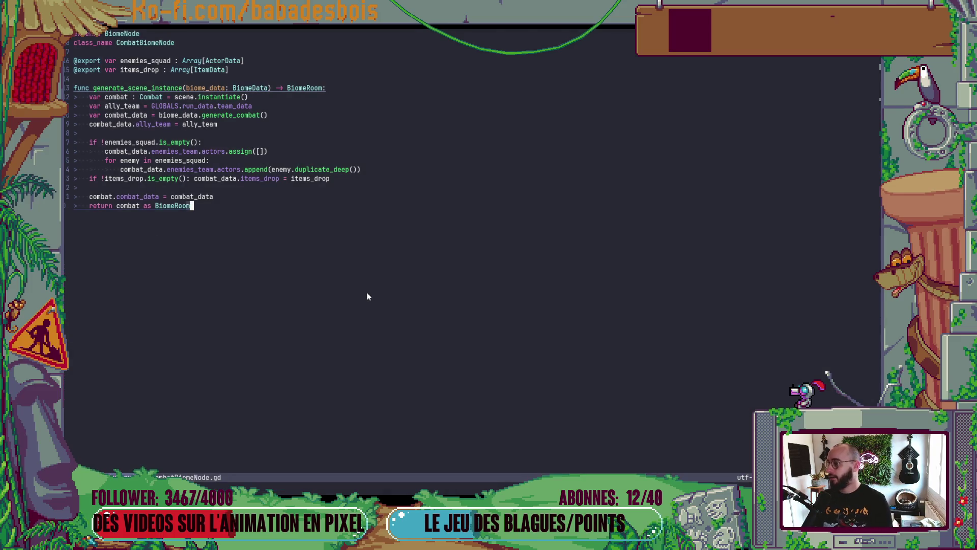
key(alt+Tab)
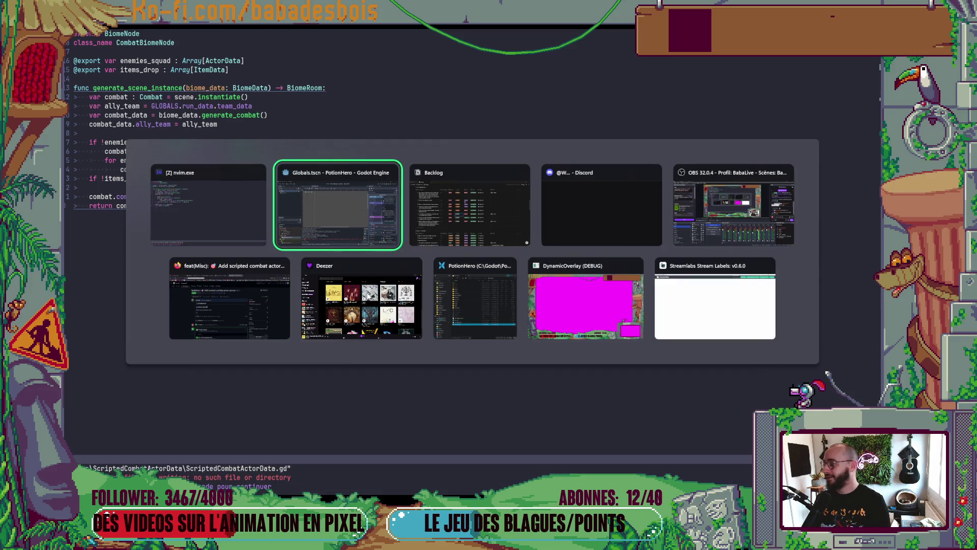
- Set task 326's status to Review and widen the Type column to show Game Design
key(alt+shift+Tab)
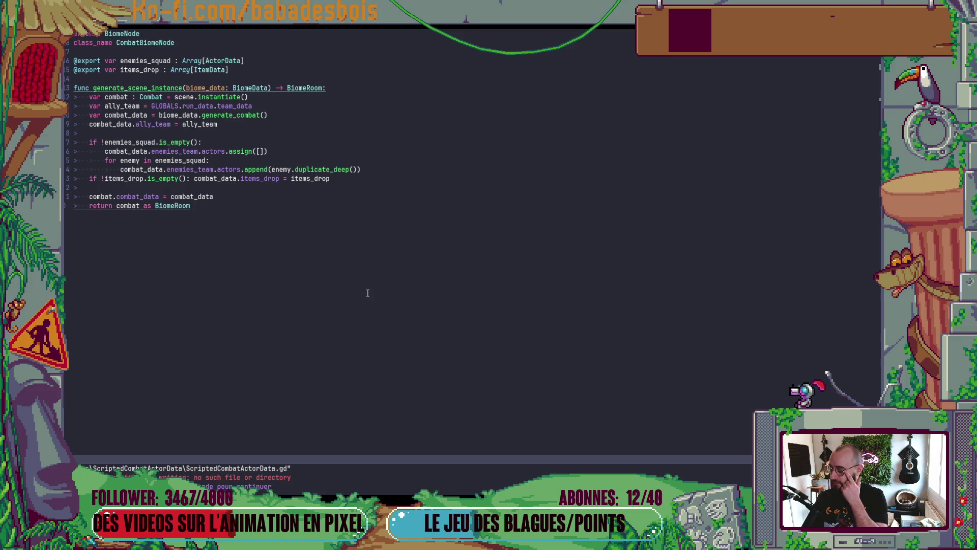
key(alt+Tab)
key(alt+Tab)
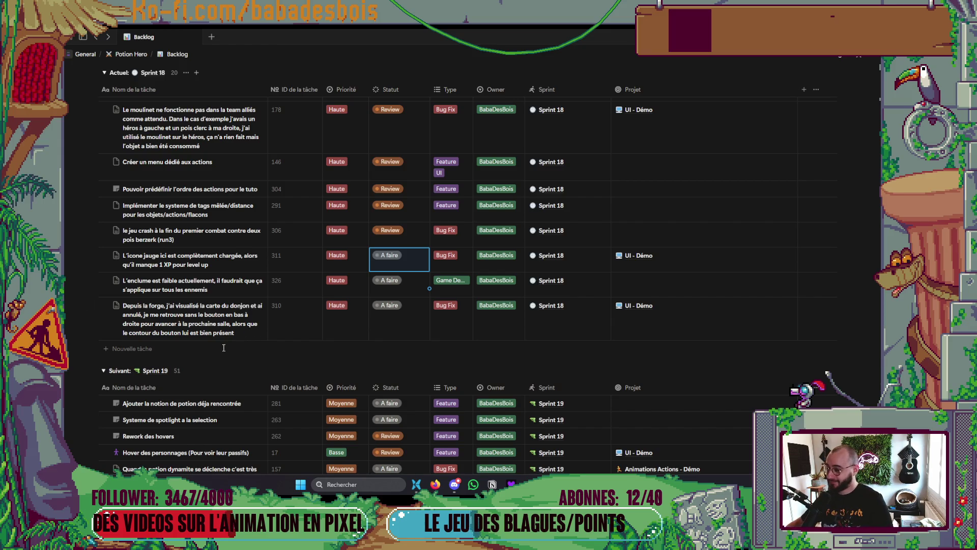
click(395, 284)
click(411, 354)
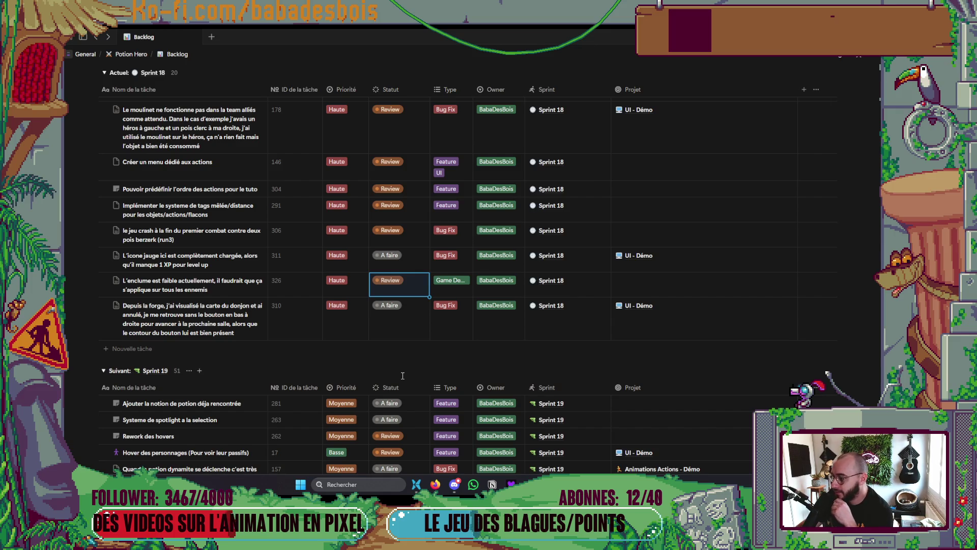
drag(473, 89, 500, 89)
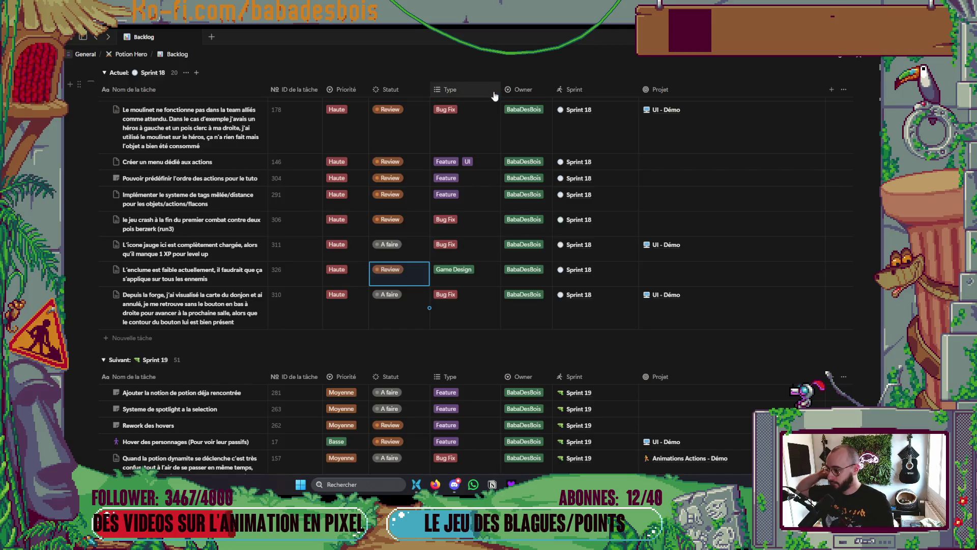
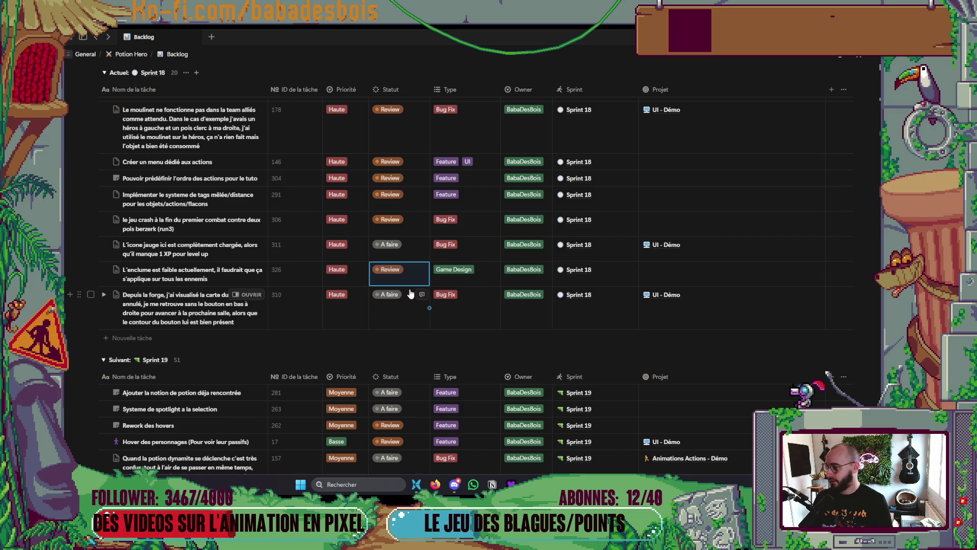
- Switch from the Notion backlog to Neovim, which shows the CombatBiomeNode script
key(alt+Tab)
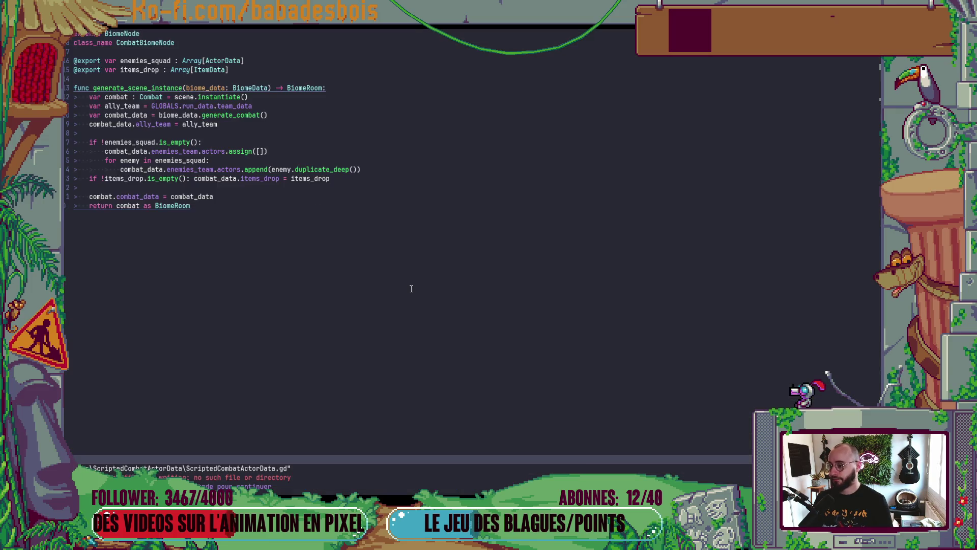
- Check the enemies_squad is_empty line, then save ScriptedCombatActorData.gd and quit with :wq
key(Return)
click(184, 143)
key(j)
key(ctrl+s)
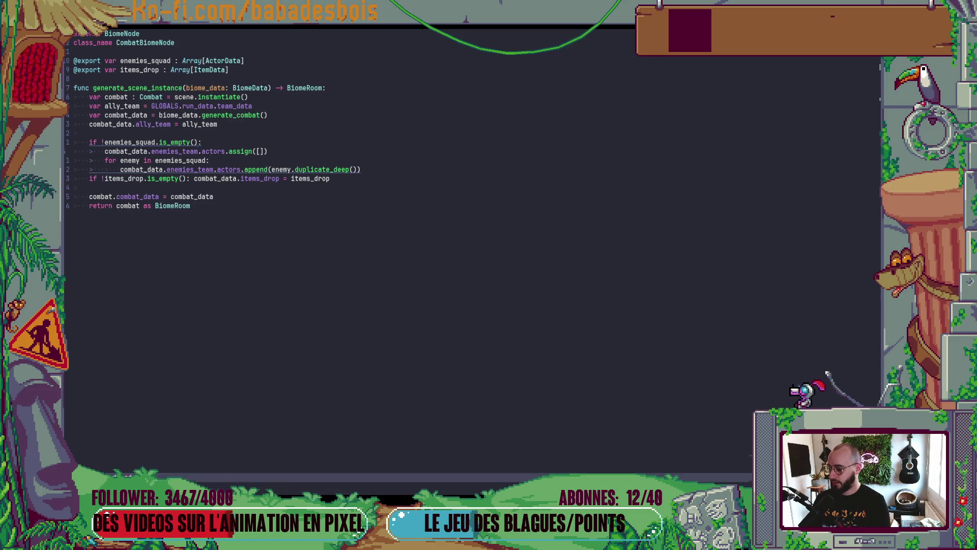
key(ctrl+6)
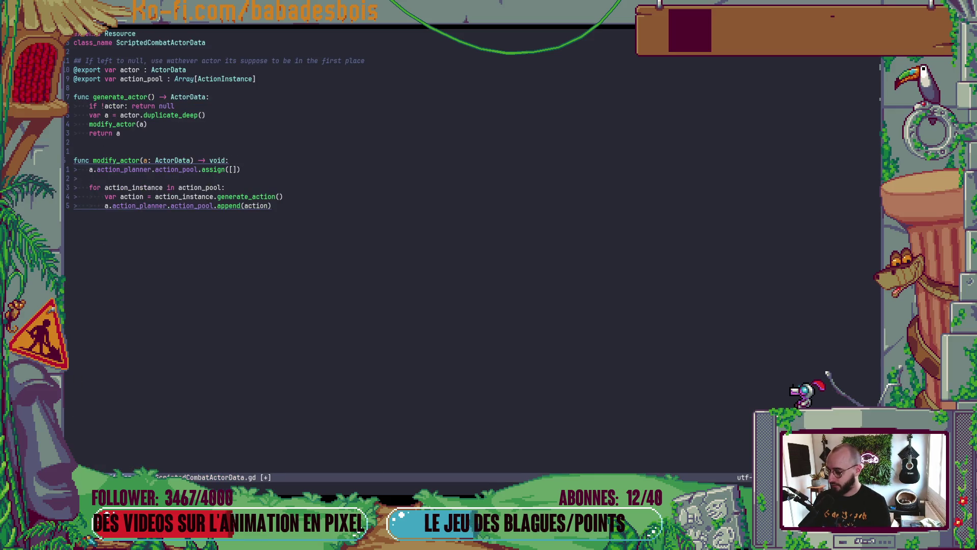
text(:wq)
key(Return)
- Relaunch nvim and open Potions.gd through the Telescope file finder
text(nvim .)
key(Return)
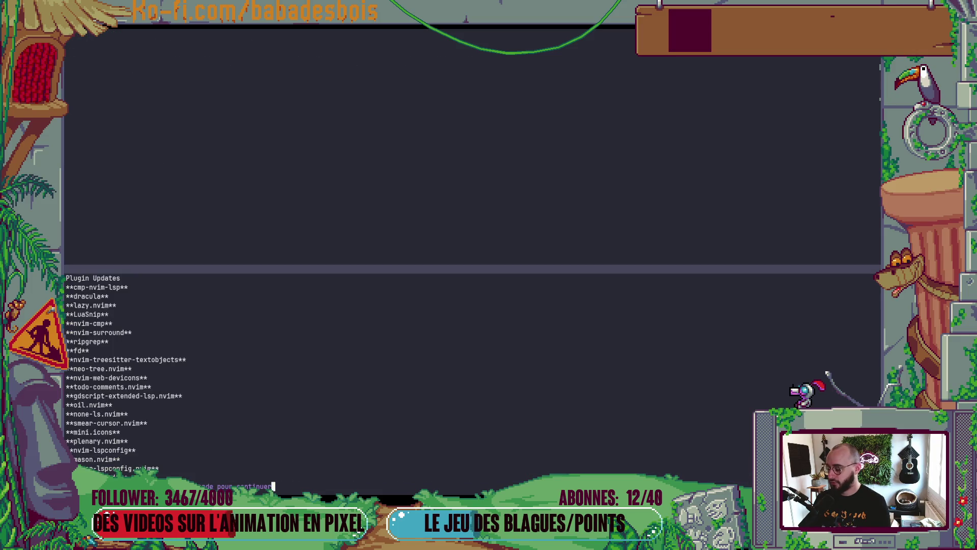
key(Return)
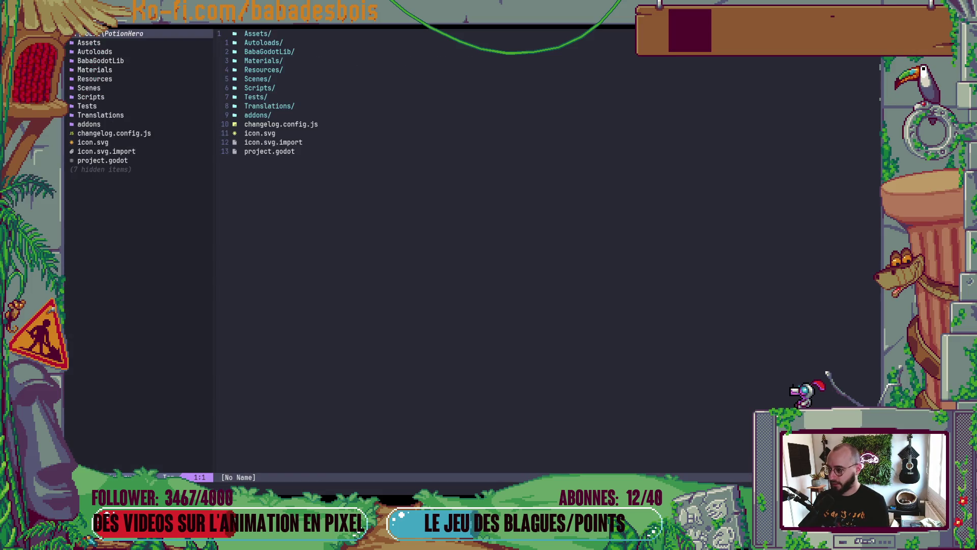
key(space)
key(f)
key(f)
text(Potion)
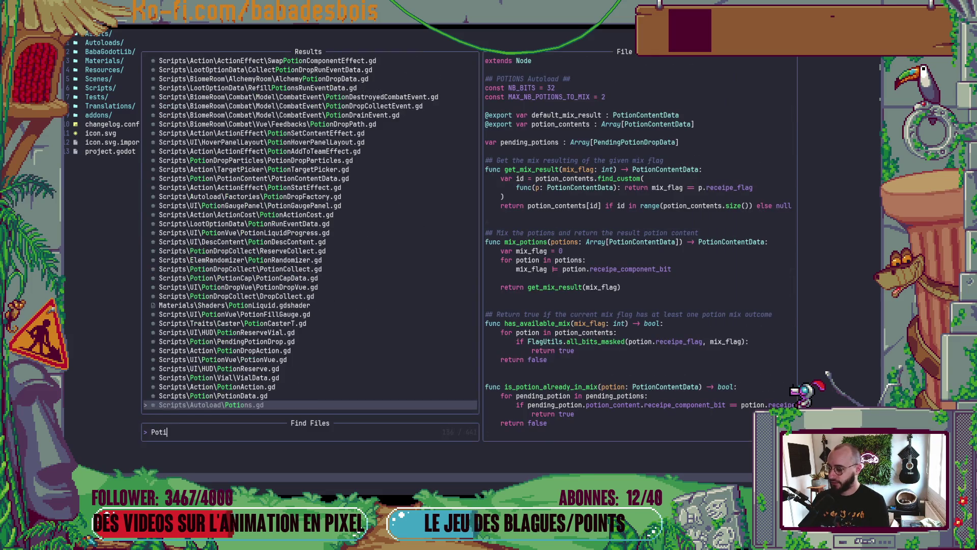
key(Return)
- Read the documentation for find_custom and the PotionContentData type in Potions.gd
key(j)
key(j)
key(j)
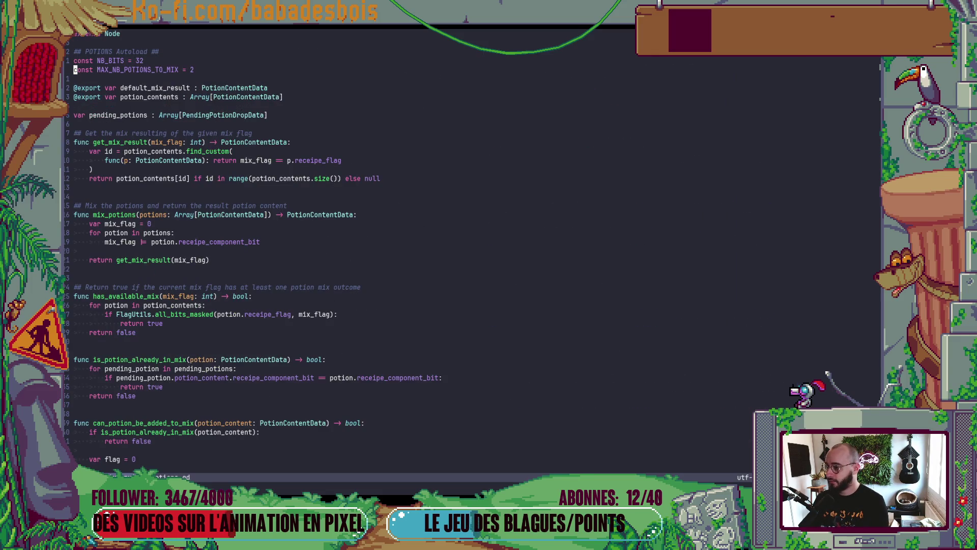
key(j)
key(j)
key(j)
click(223, 151)
key(K)
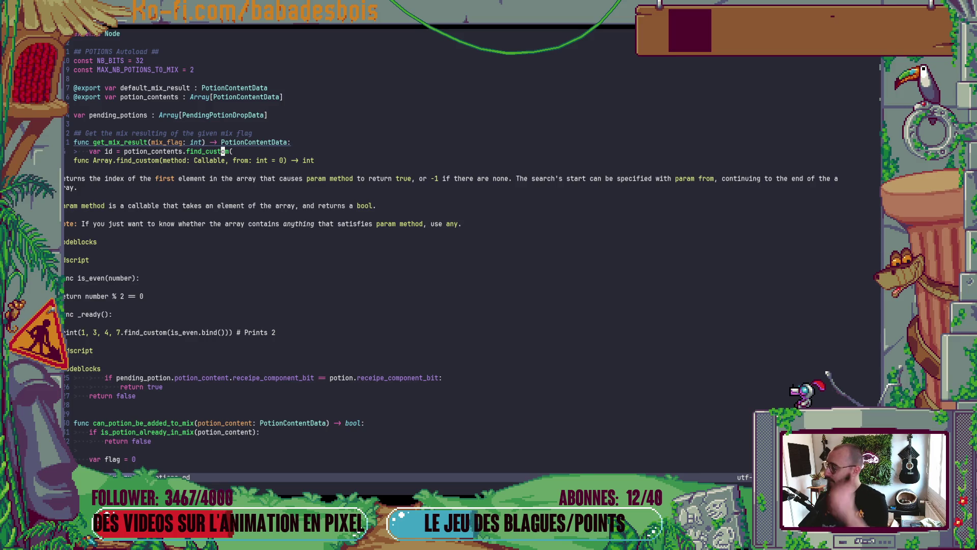
key(j)
key(j)
key(j)
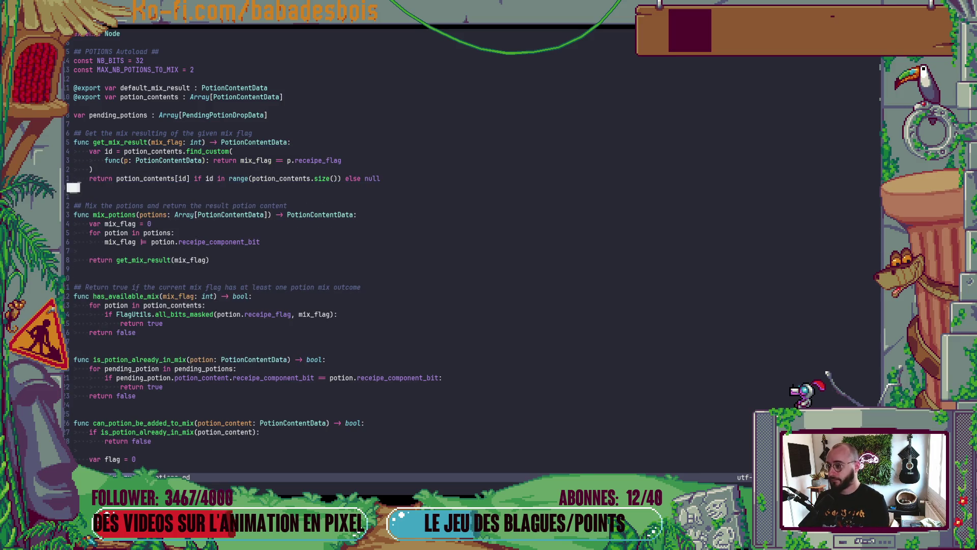
key(K)
key(j)
key(j)
key(j)
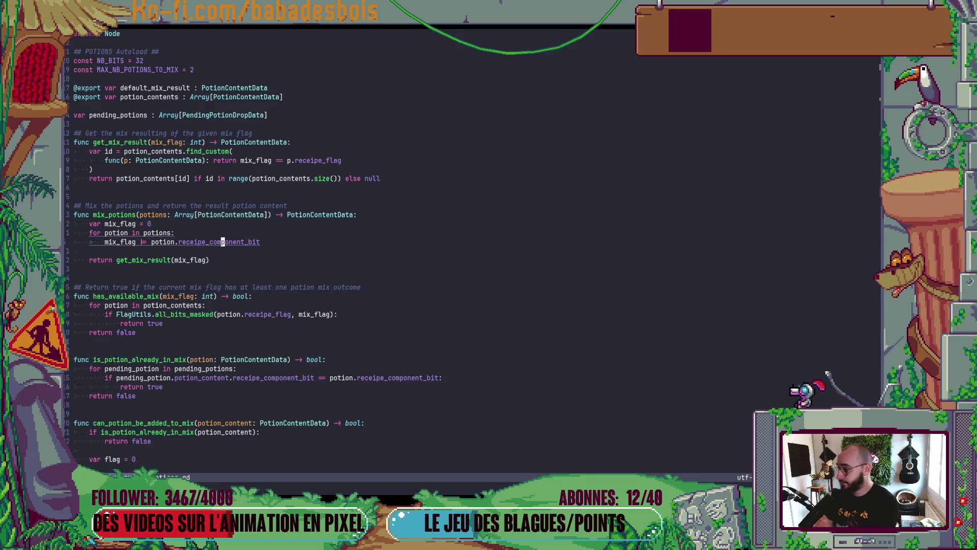
- After a glance at Godot, re-examine find_custom and mix_potions, then bring Godot forward
key(alt+Tab)
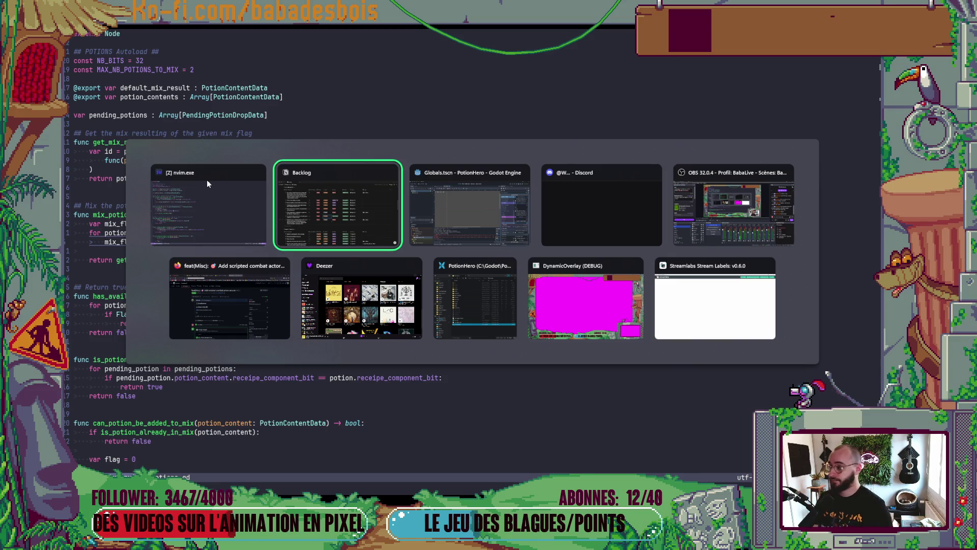
key(Tab)
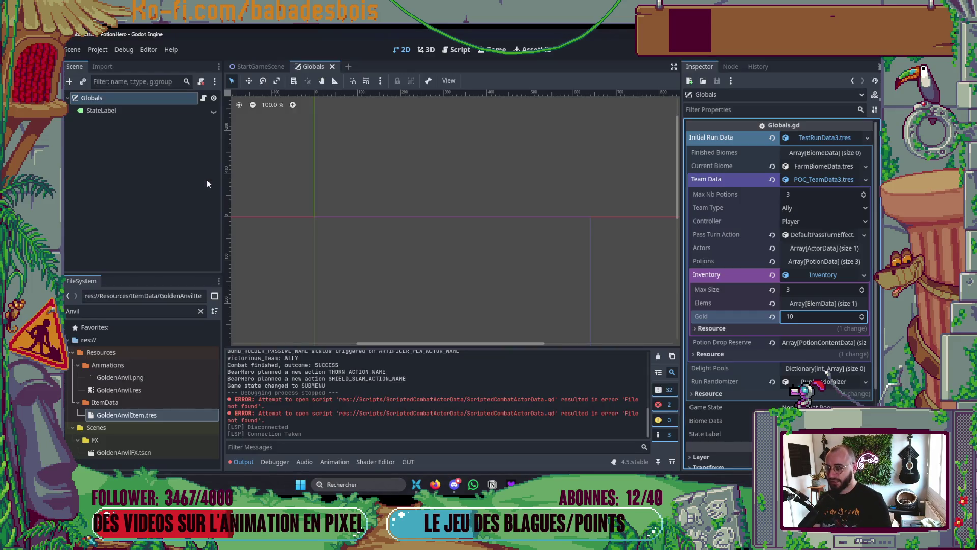
key(alt+Tab)
click(206, 151)
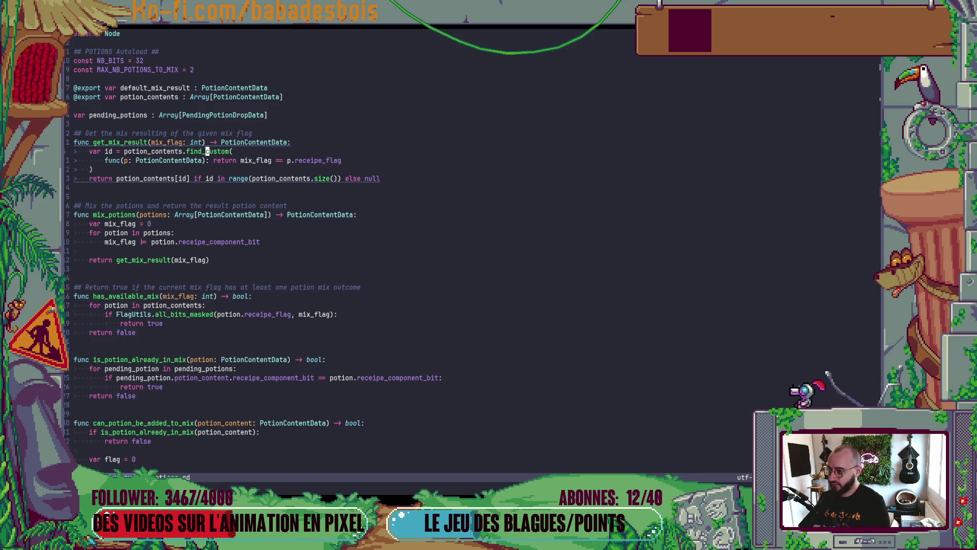
click(200, 151)
key(j)
key(j)
key(j)
key(j)
key(j)
key(j)
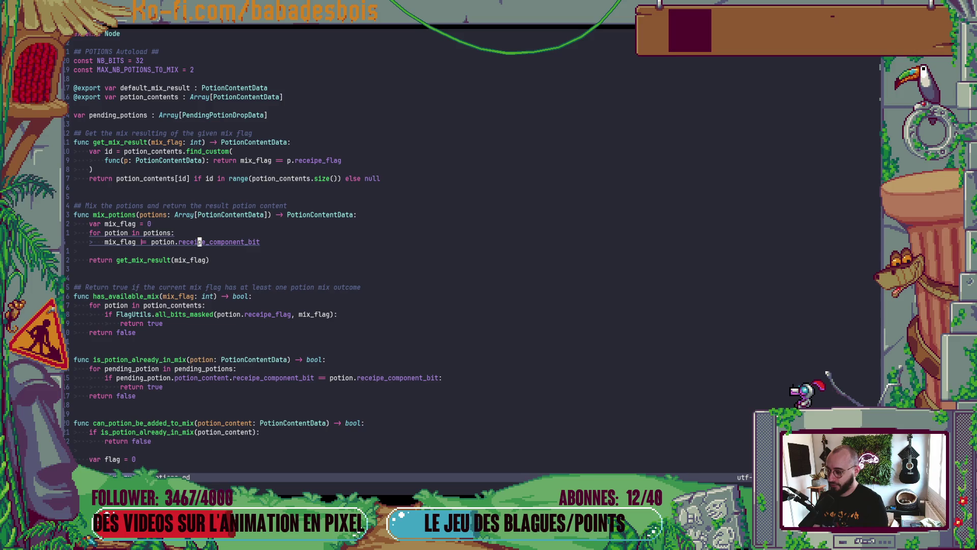
key(k)
key(k)
key(k)
key(g)
key(l)
key(h)
key(j)
key(j)
key(j)
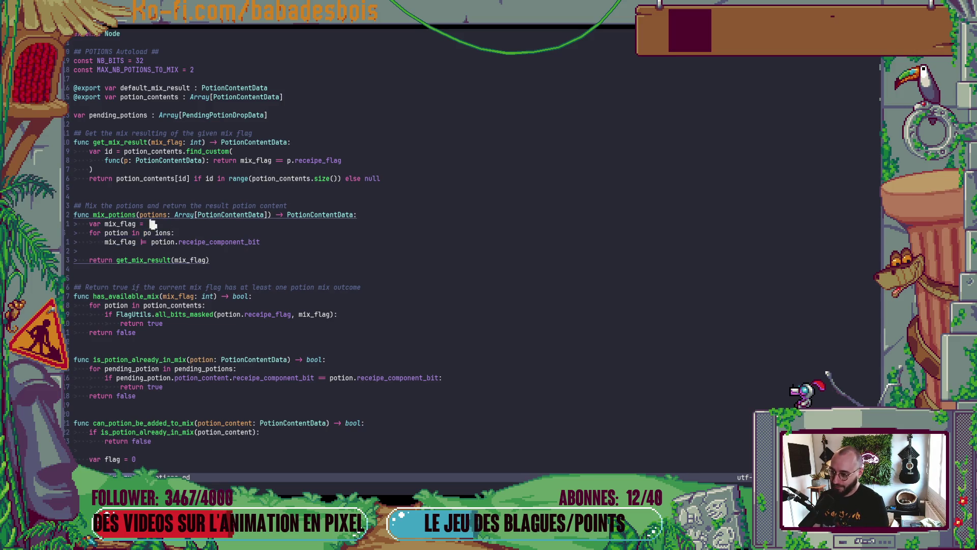
key(alt+Tab)
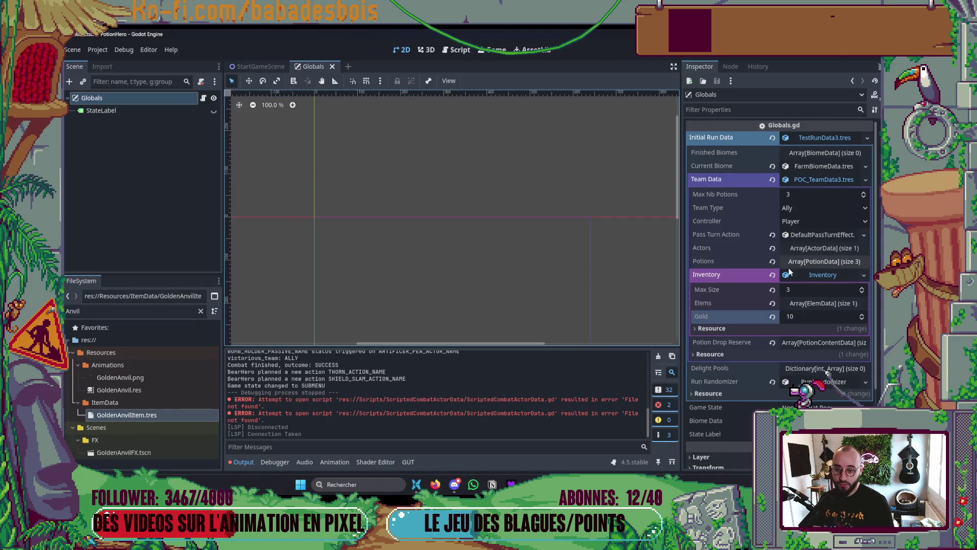
- Save the Globals scene, hide the Output panel and clear the FileSystem filter
key(ctrl+s)
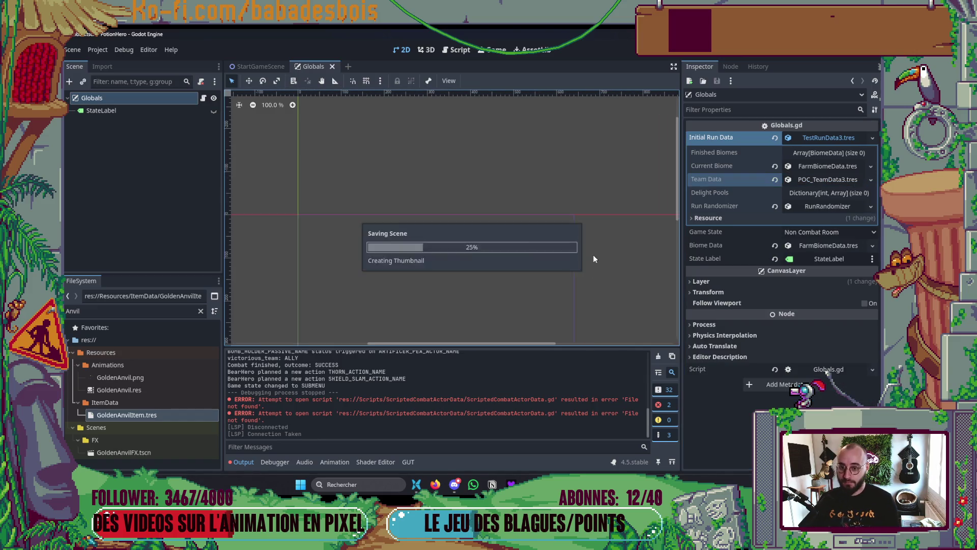
click(243, 462)
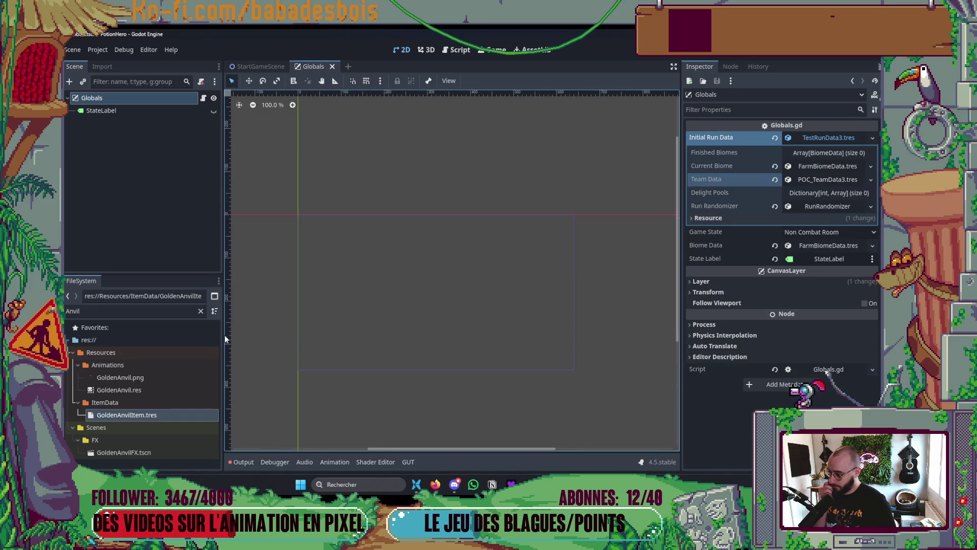
click(201, 311)
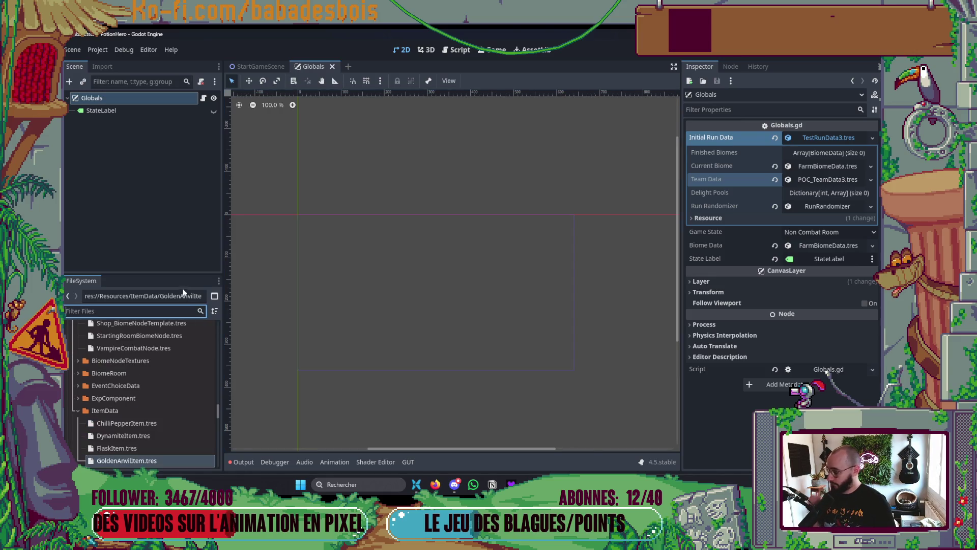
scroll(143, 387, down, 3)
- Collapse Initial Run Data in the Inspector and bring up GitHub pull request #123
key(alt+Tab)
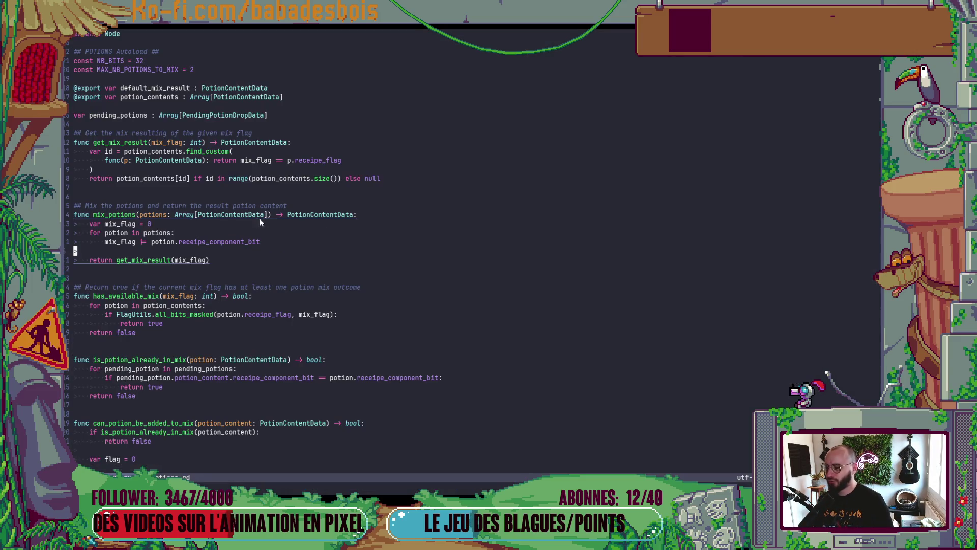
click(215, 152)
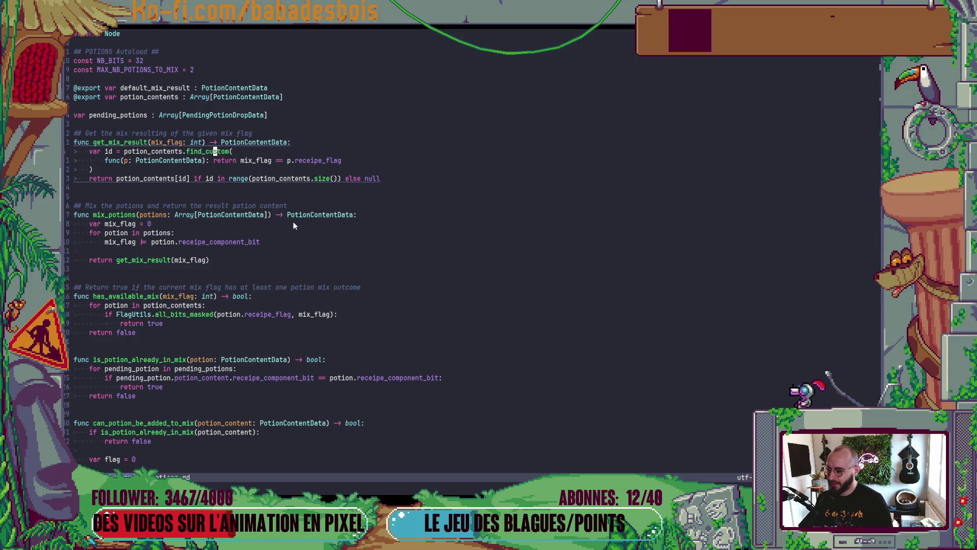
key(alt+Tab)
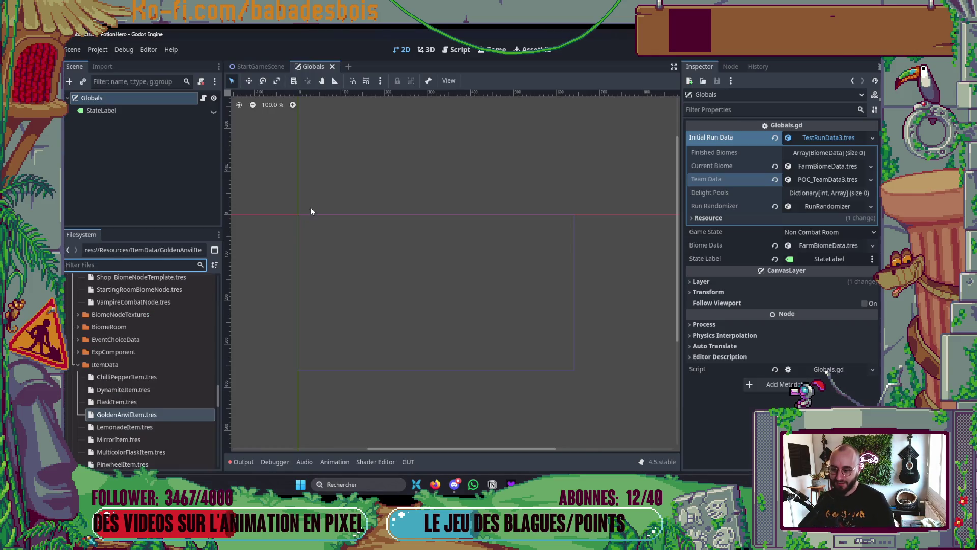
click(817, 135)
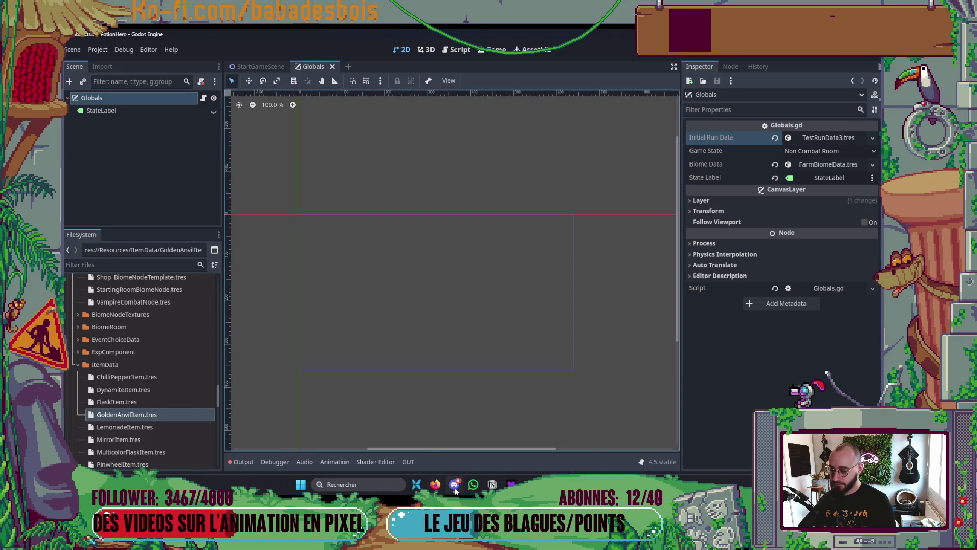
mouse_move(456, 481)
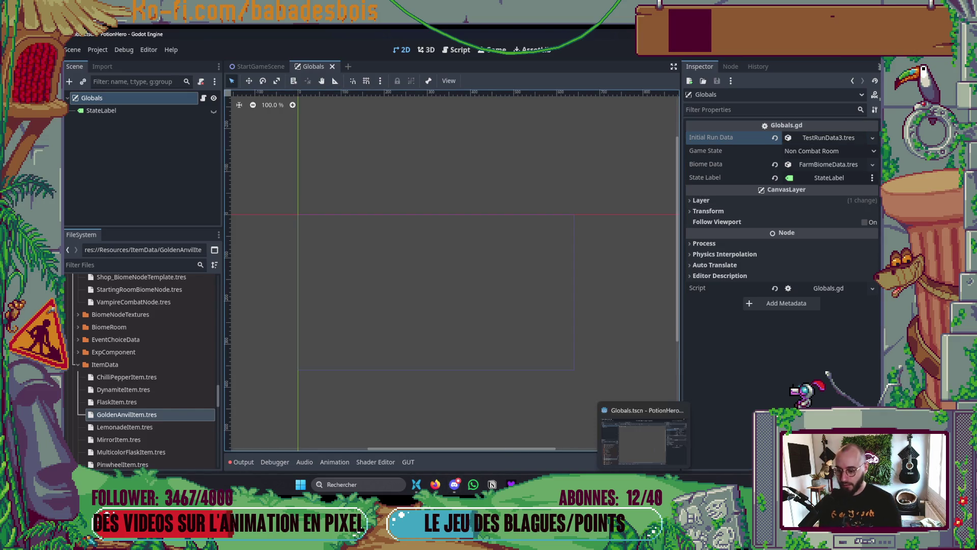
mouse_move(625, 484)
click(435, 438)
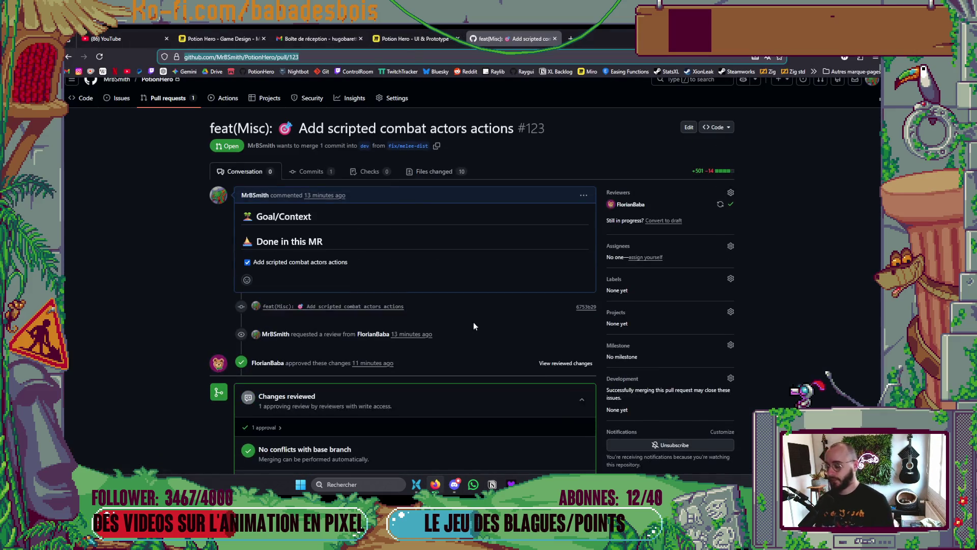
- Set Notion task 310's Statut to En cours
key(alt+Tab)
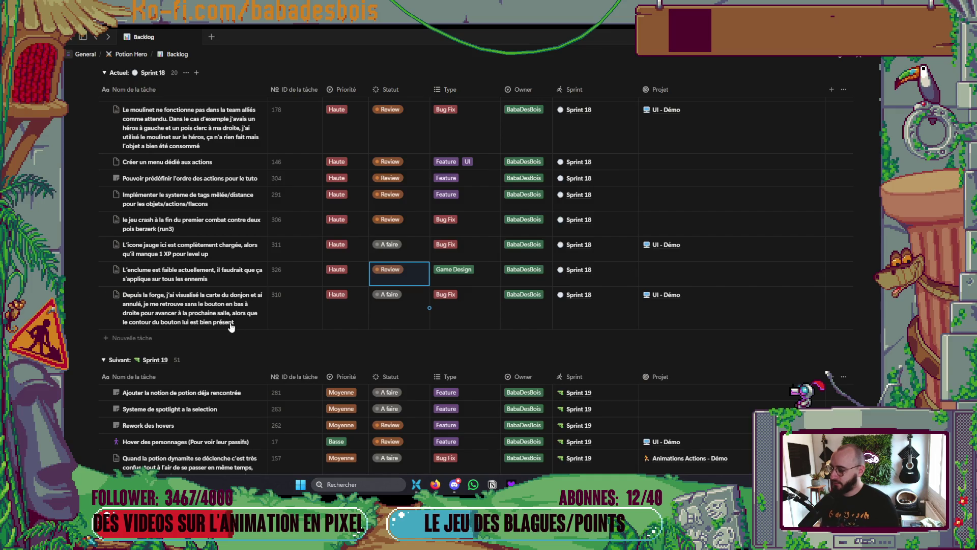
click(401, 312)
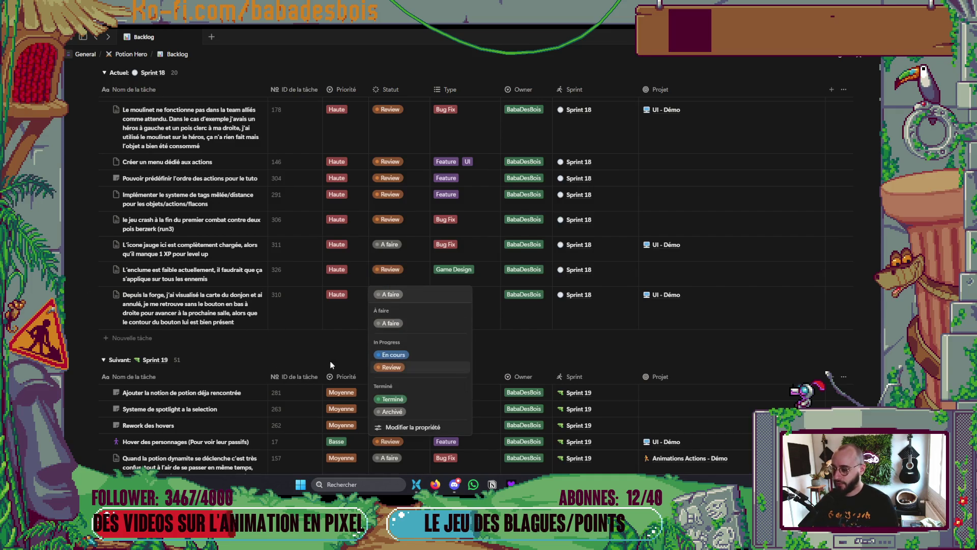
click(393, 355)
- Quick-open the Globals scene in Godot, then open a terminal in Neovim
key(alt+Tab)
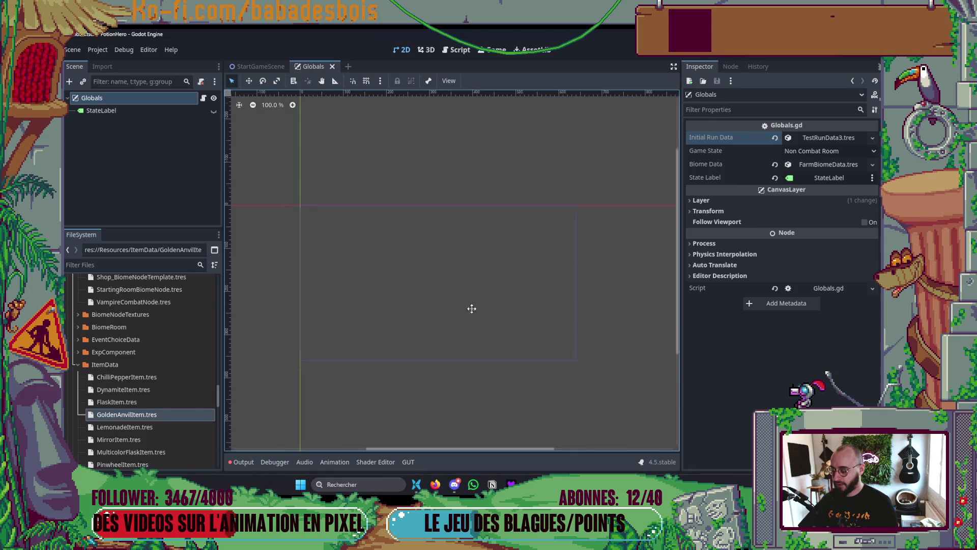
key(ctrl+shift+o)
text(Glo)
key(Return)
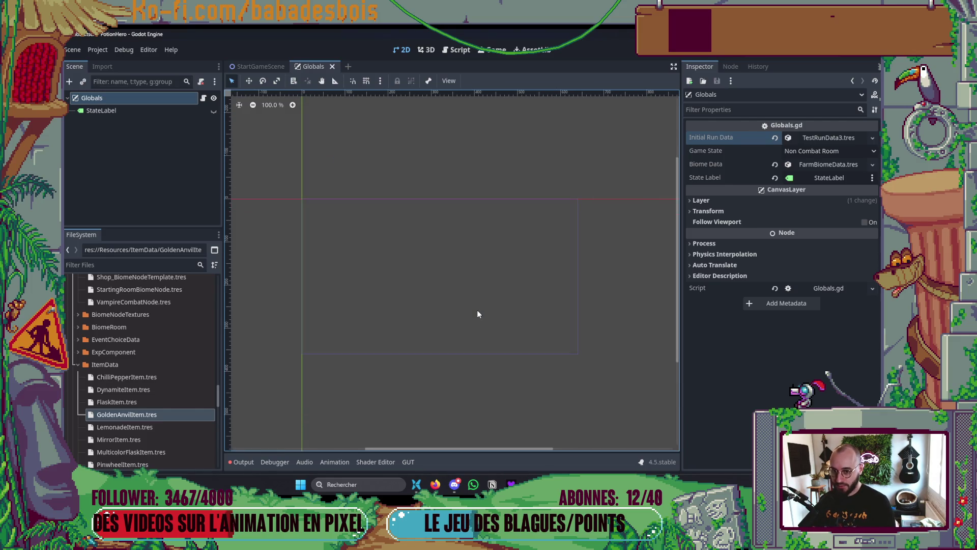
key(alt+Tab)
click(567, 336)
key(ctrl+j)
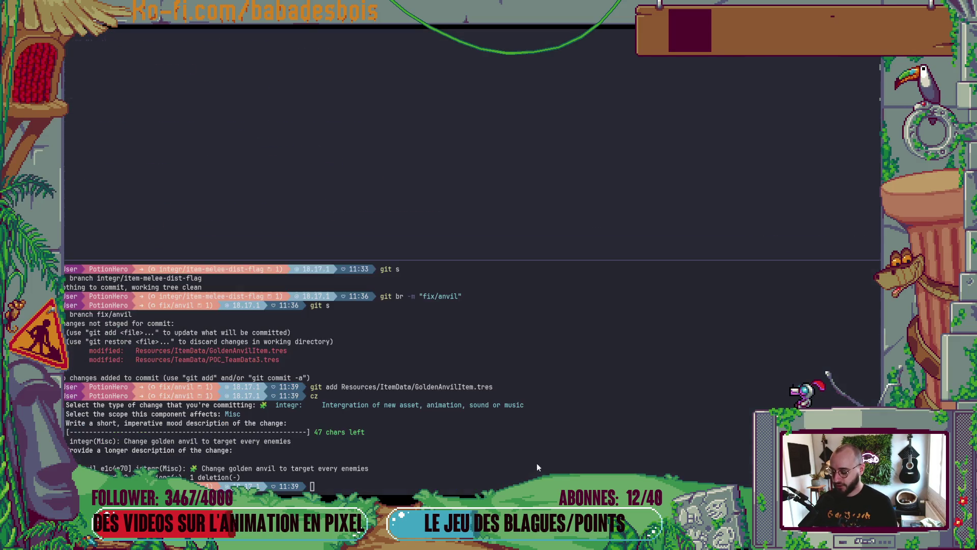
- Run git s, restore changes with git r ., and git push the fix/anvil branch
text(git s)
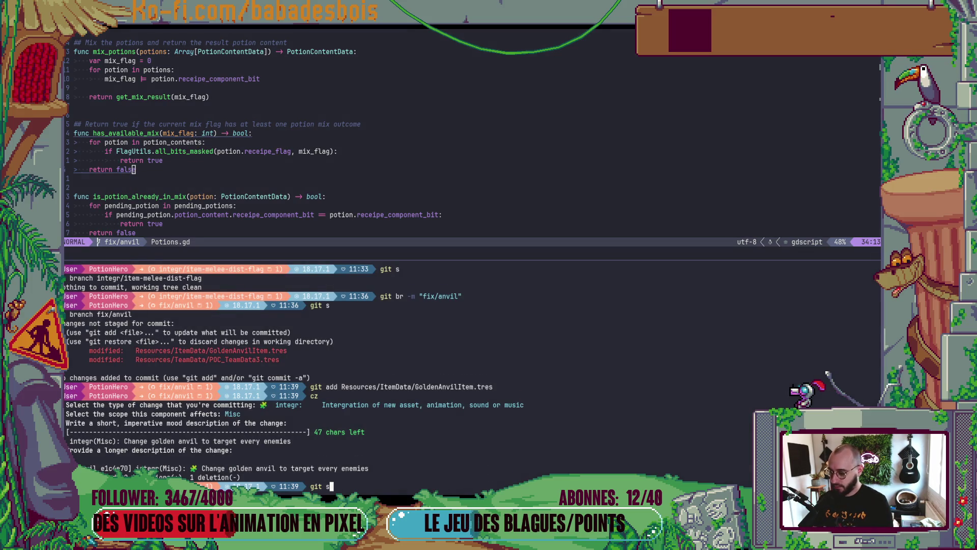
key(Return)
text(git r .)
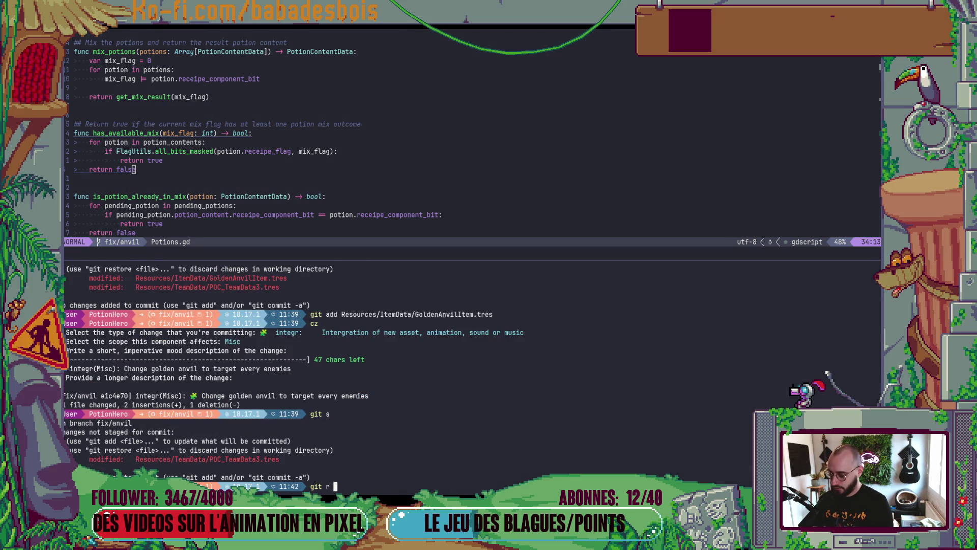
key(Return)
text(git push)
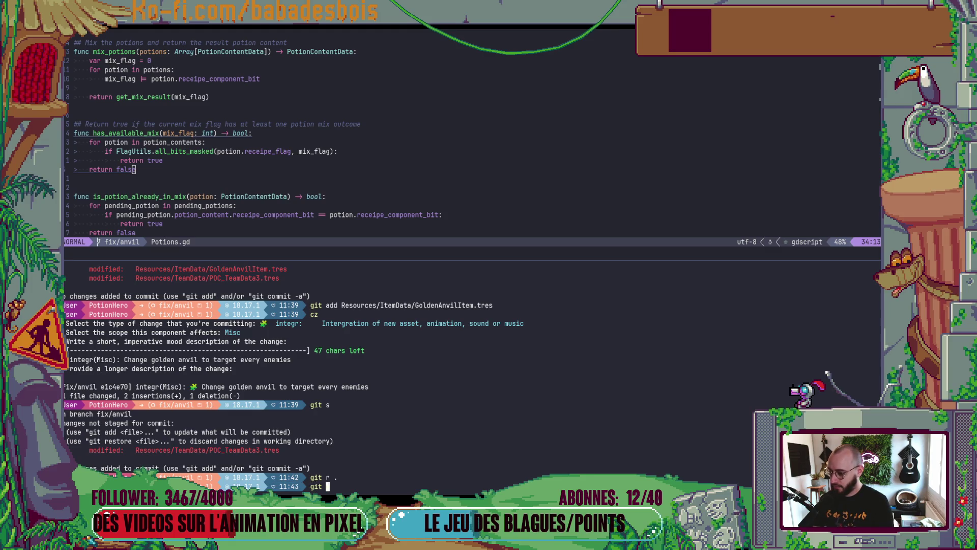
key(Return)
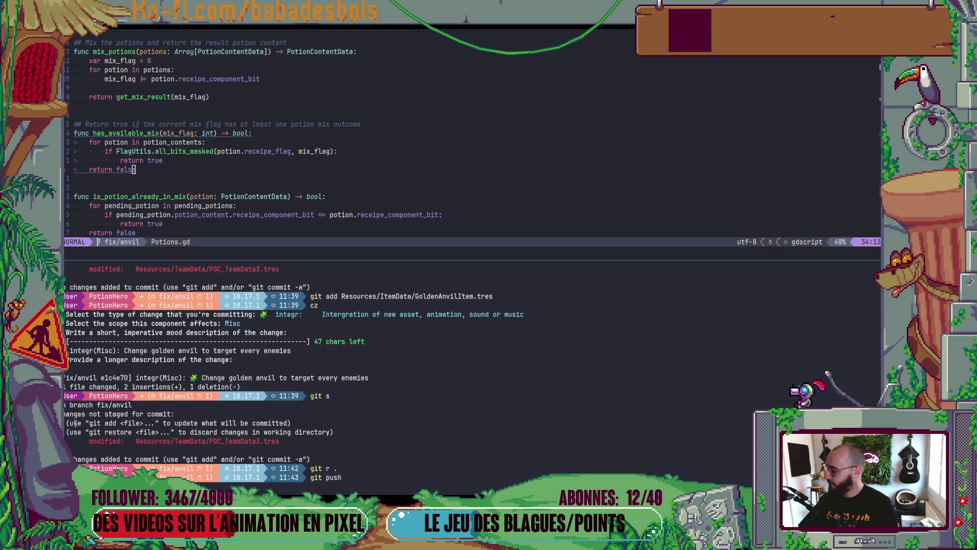
key(alt+Tab)
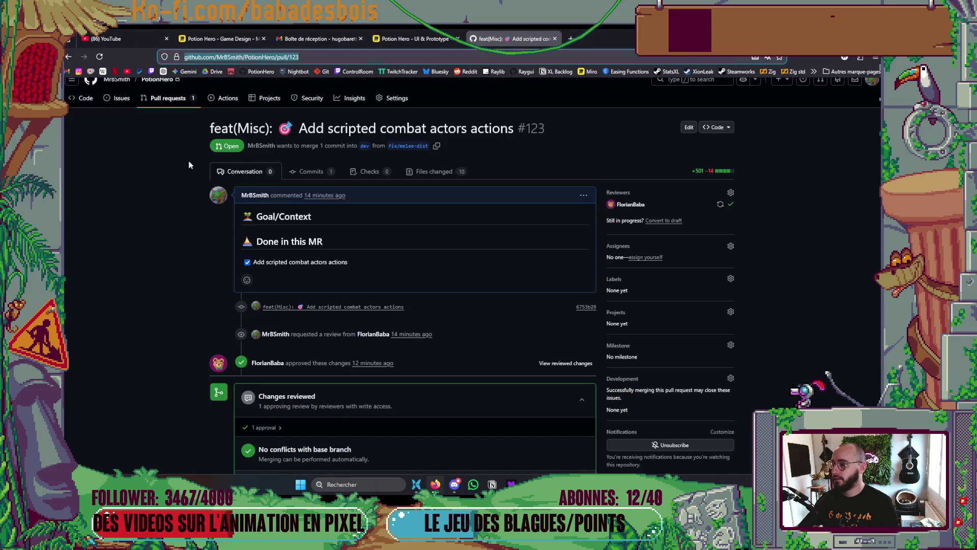
- Start a pull request for fix/anvil, request a reviewer and load the Classic template
click(173, 98)
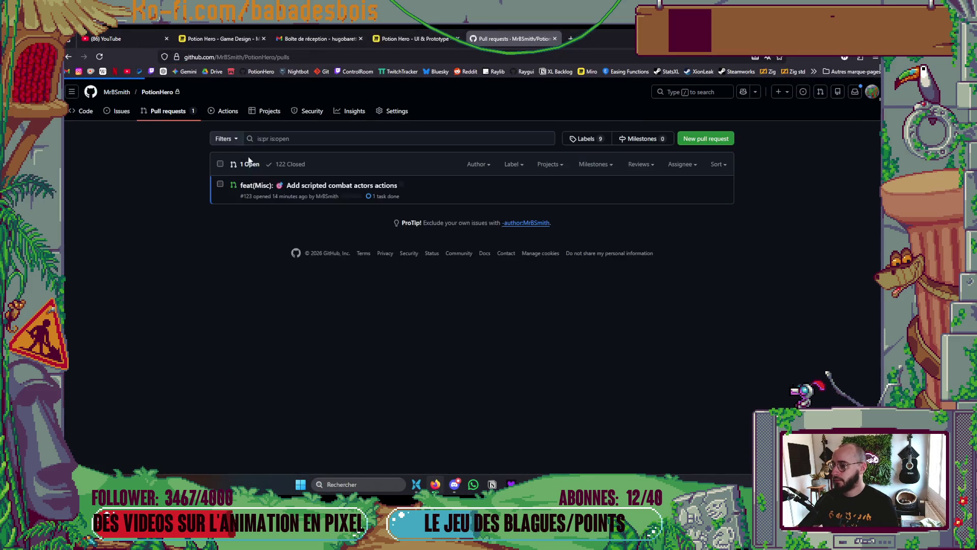
click(690, 142)
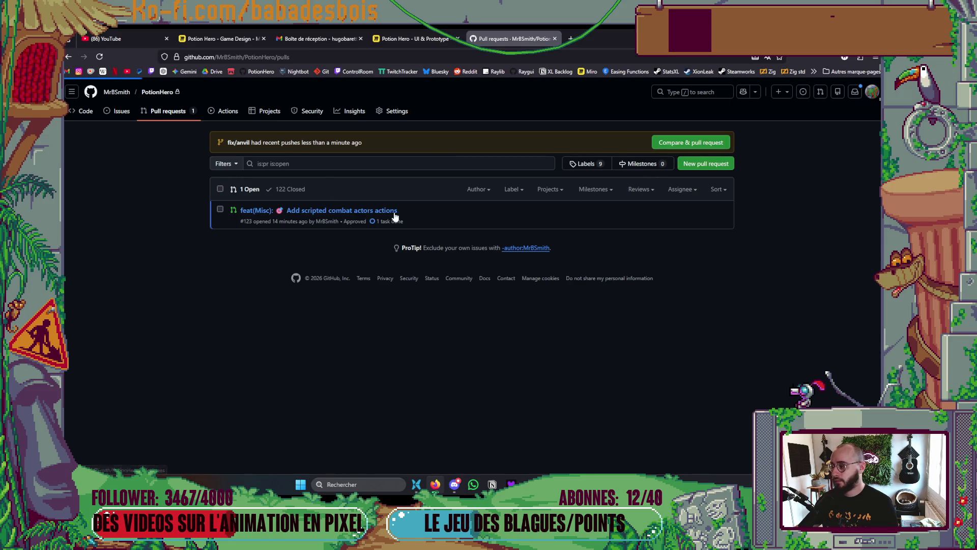
click(643, 209)
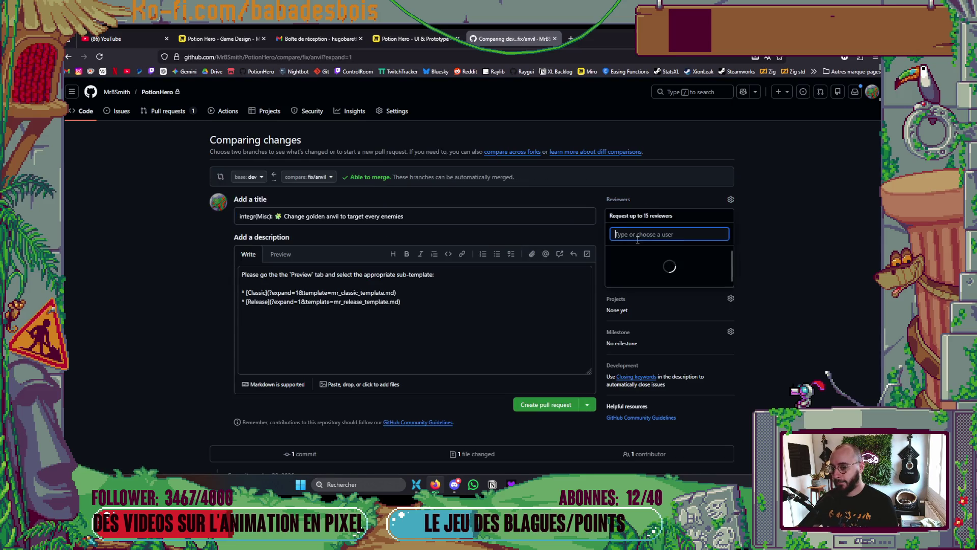
key(Escape)
click(281, 254)
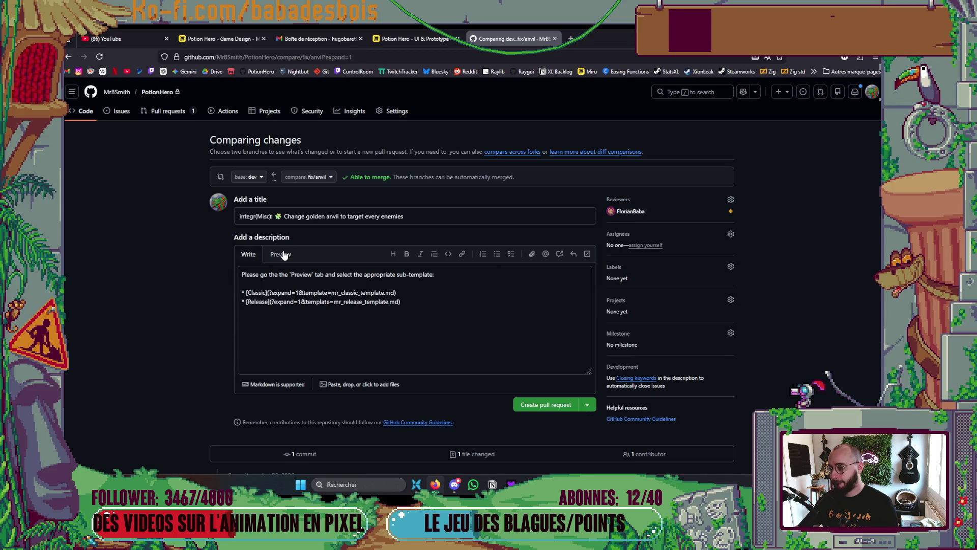
click(263, 291)
- Paste the title in as the task, create pull request #124 and copy its link
drag(438, 216, 287, 219)
key(ctrl+c)
drag(271, 307, 253, 302)
key(ctrl+v)
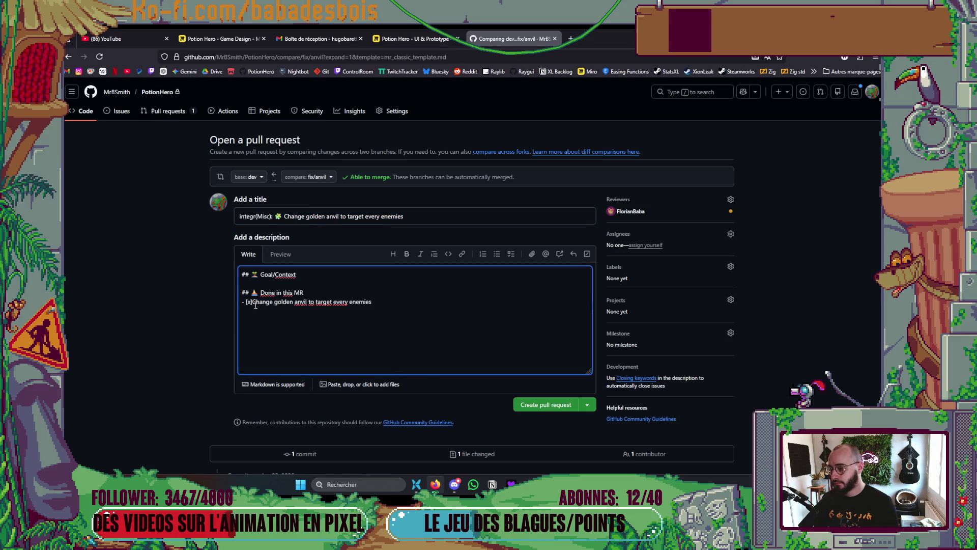
click(252, 302)
click(545, 405)
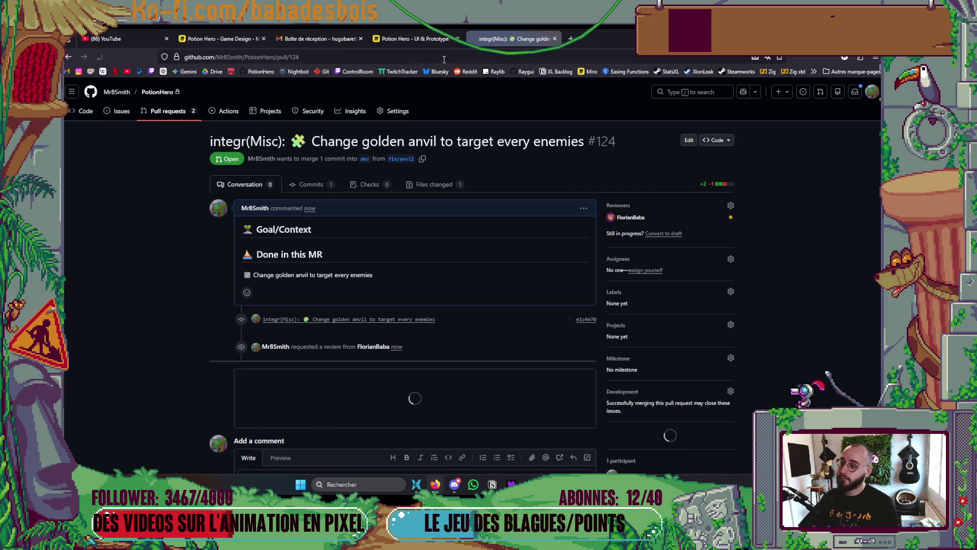
click(444, 59)
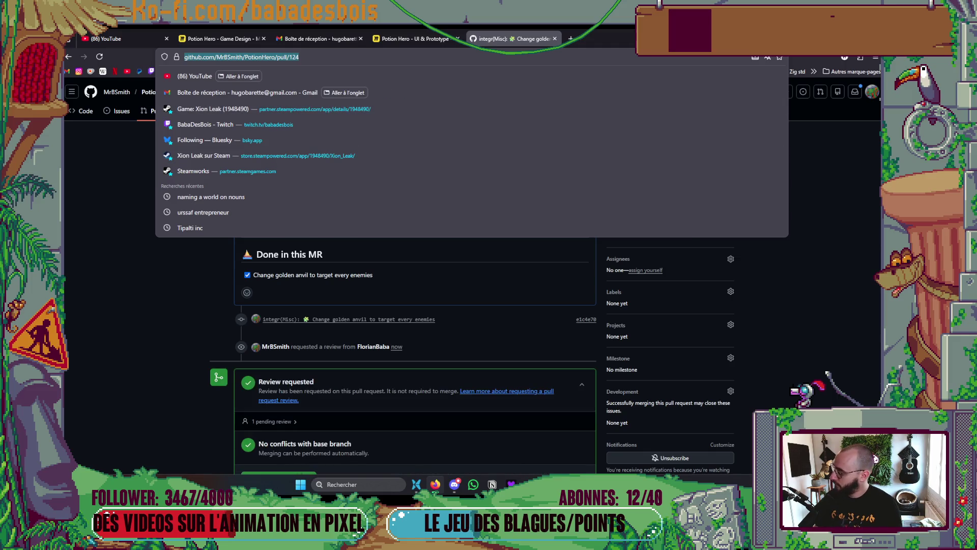
key(alt+Tab)
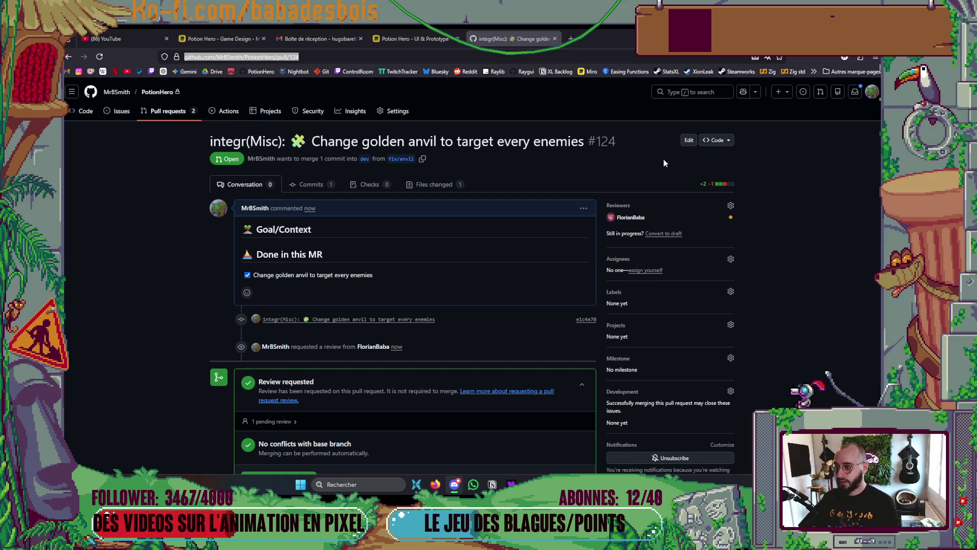
key(alt+Tab)
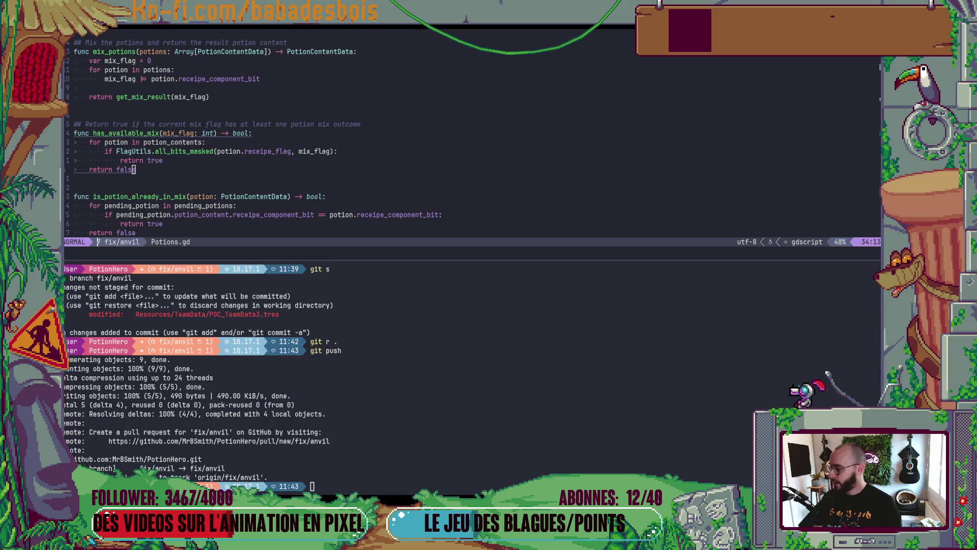
- Check out dev with git co dev and git pull, then begin typing git co -b fix/
click(423, 316)
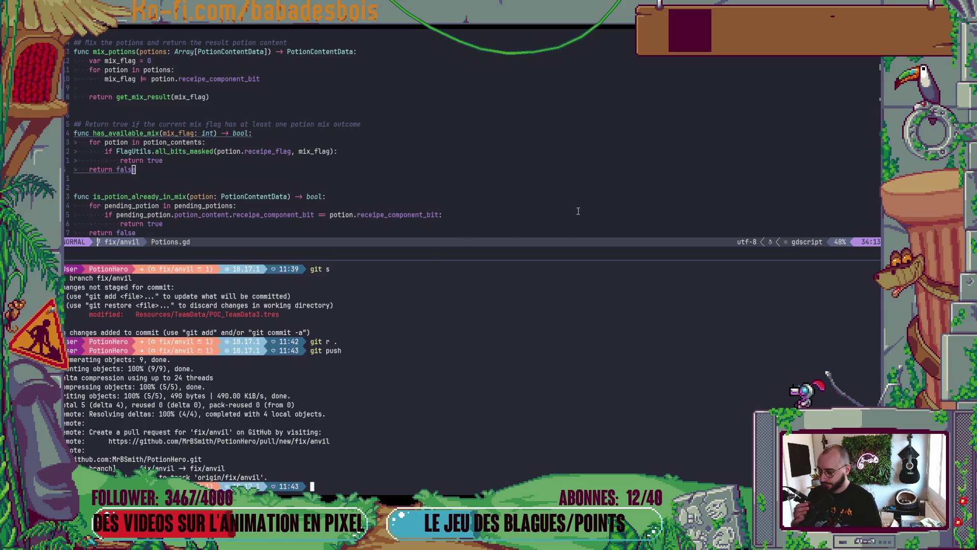
text(git )
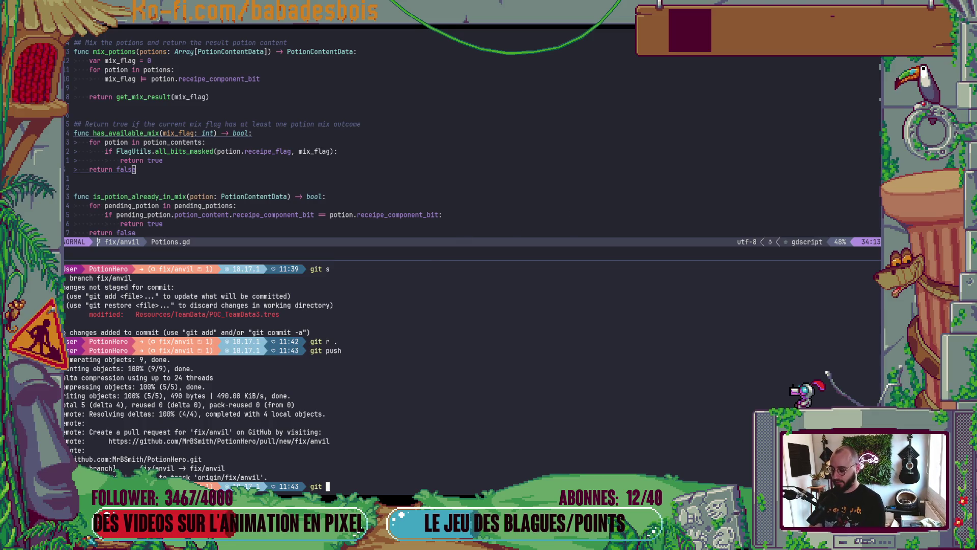
text(co dev)
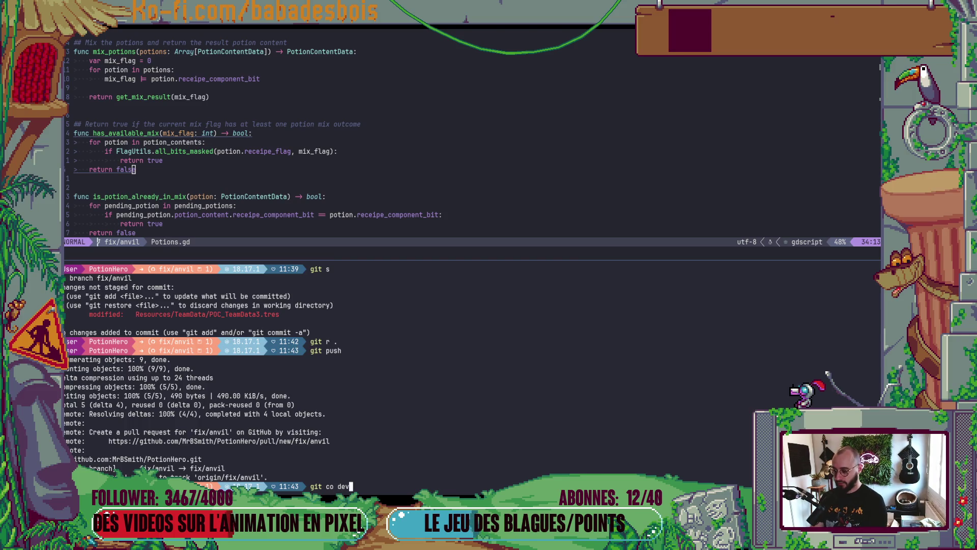
key(Return)
text(git pukl)
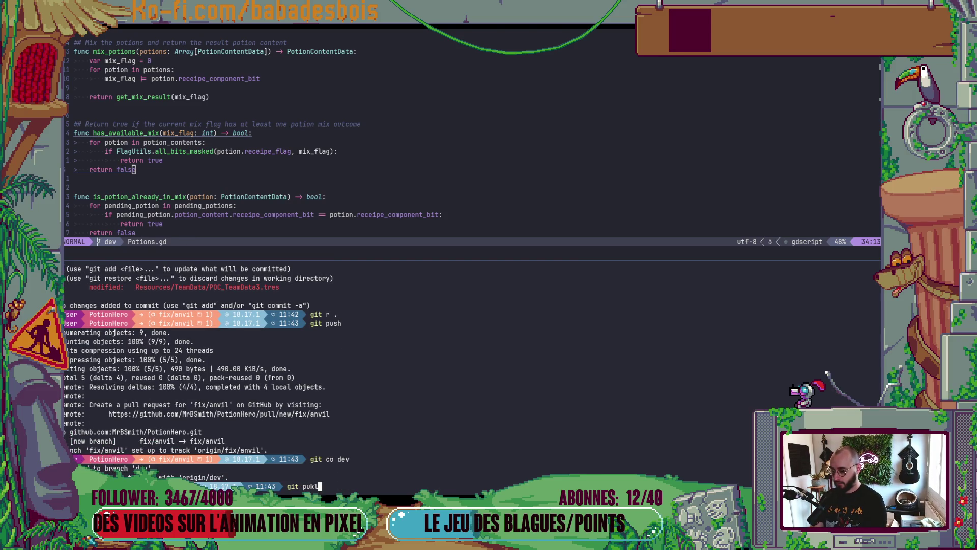
text(l)
key(Return)
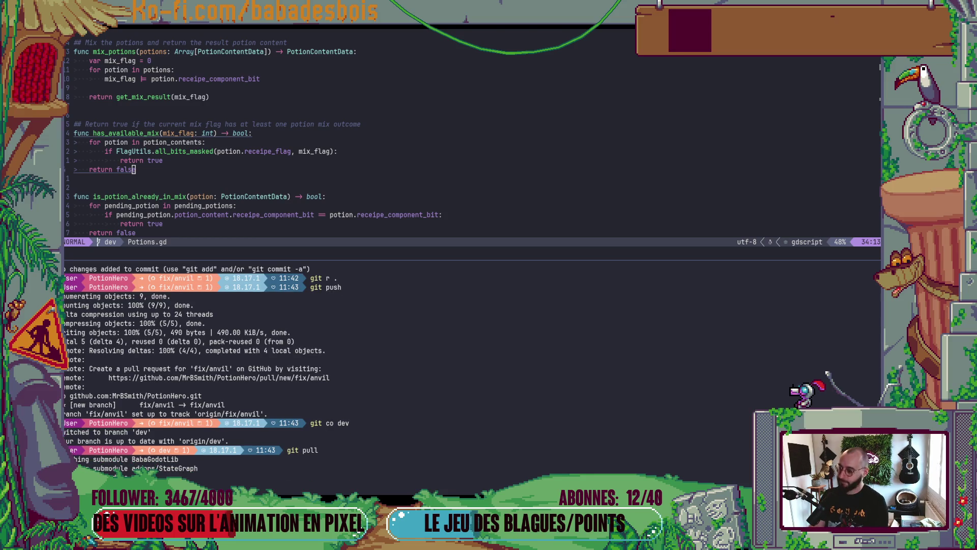
text(git co -b)
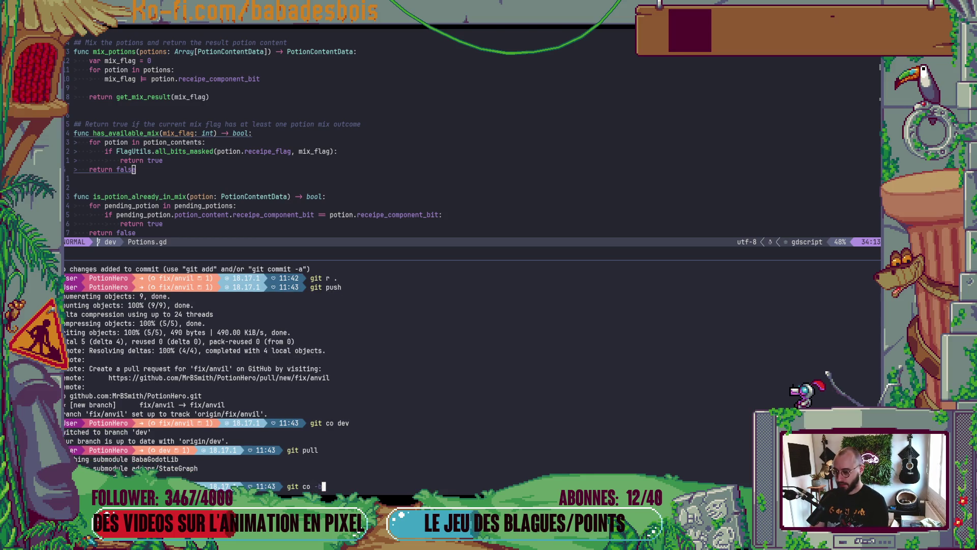
text( fix/)
key(alt+Tab)
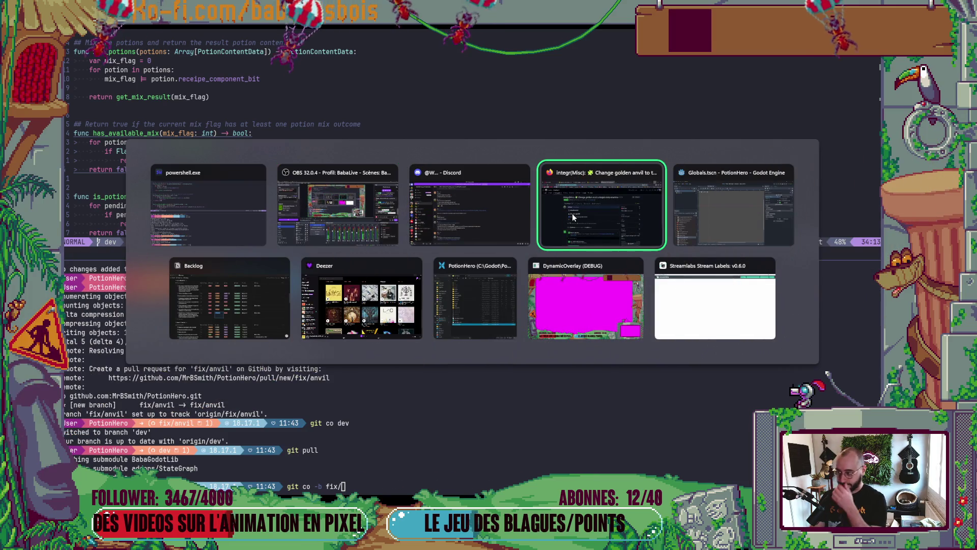
click(573, 217)
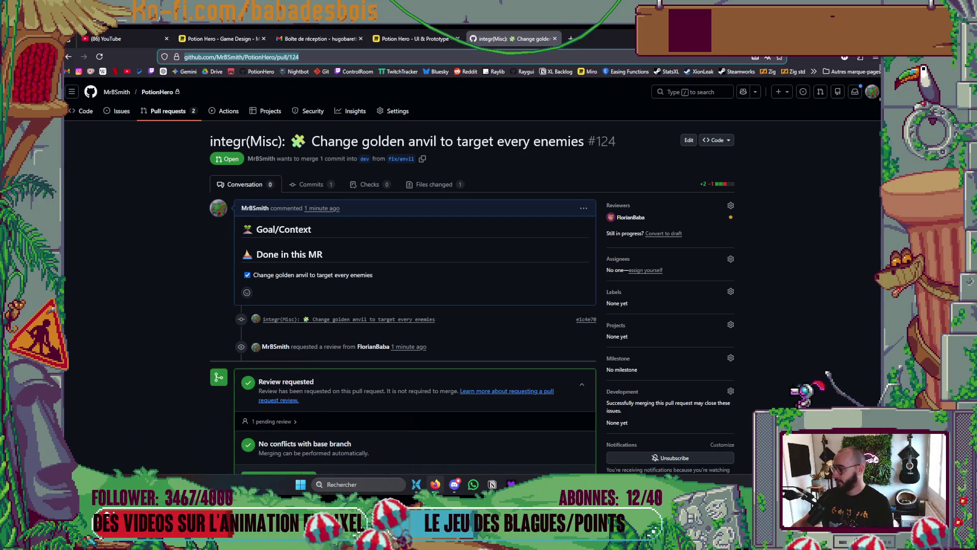
key(ctrl+l)
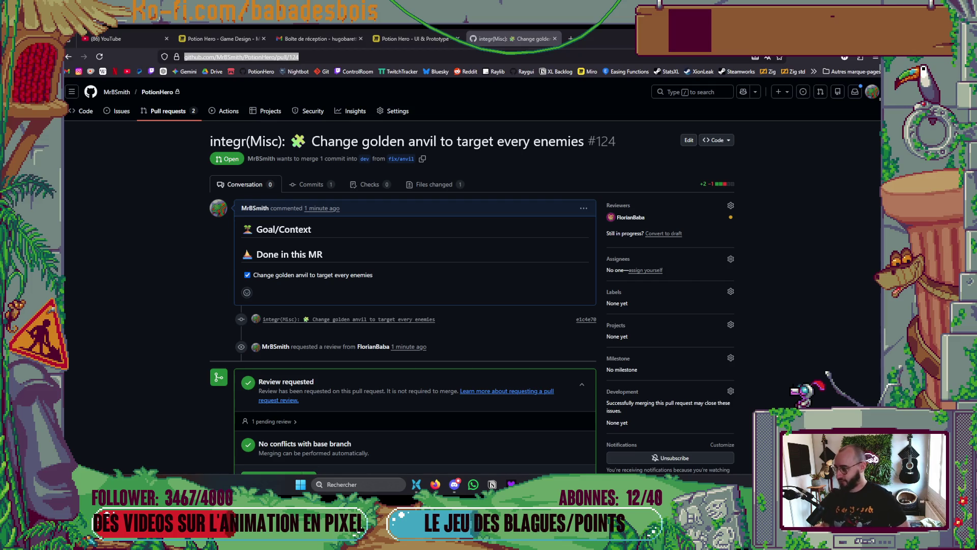
key(alt+Tab)
key(alt+Tab)
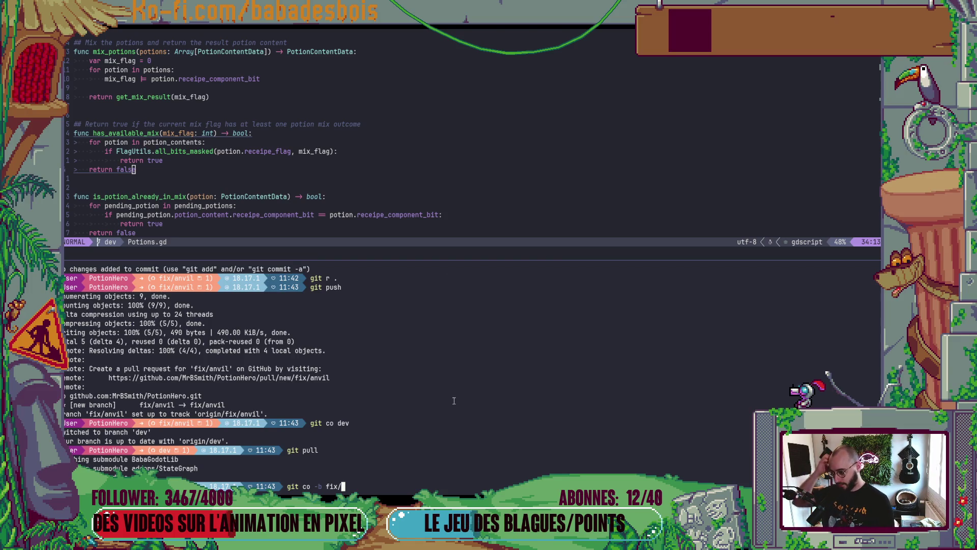
key(alt+Tab)
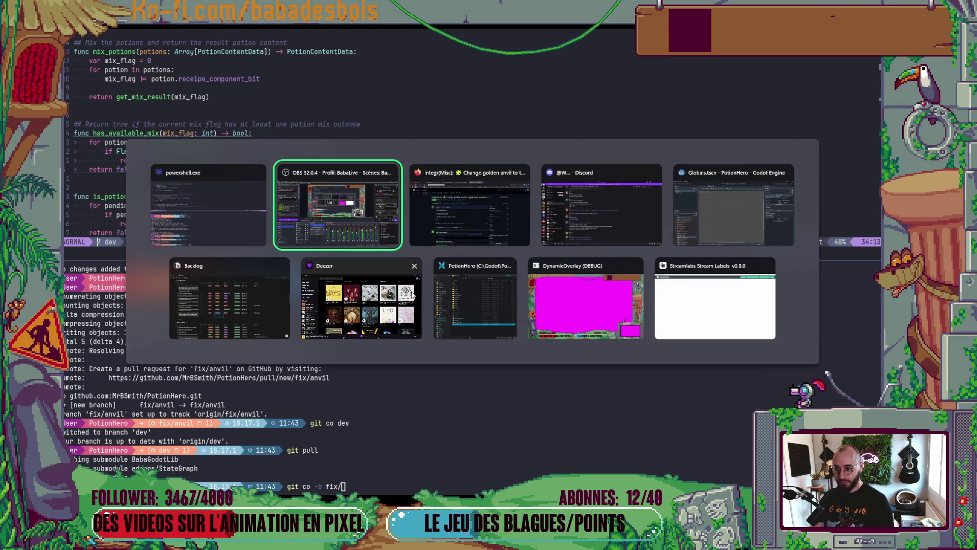
- Glance at the Sprint 18 backlog, then return to Godot and select the StateLabel node
key(alt+Tab)
key(alt+Tab)
key(alt+Tab)
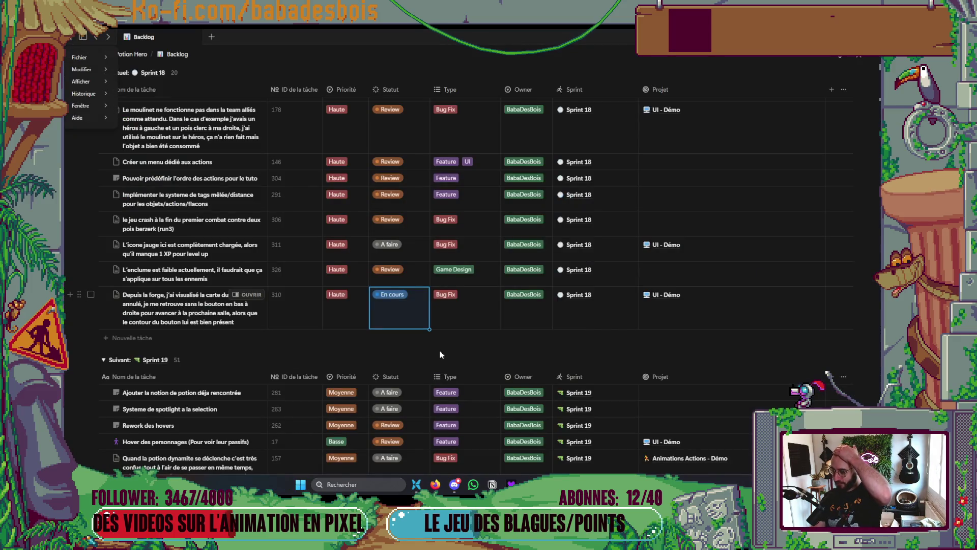
key(alt+Tab)
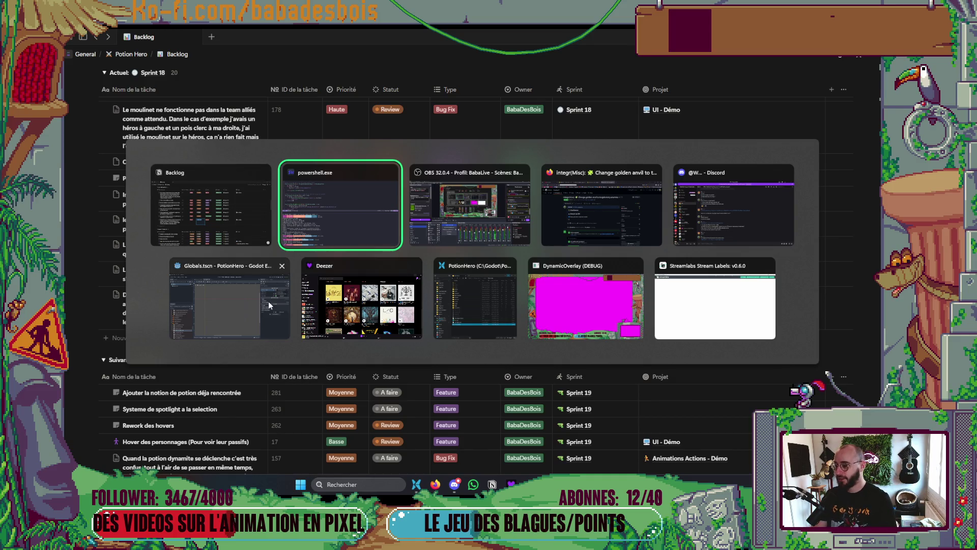
click(229, 298)
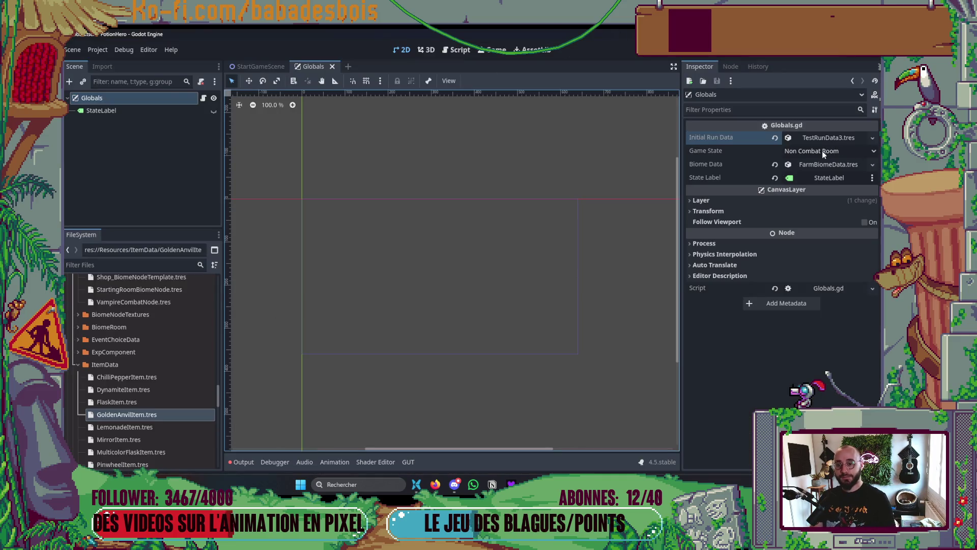
click(135, 111)
- Expand Biome Data > Map Template > Steps > 0 > Nodes on the Globals node
click(130, 98)
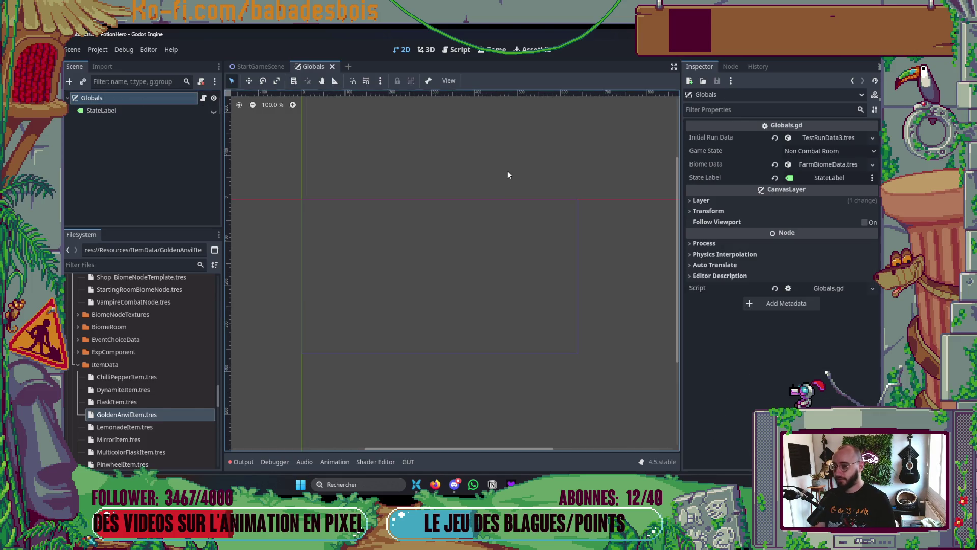
click(820, 164)
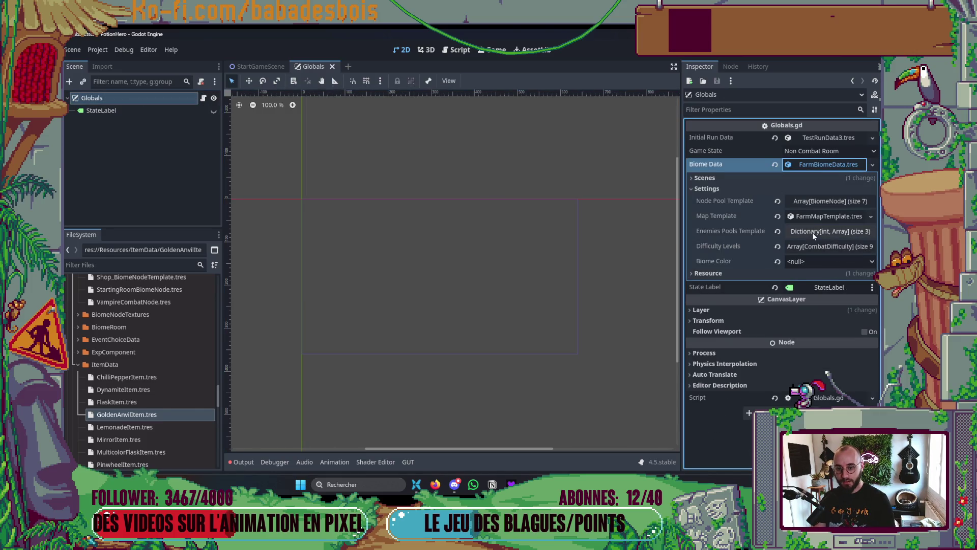
click(821, 217)
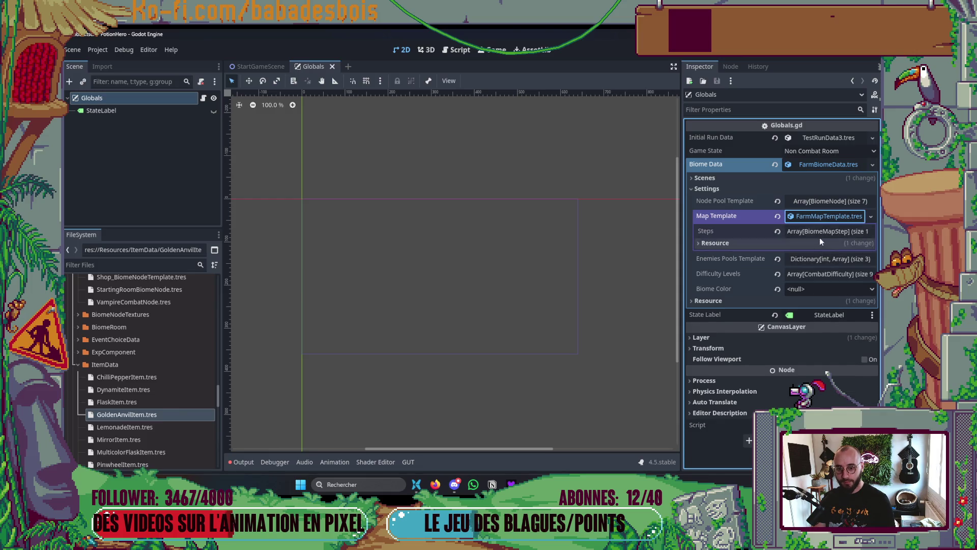
click(820, 233)
click(819, 262)
click(815, 275)
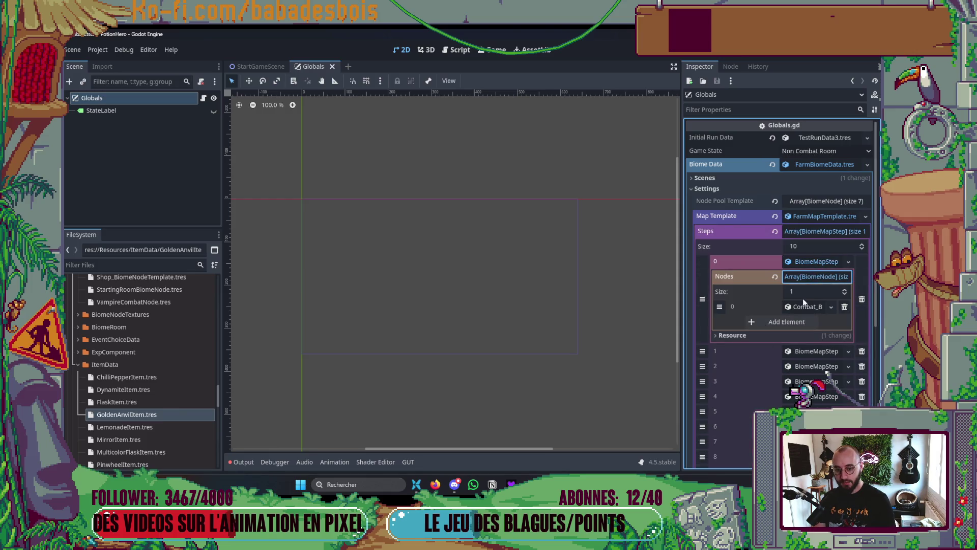
- Filter files for Forge, drop Forge_BiomeNodeTemplate.tres into node slot 0, and save
click(102, 265)
text(Forge)
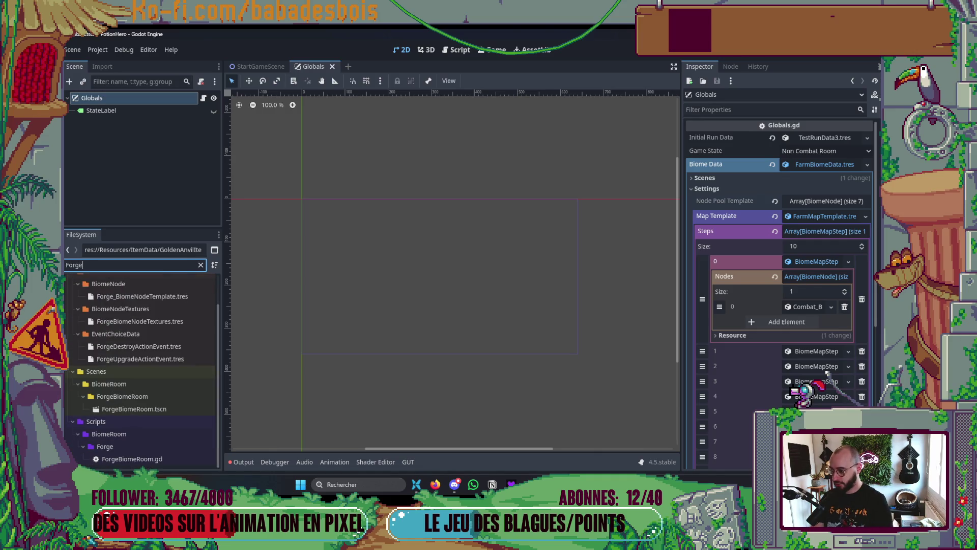
mouse_move(142, 297)
mouse_down()
mouse_move(809, 294)
mouse_move(809, 306)
mouse_up()
key(ctrl+s)
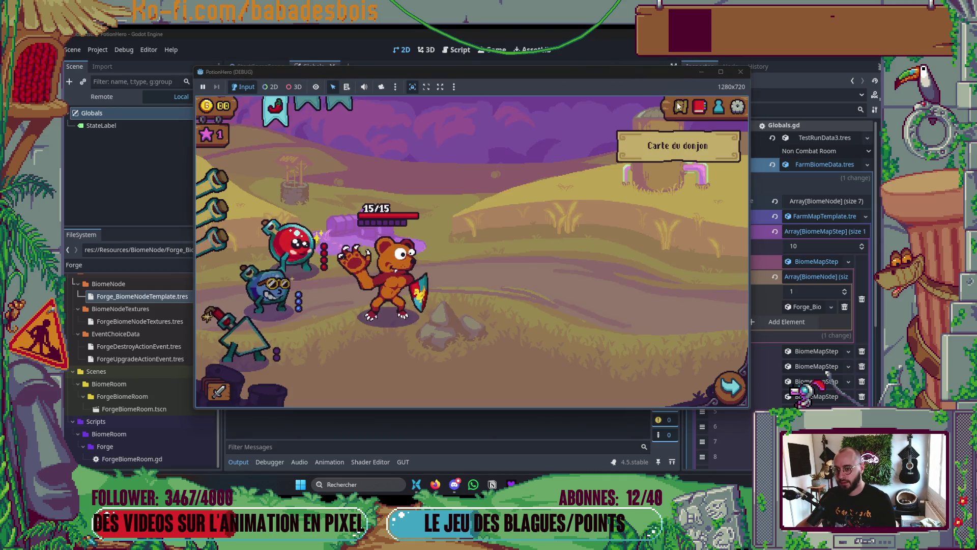
- Advance to the next room, then open and close the dungeon map and forge repeatedly
click(295, 286)
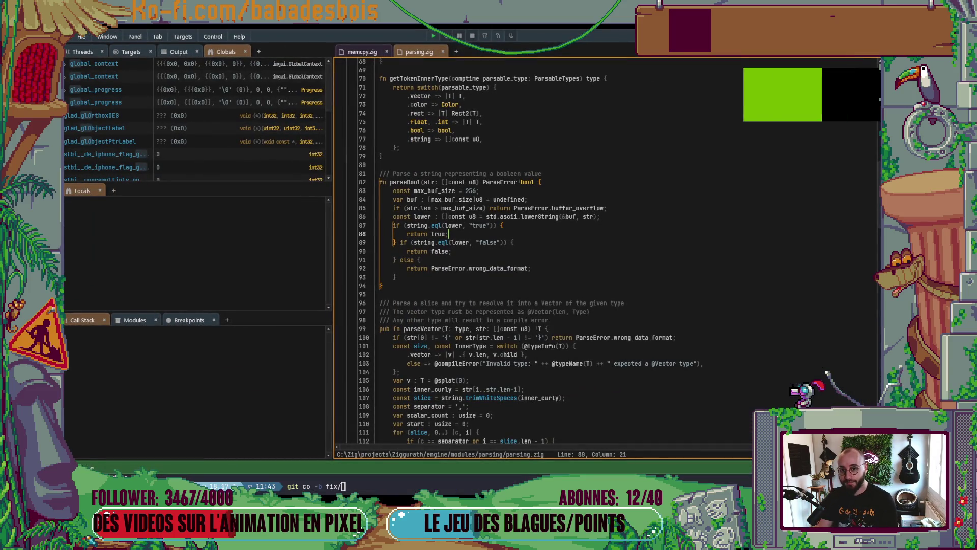
key(alt+Tab)
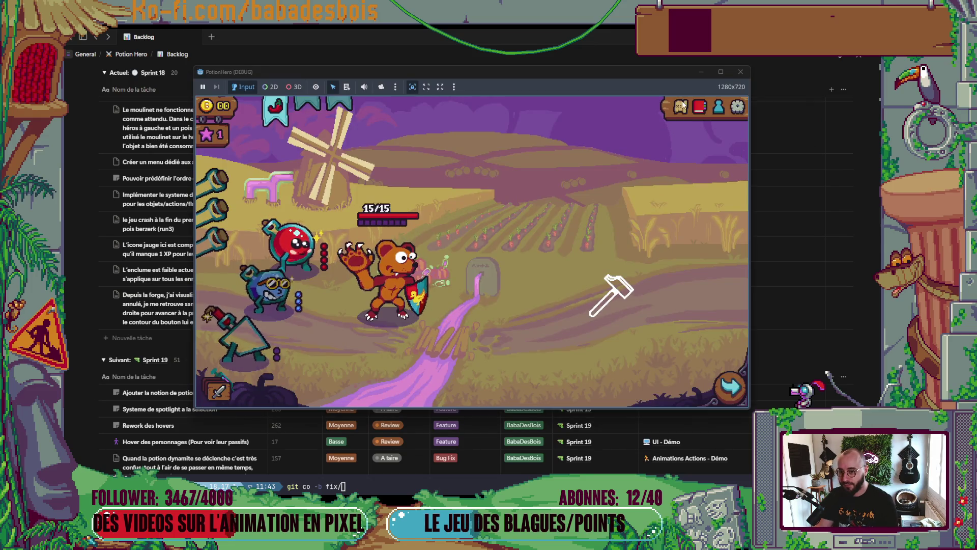
click(681, 105)
click(727, 135)
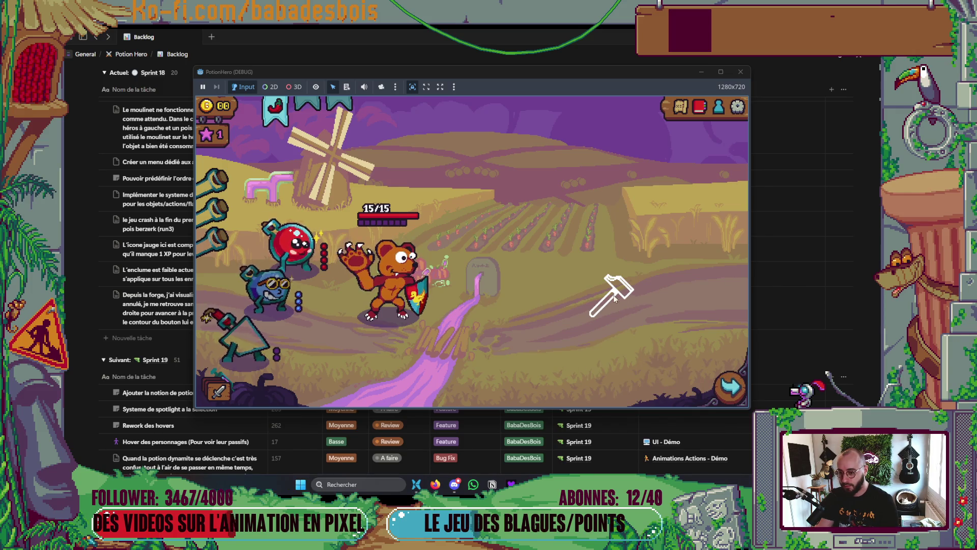
click(616, 295)
click(738, 136)
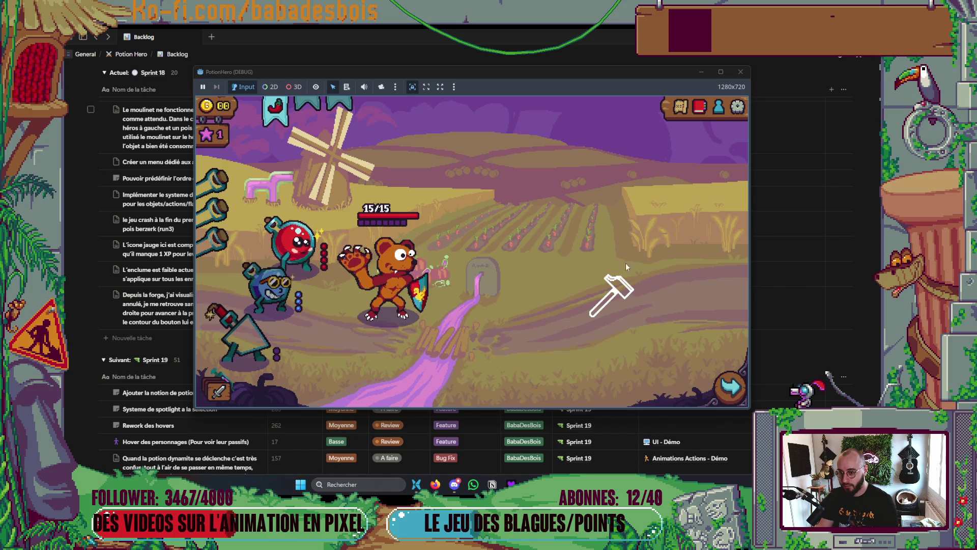
click(617, 294)
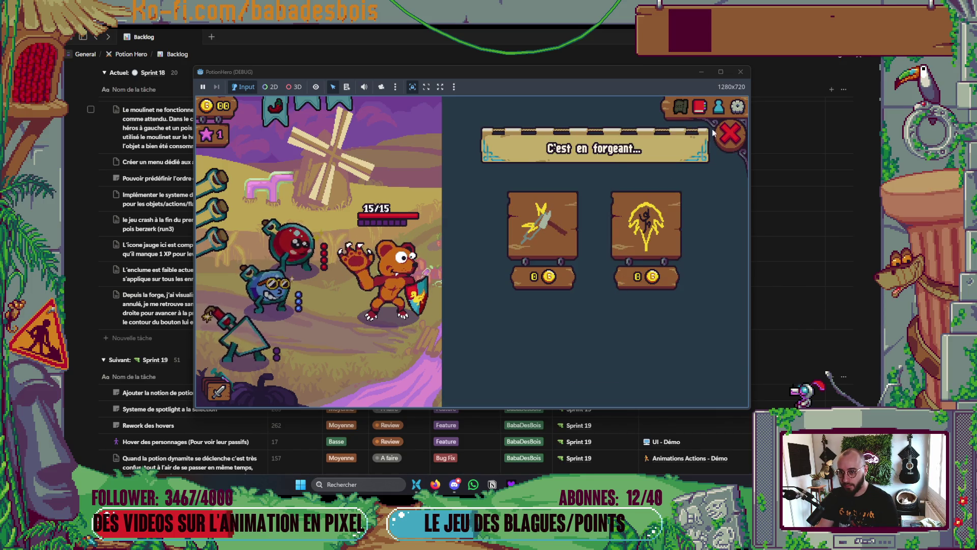
click(736, 133)
click(682, 113)
click(725, 155)
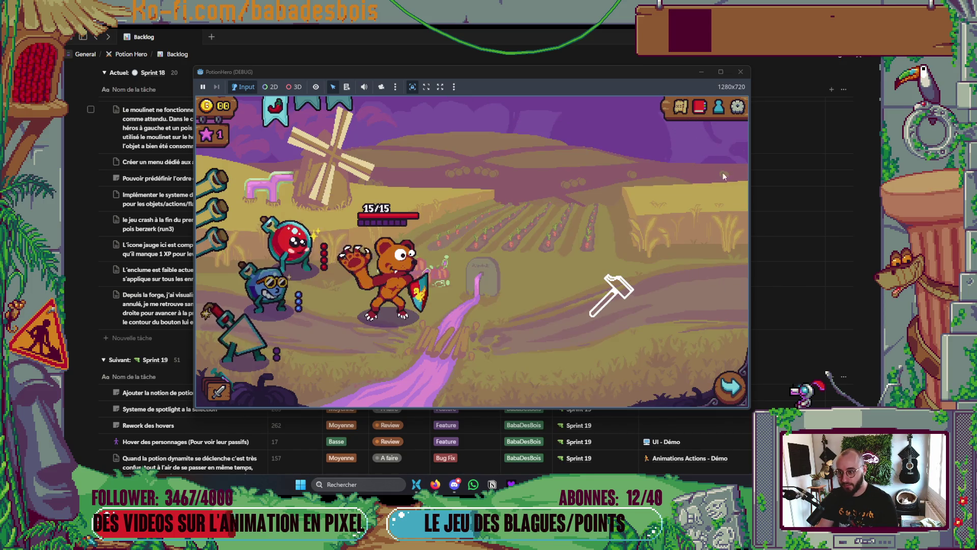
- Buy the forge's max HP upgrade, raising the hero to 18/18, then retry the forge
click(616, 292)
click(645, 235)
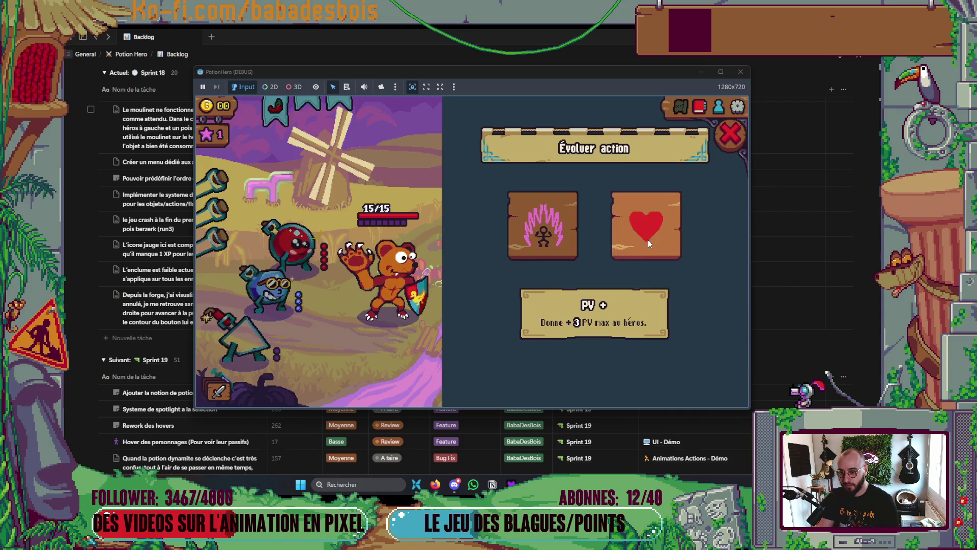
click(649, 242)
click(682, 108)
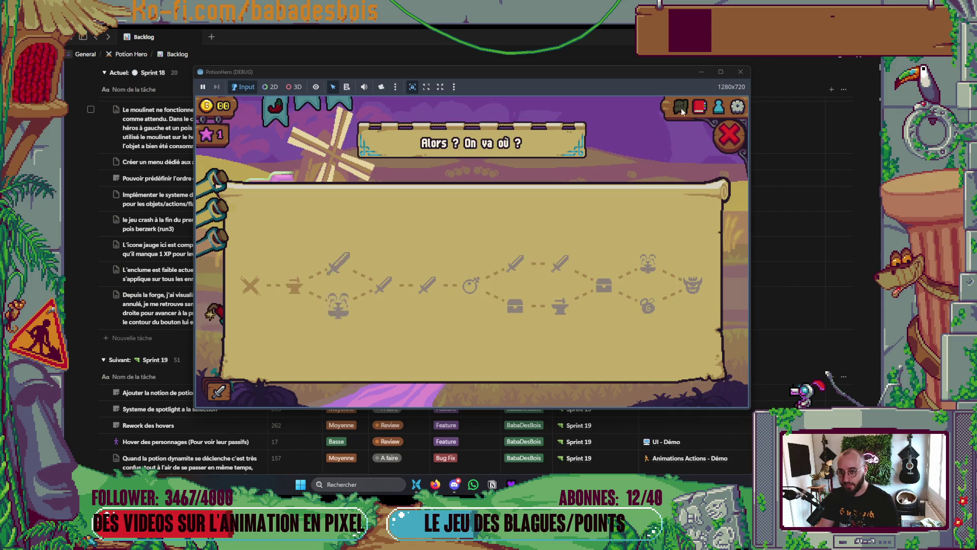
click(727, 133)
click(678, 109)
click(728, 137)
click(607, 290)
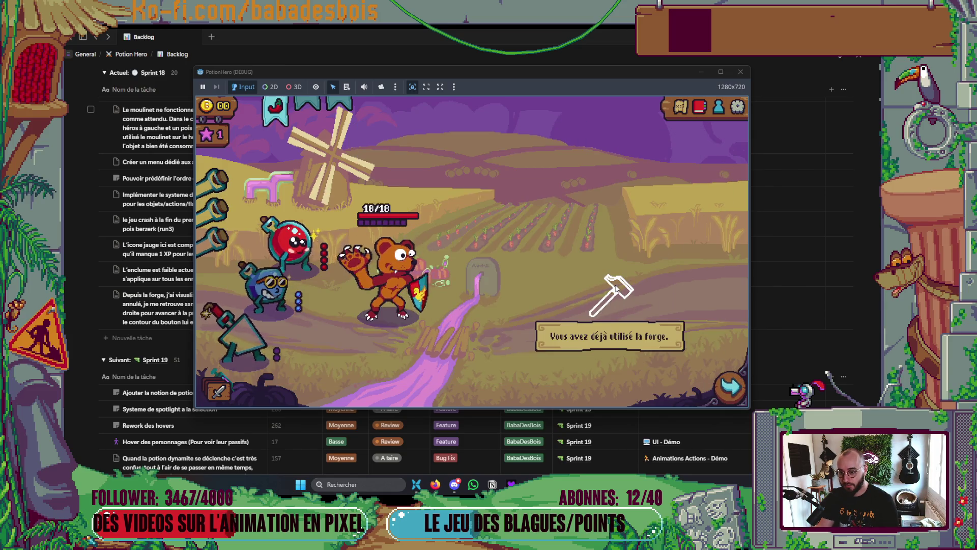
- Stop and relaunch the game with F5, then switch to the Notion backlog
click(682, 108)
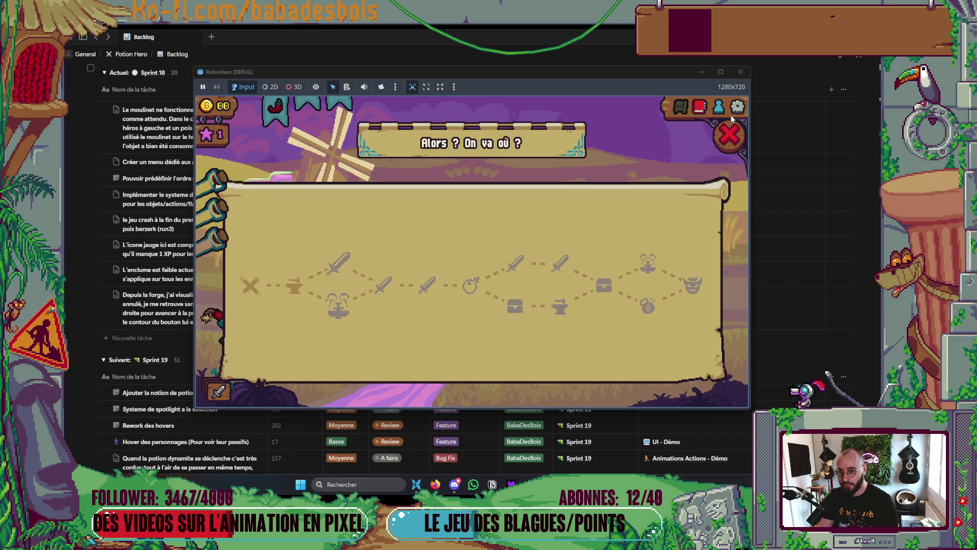
click(729, 133)
click(741, 72)
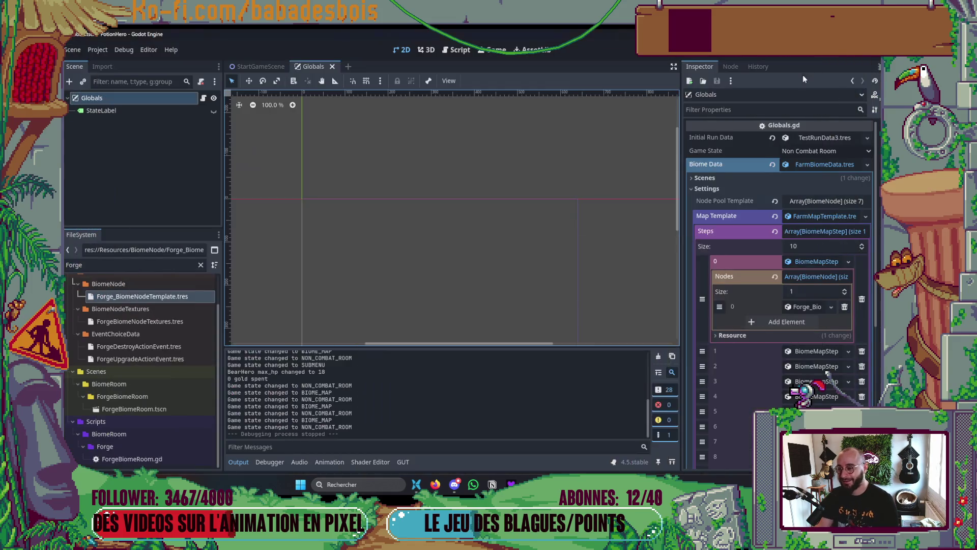
key(F5)
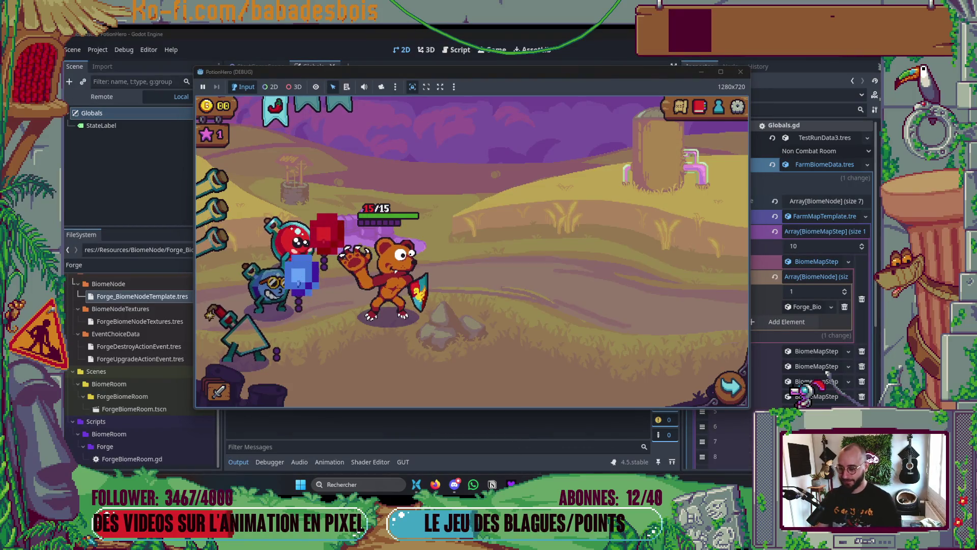
key(alt+Tab)
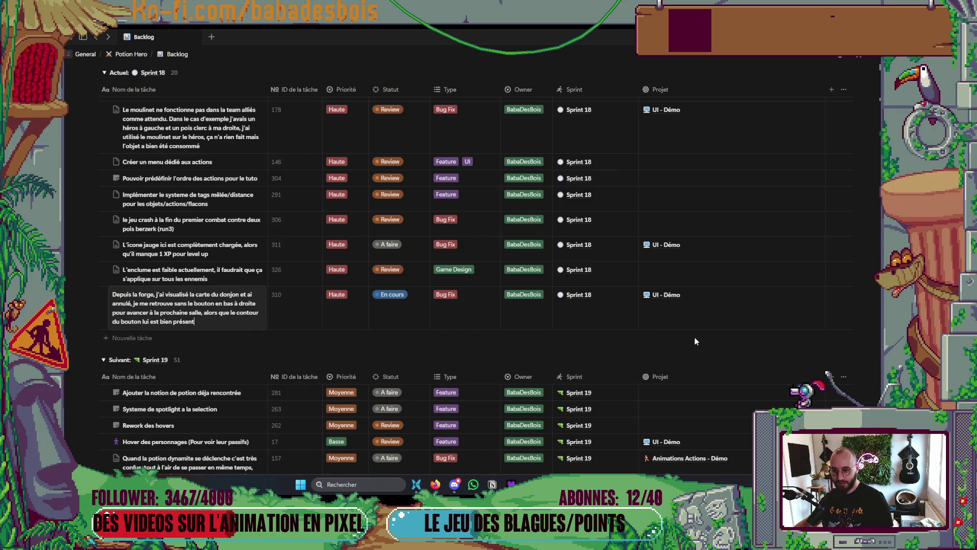
- Open task 310's bug report in Notion's side peek beside the table
click(112, 320)
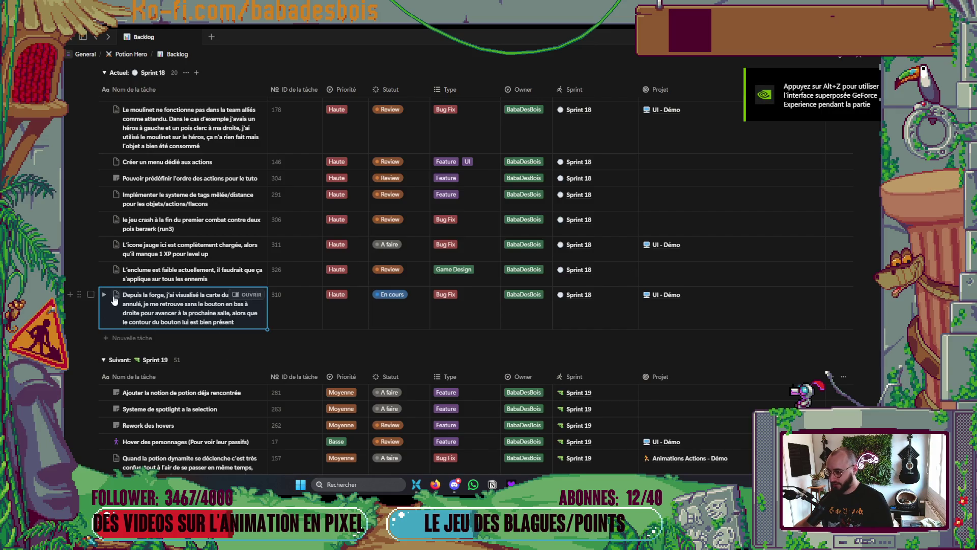
click(115, 296)
key(Escape)
click(225, 319)
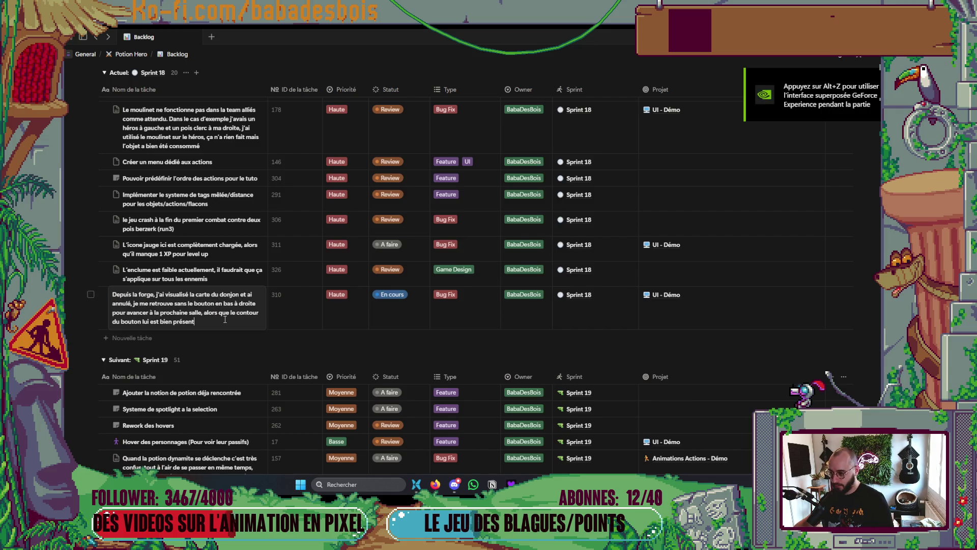
key(Escape)
key(space)
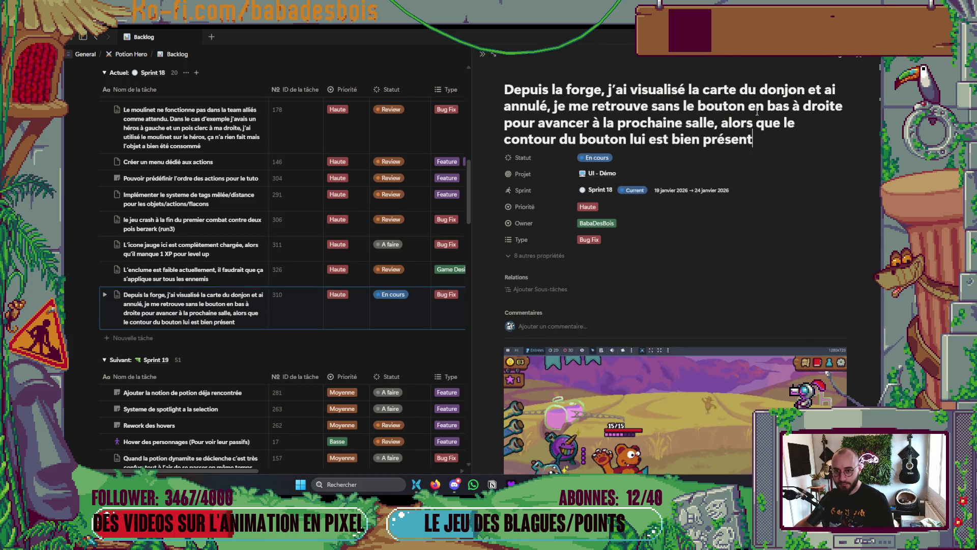
- Reread task 310's details and video, then return to the PotionHero game window
scroll(749, 209, down, 2)
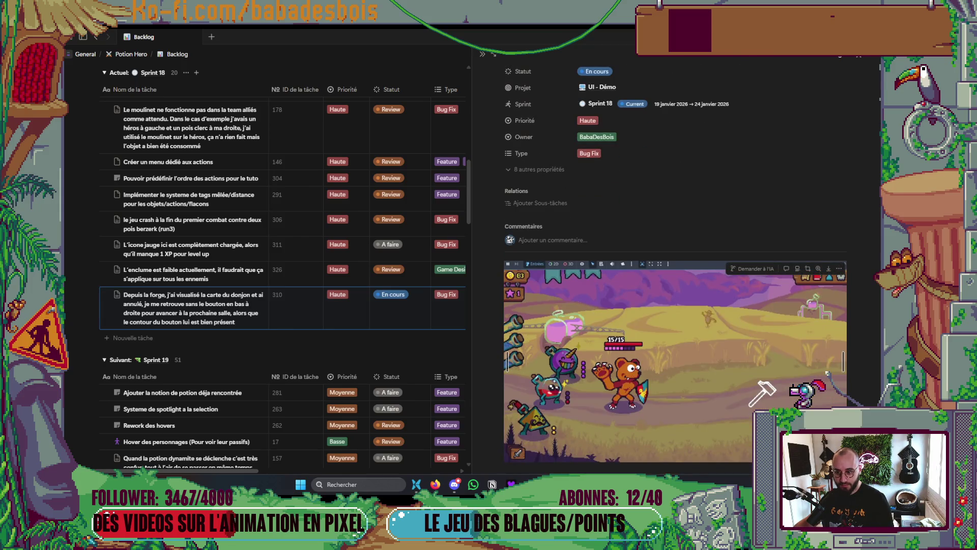
scroll(676, 264, down, 1)
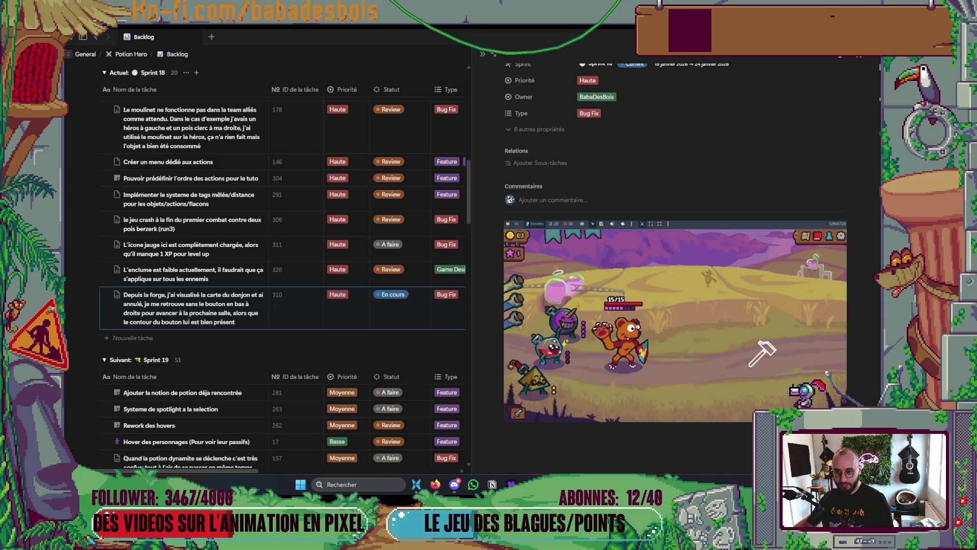
scroll(784, 106, up, 3)
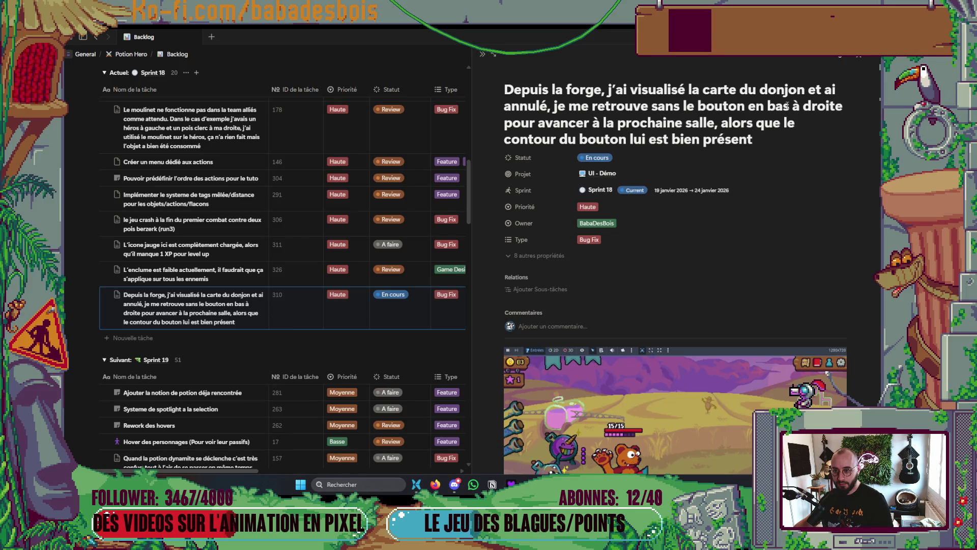
scroll(787, 111, down, 2)
key(alt+Tab)
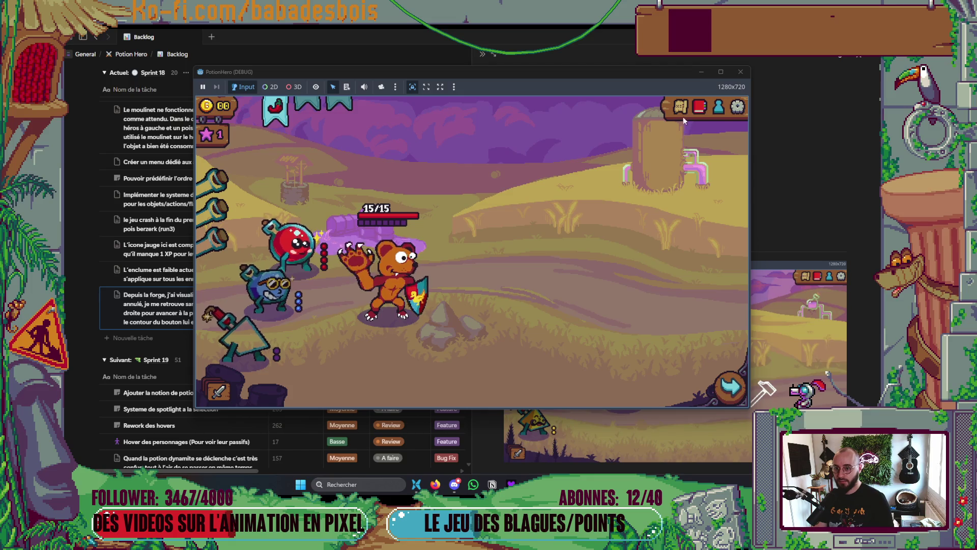
- Open and close the dungeon map several times in the running game, travelling onward once
click(681, 107)
click(292, 283)
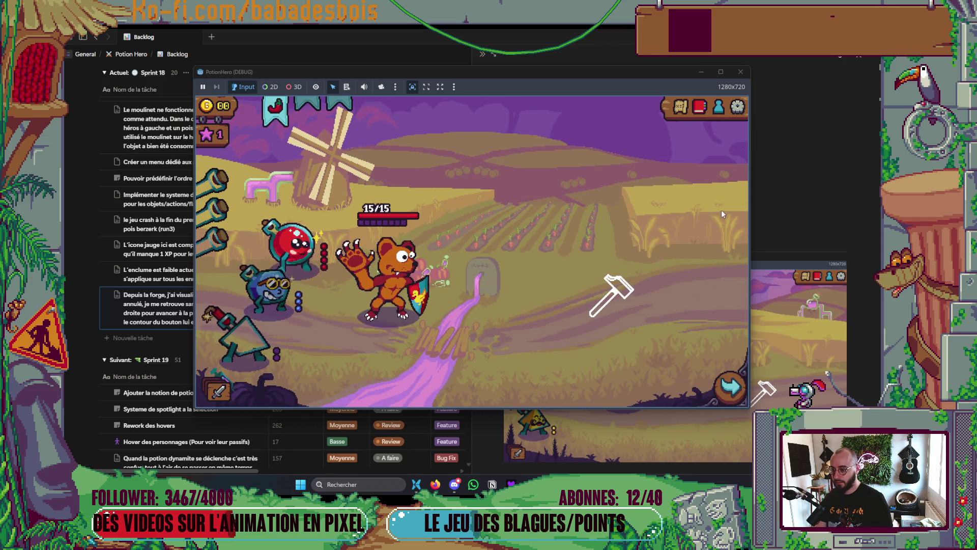
click(683, 109)
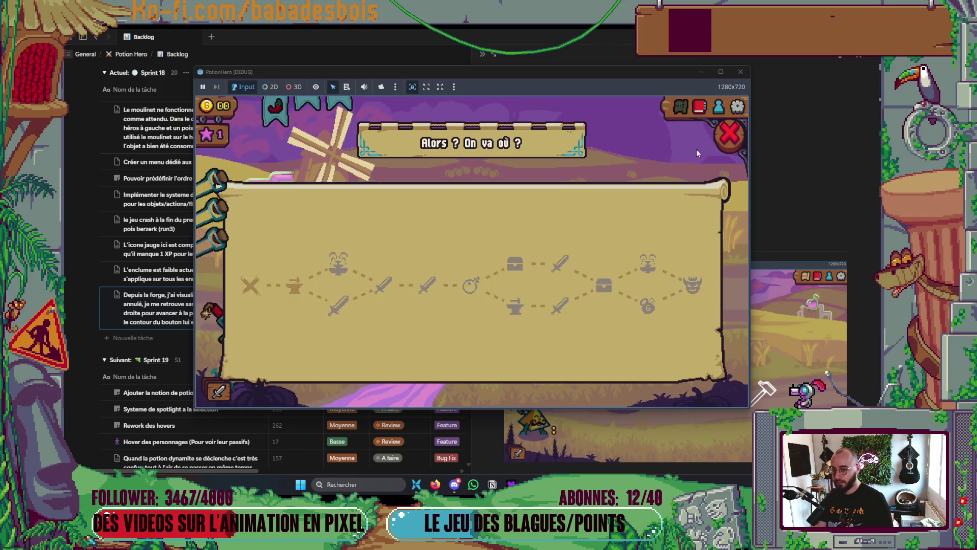
click(728, 153)
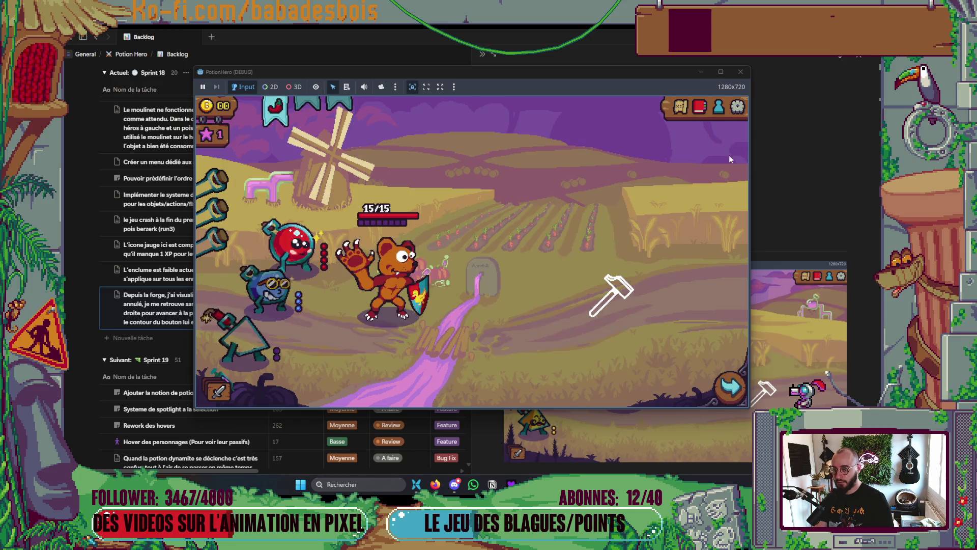
click(681, 108)
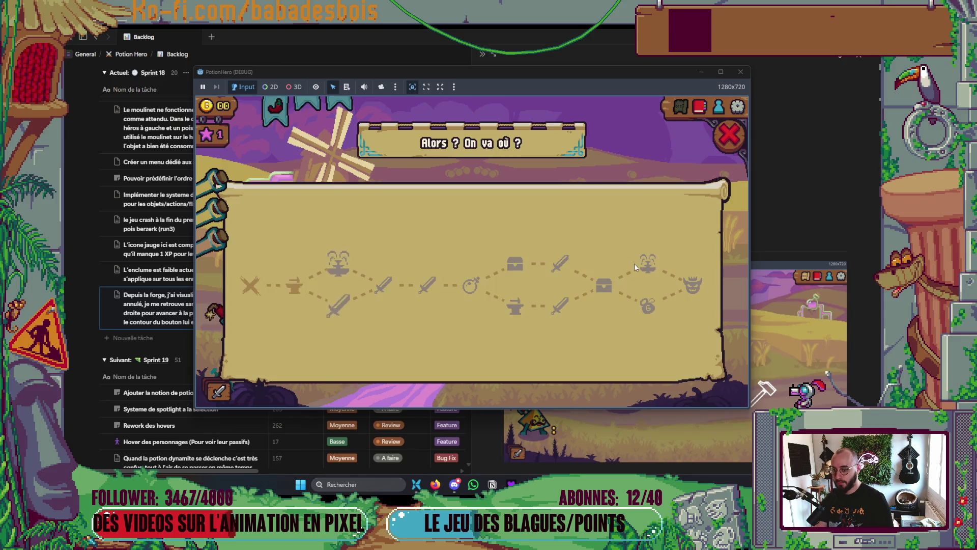
click(728, 136)
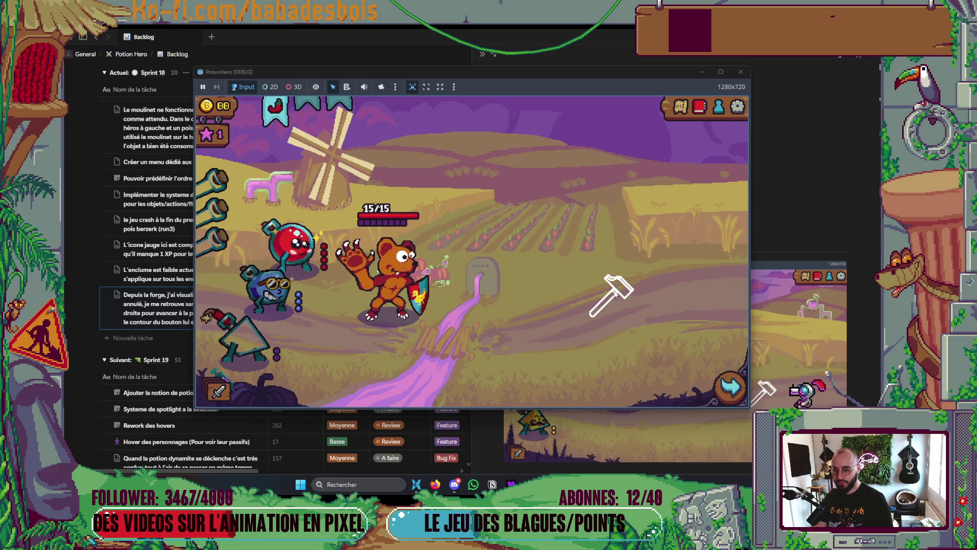
- Open the forge, back out of the Améliorer upgrade card, and close the forge panel
click(627, 294)
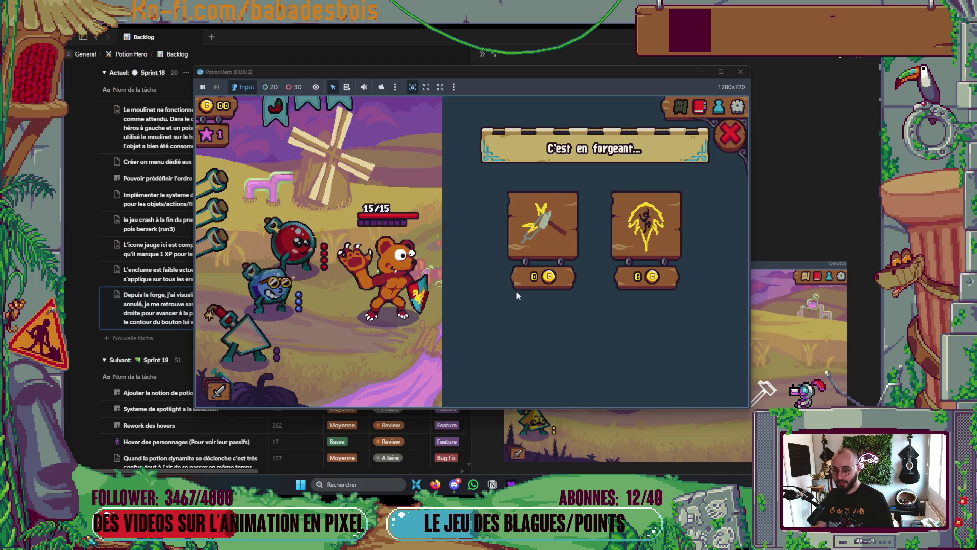
click(560, 226)
click(728, 145)
click(728, 145)
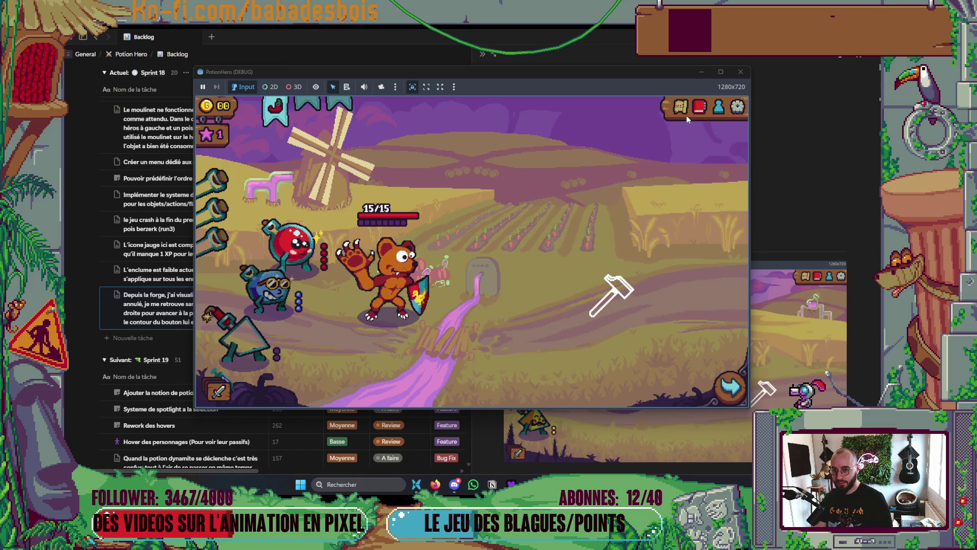
- Check the world map and next-room arrow, closing the map without choosing a room
click(682, 109)
click(730, 136)
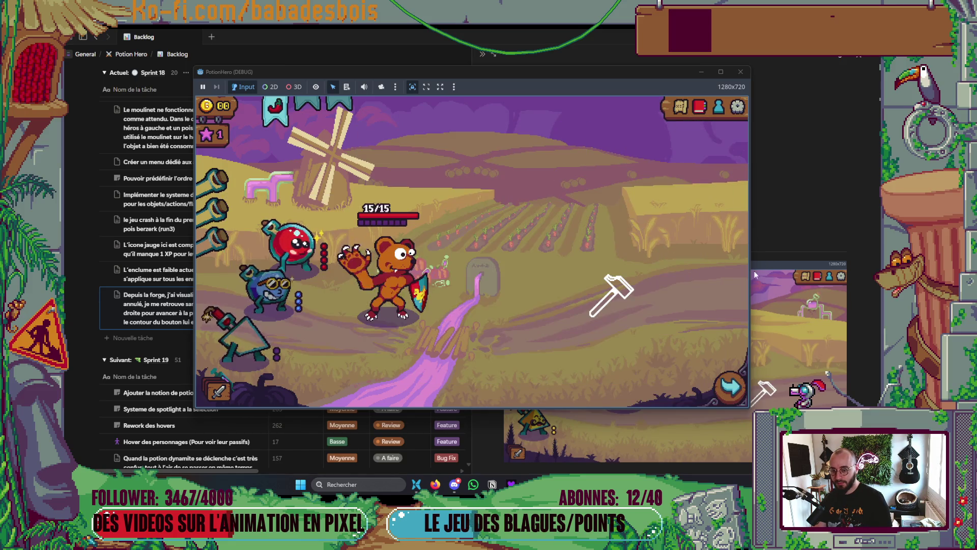
click(730, 388)
click(727, 132)
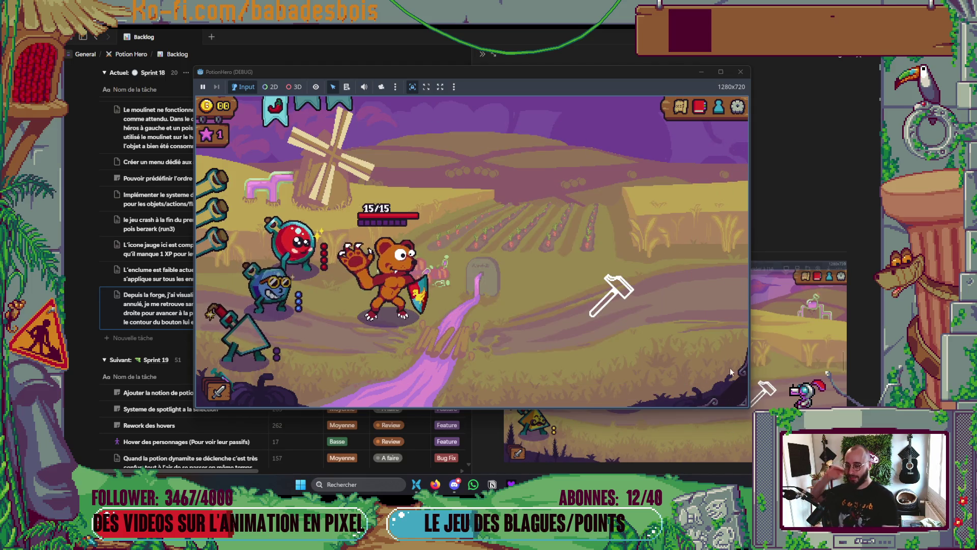
- Stop the game, hide Godot's output log, and collapse the Globals Steps array
click(741, 71)
key(alt+Tab)
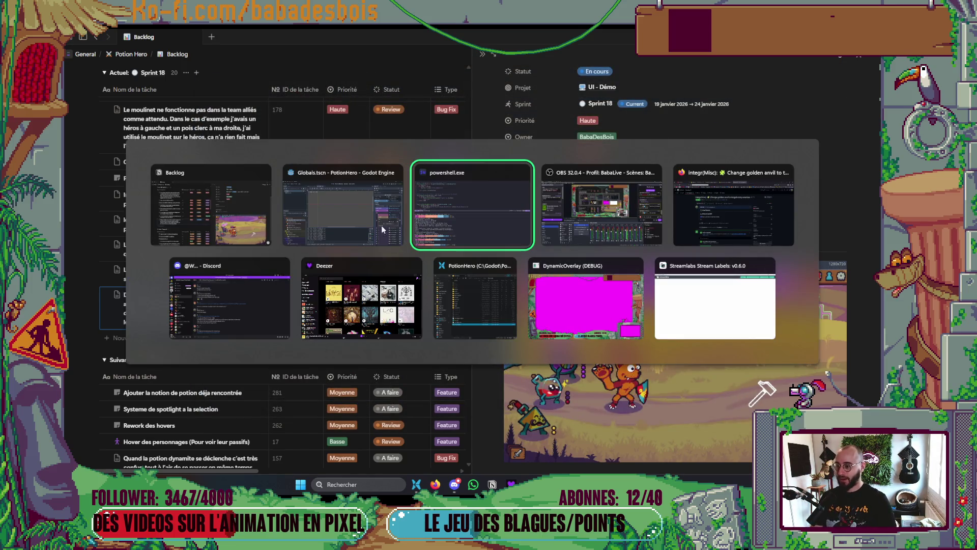
click(381, 225)
click(245, 462)
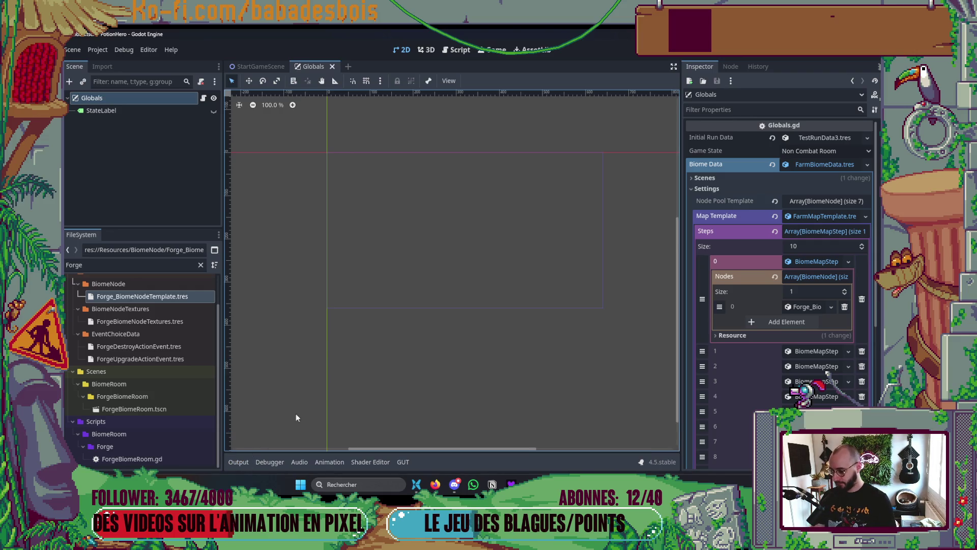
click(814, 261)
click(816, 232)
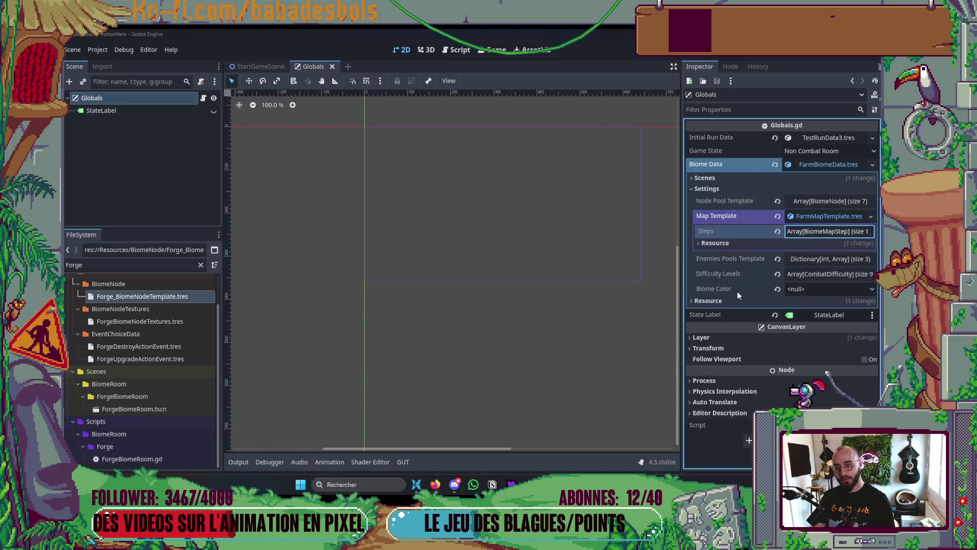
- Open ForgeBiomeRoom.gd in Neovim through the file finder, then relaunch the game from Godot
key(alt+Tab)
key(ctrl+b)
key(z)
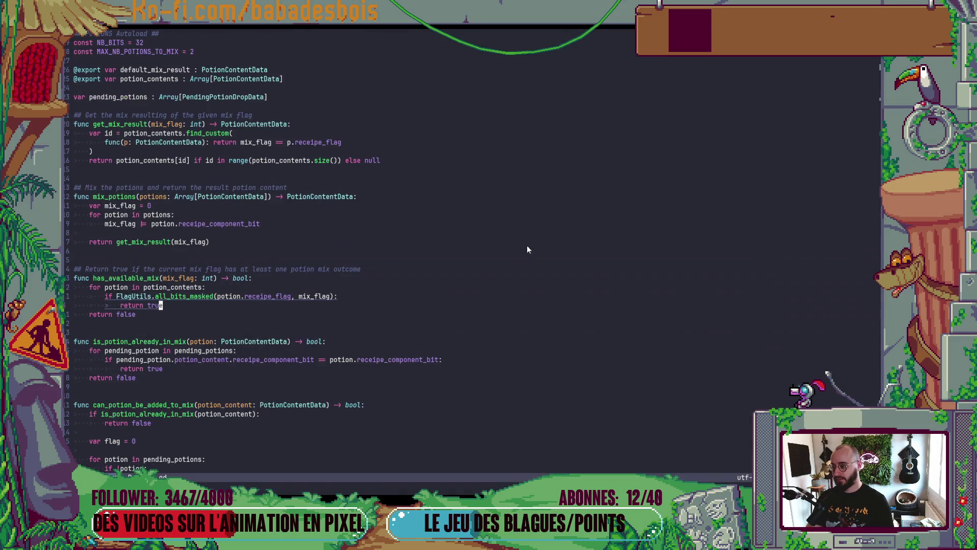
key(space)
key(f)
key(f)
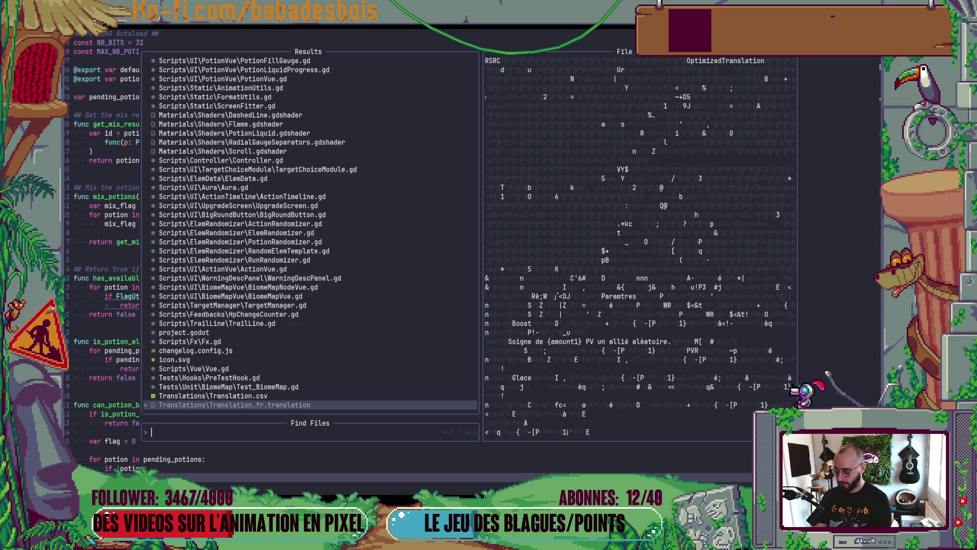
text(ForgeP)
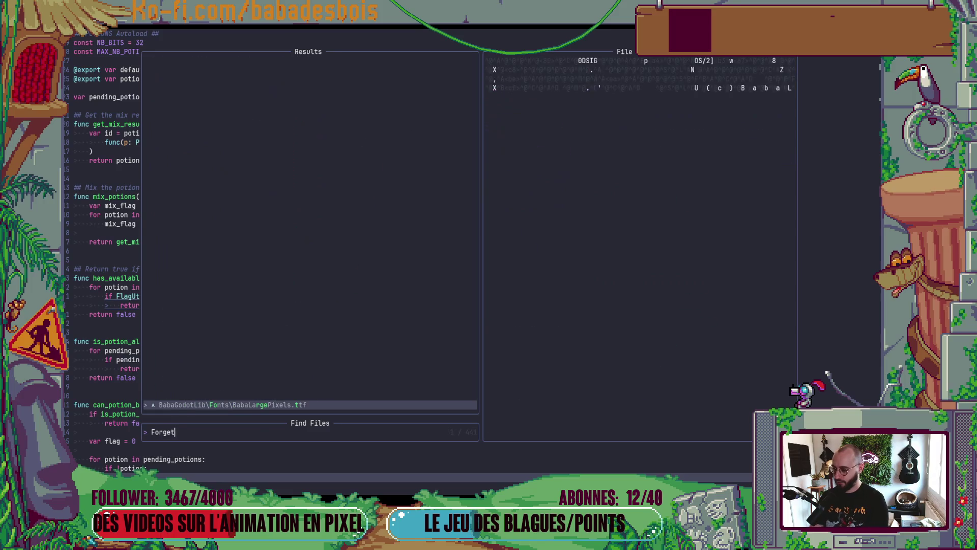
key(BackSpace)
text(Bi)
key(Return)
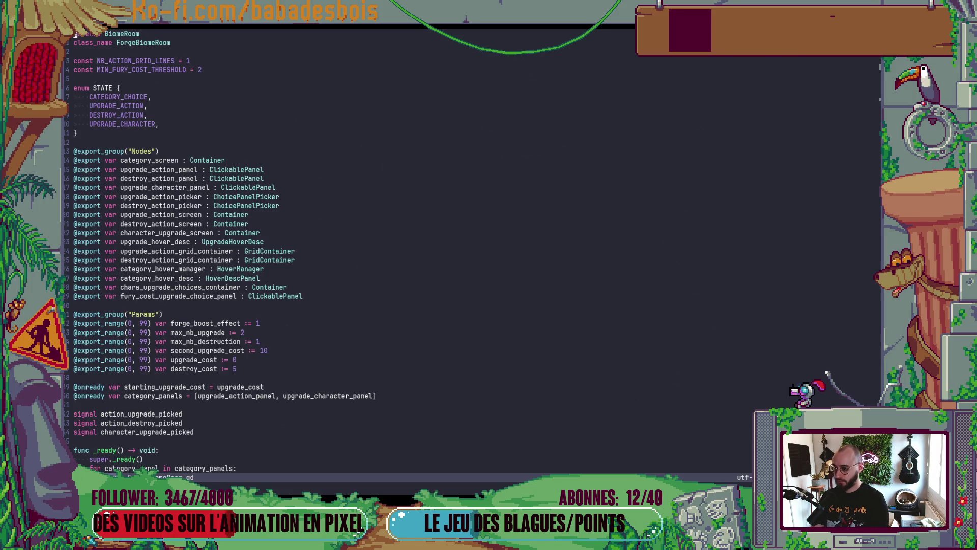
key(alt+Tab)
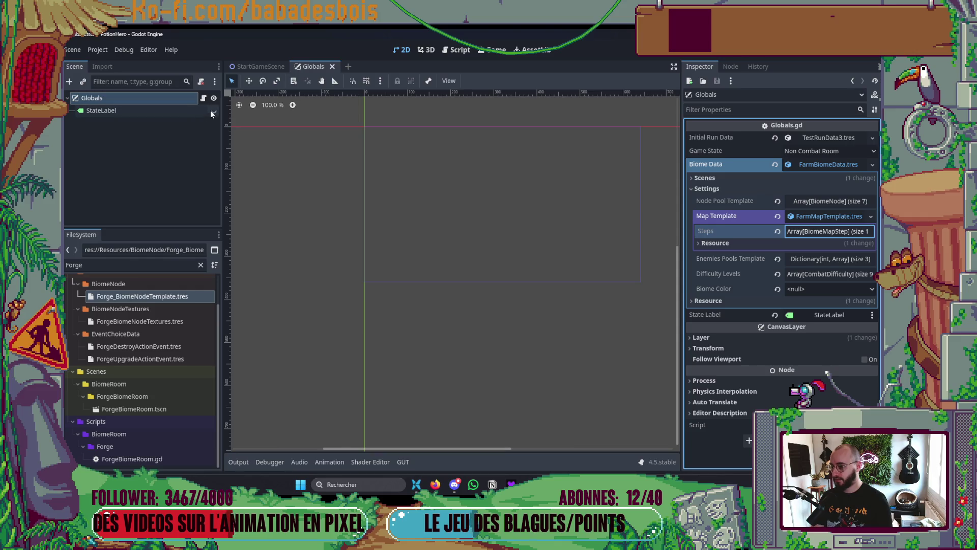
key(F5)
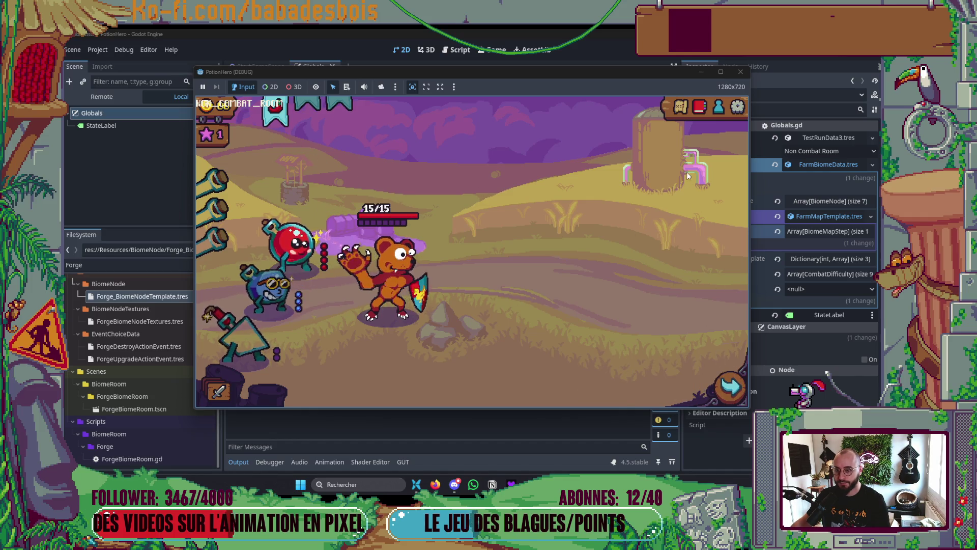
- In the fresh run, use the dungeon map to enter the anvil forge room
click(679, 107)
click(729, 139)
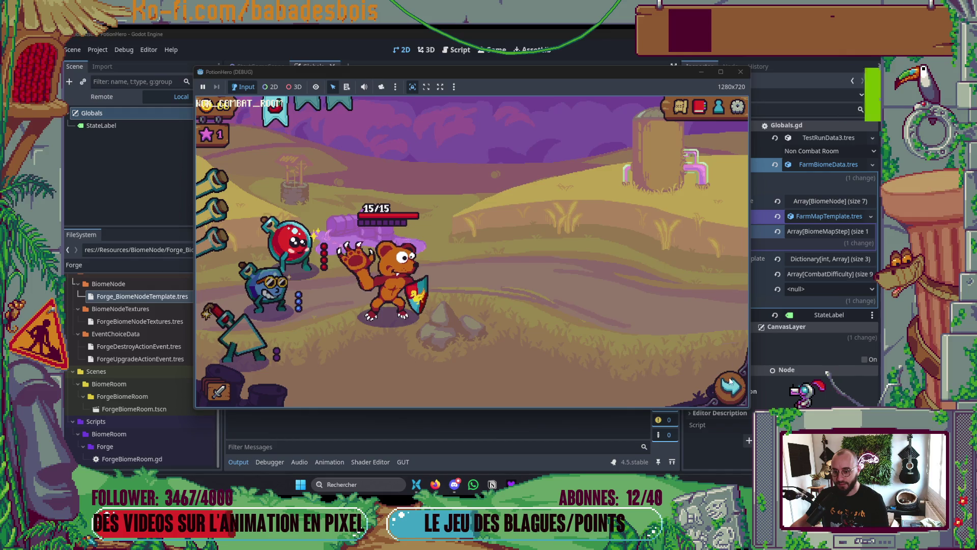
click(680, 107)
click(725, 140)
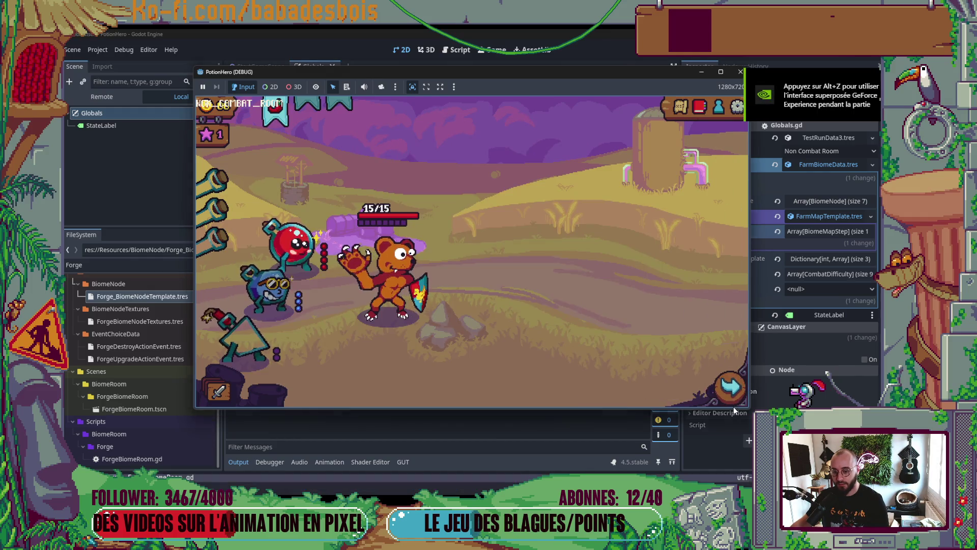
click(732, 388)
click(291, 301)
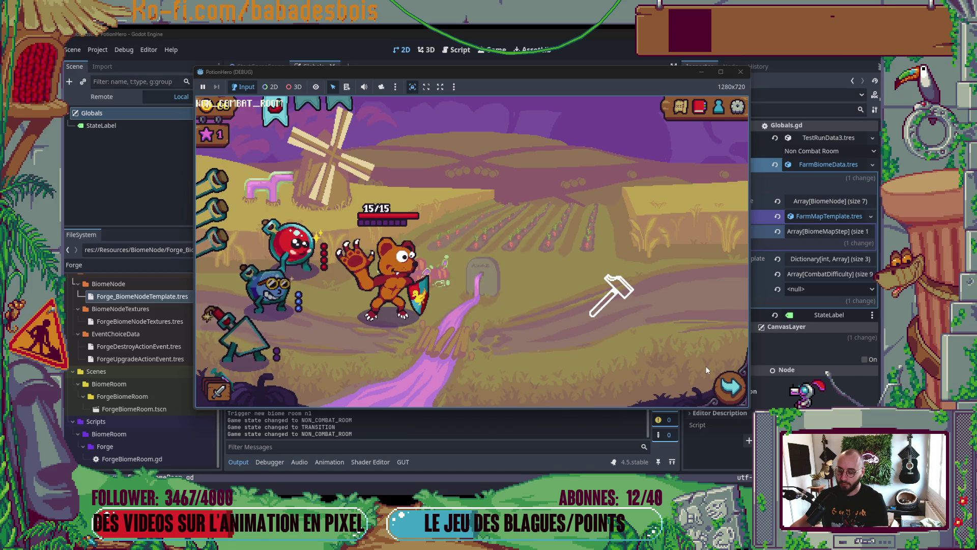
- Check the biome map from the forge room, then stop the game and hide the output log
click(729, 387)
click(724, 133)
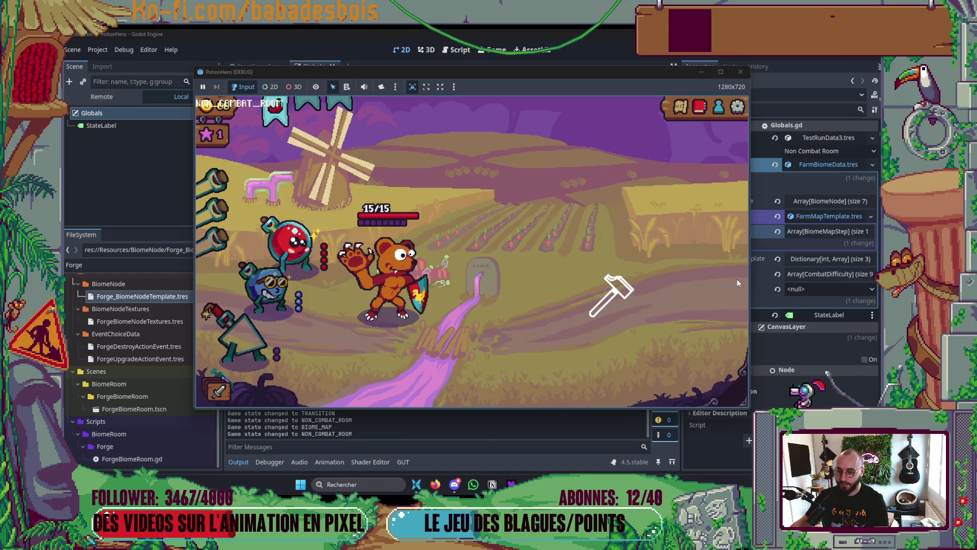
click(679, 109)
click(724, 133)
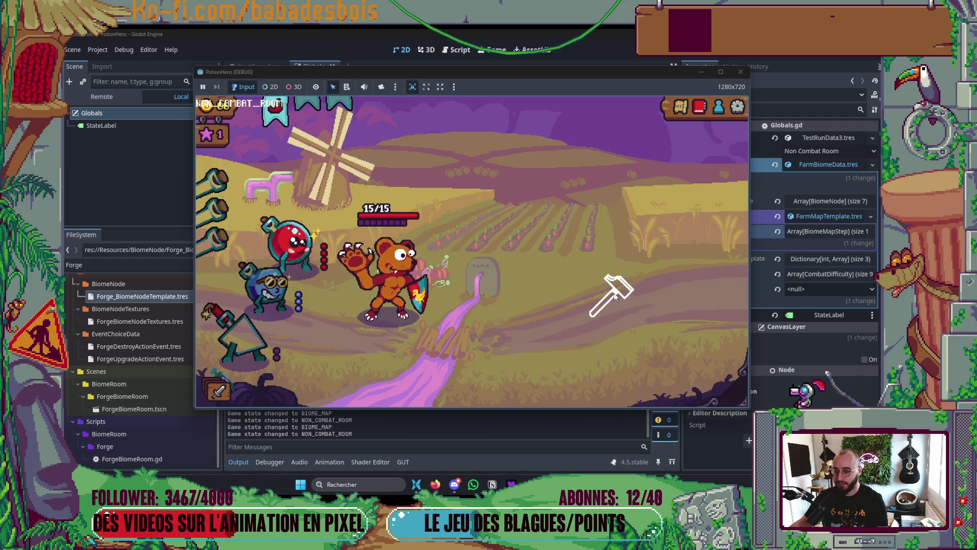
click(680, 108)
click(729, 134)
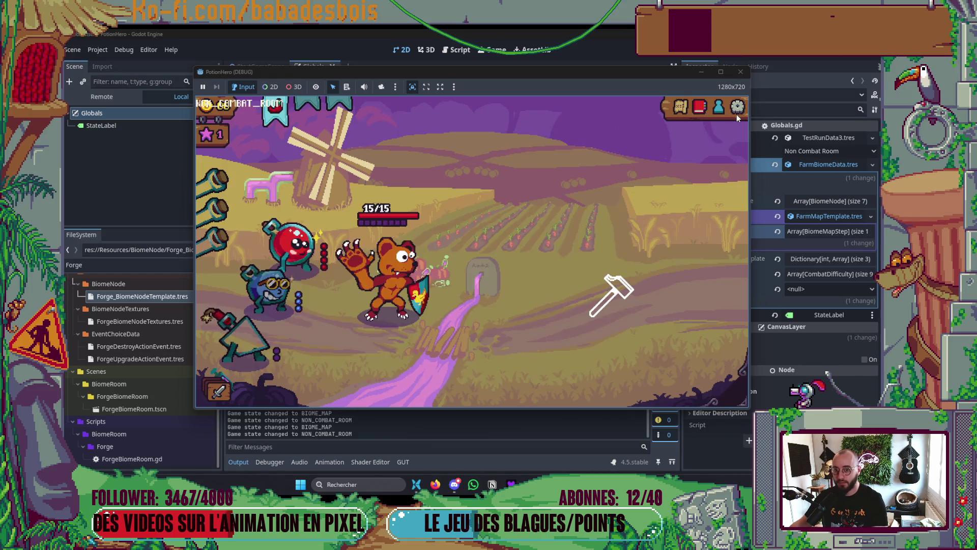
click(740, 72)
click(238, 462)
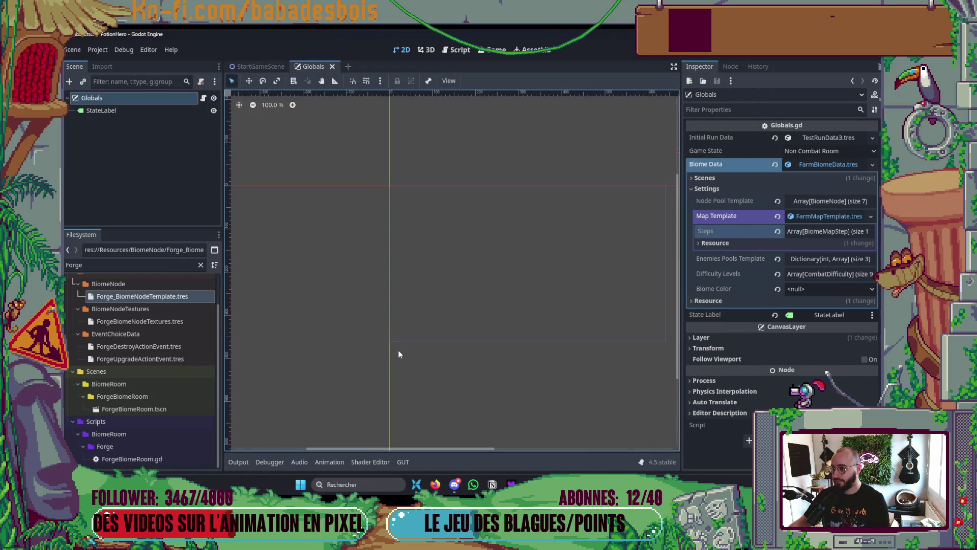
- Open ForgeBiomeRoom.tscn via quick scene search and widen the Scene dock
key(ctrl+shift+o)
text(forge)
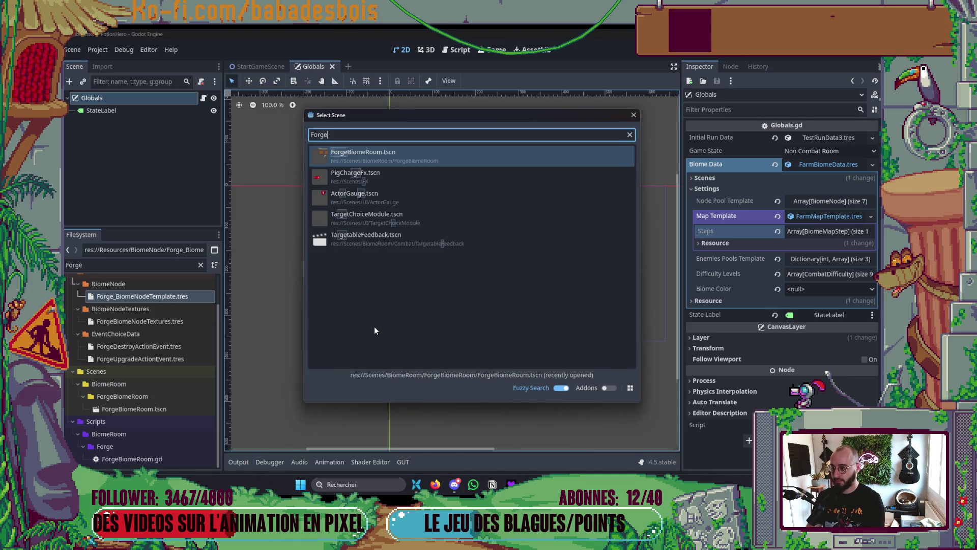
key(Return)
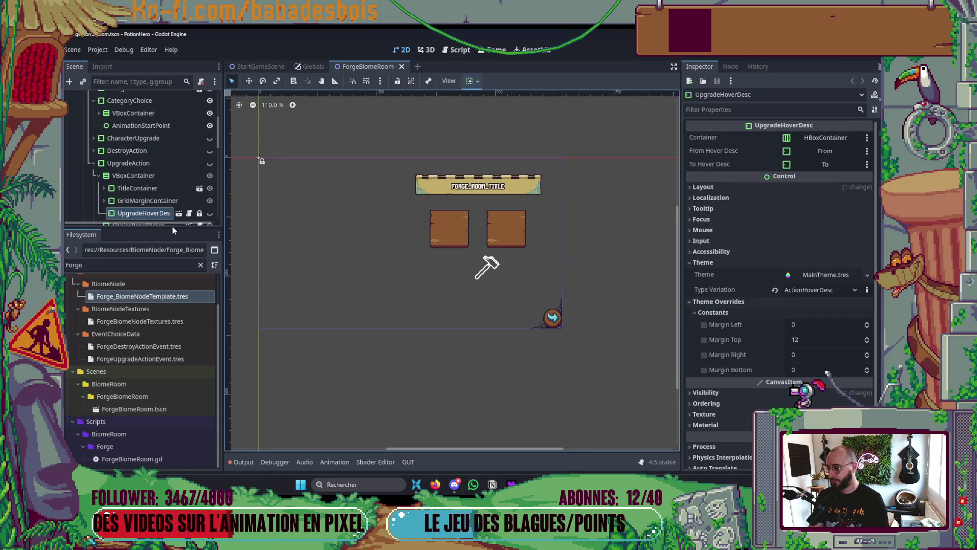
drag(172, 228, 172, 415)
scroll(132, 374, down, 5)
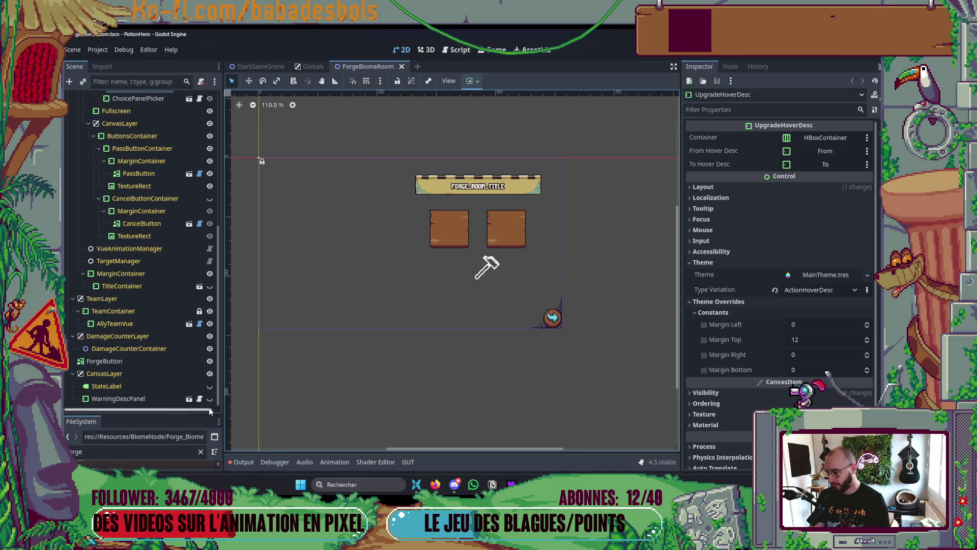
- Run the game, travel to the forge node, check the biome map, and stop the run
key(F5)
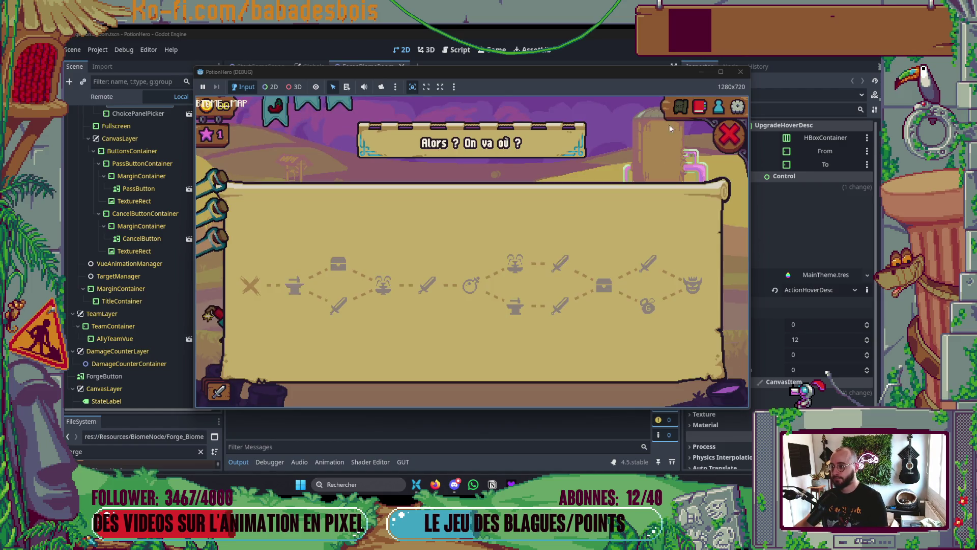
click(299, 282)
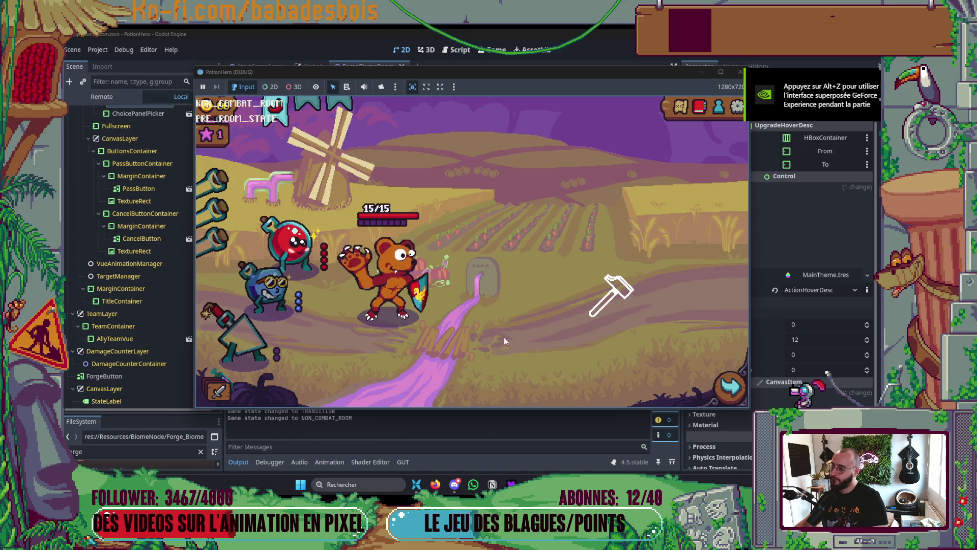
click(732, 395)
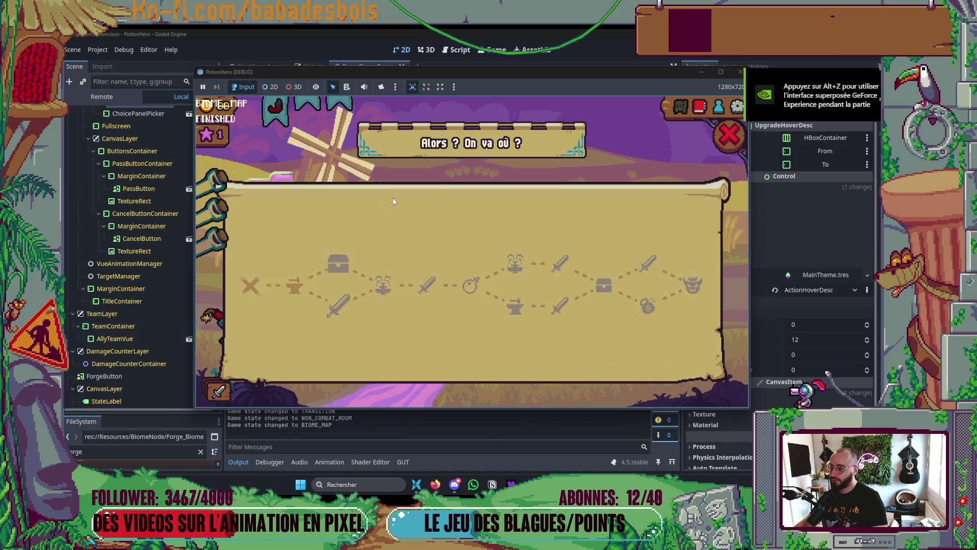
click(733, 135)
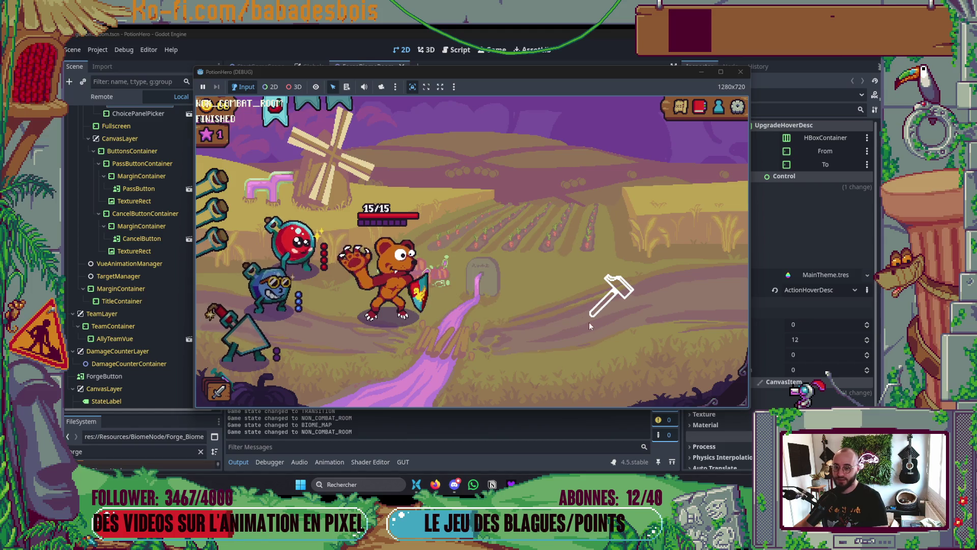
click(741, 72)
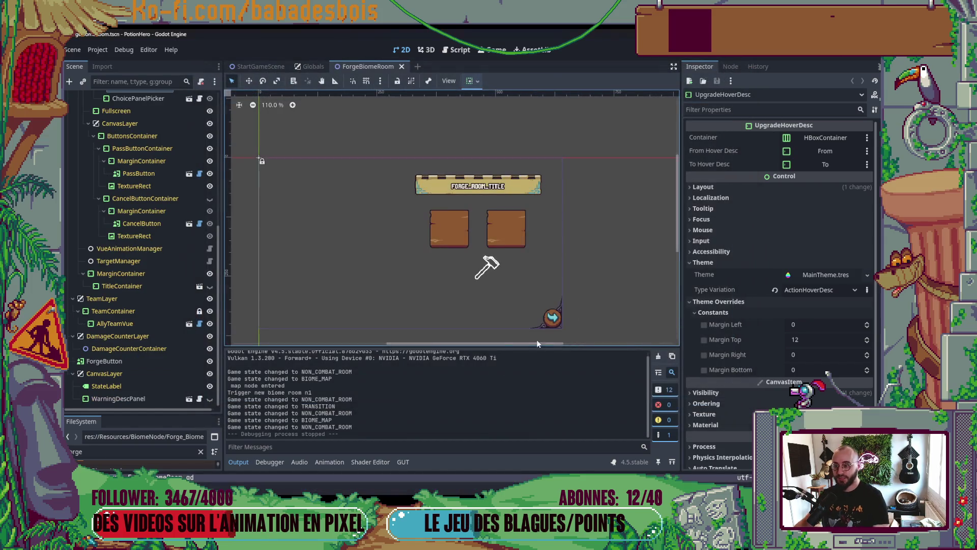
- In Neovim, open the ForgeBiomeRoom script with the file finder and page through it
key(alt+Tab)
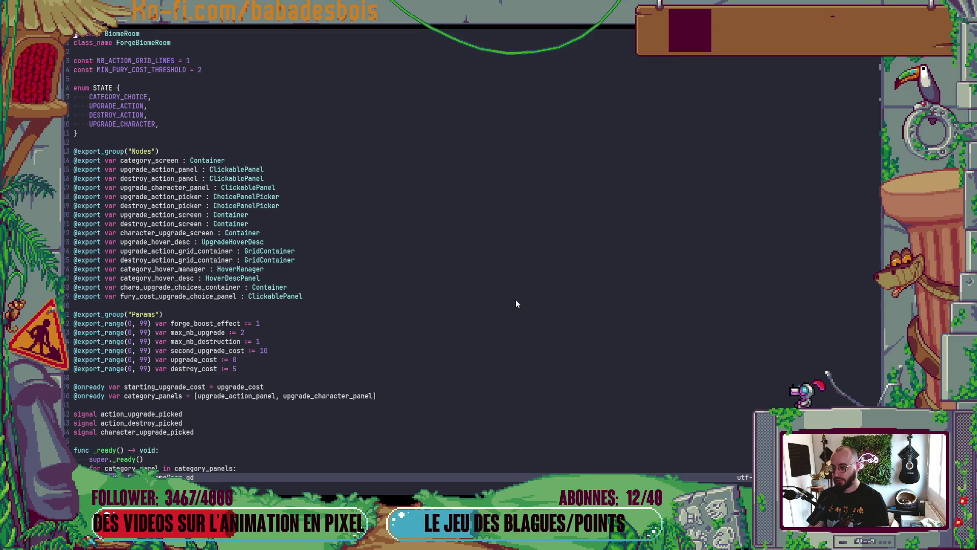
key(space)
key(f)
key(f)
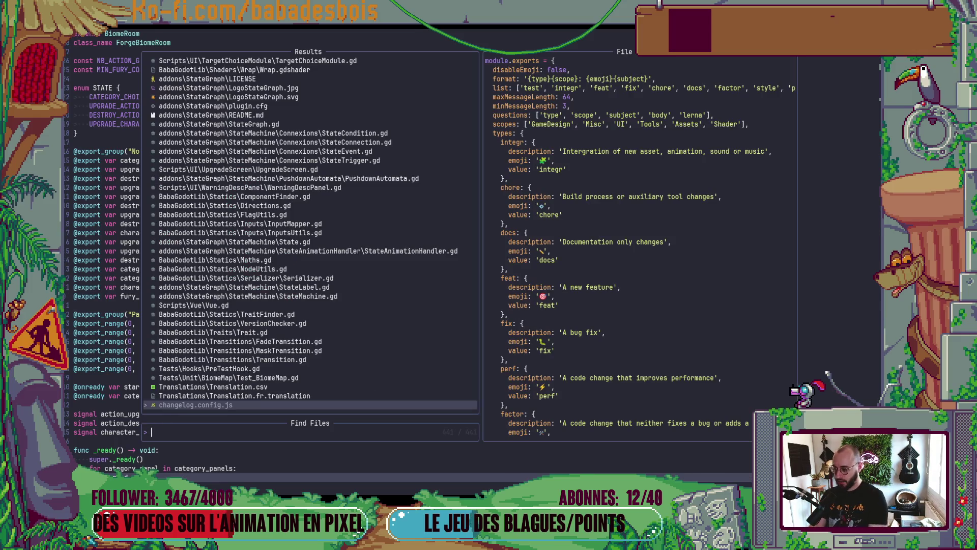
text(forge)
key(Return)
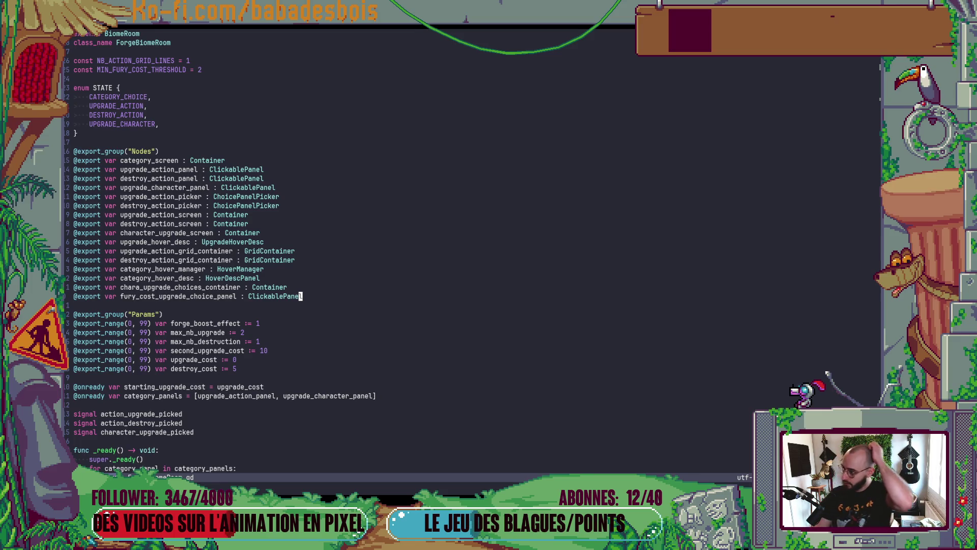
key(ctrl+f)
key(ctrl+b)
key(ctrl+f)
key(ctrl+b)
- Search for 'biomeroom' in the file finder and open BiomeRoom.gd
key(space)
key(f)
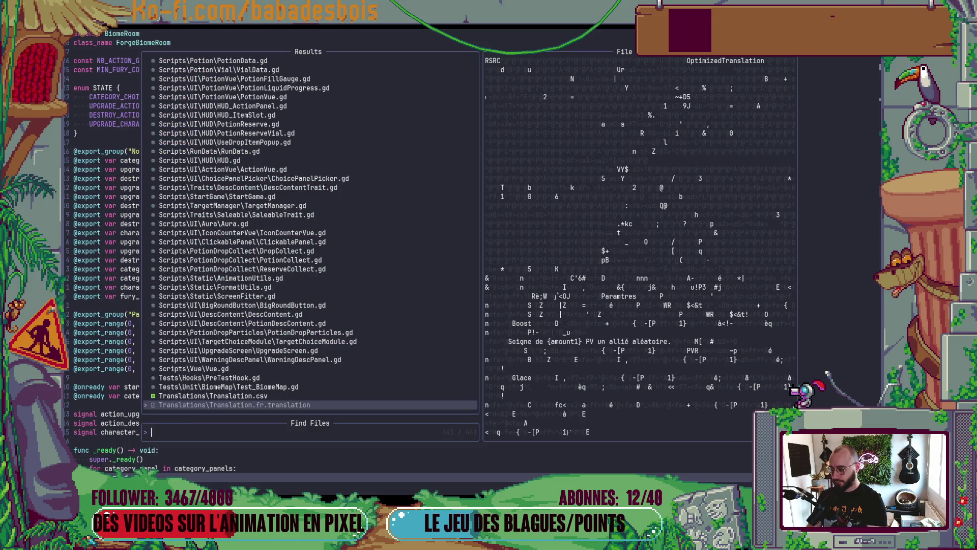
key(Escape)
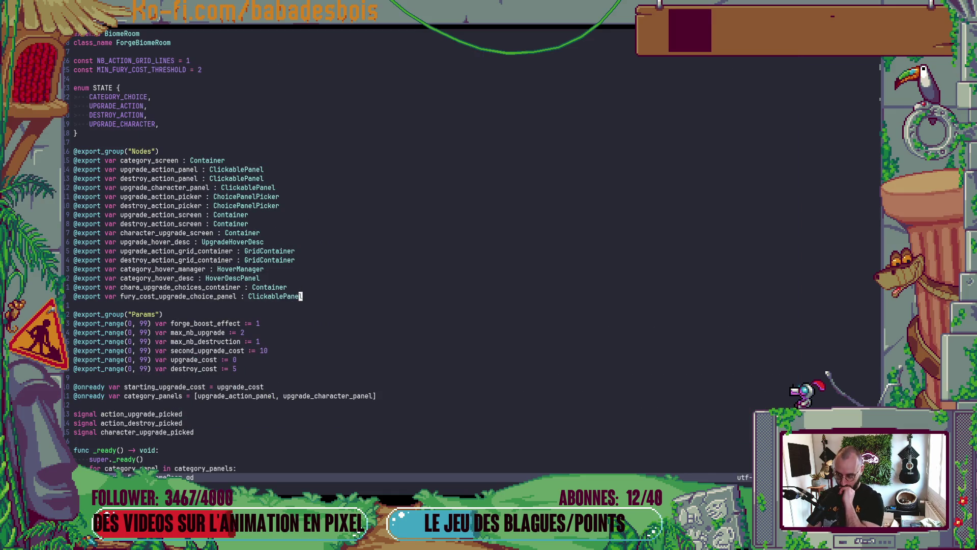
key(space)
text(fbiome)
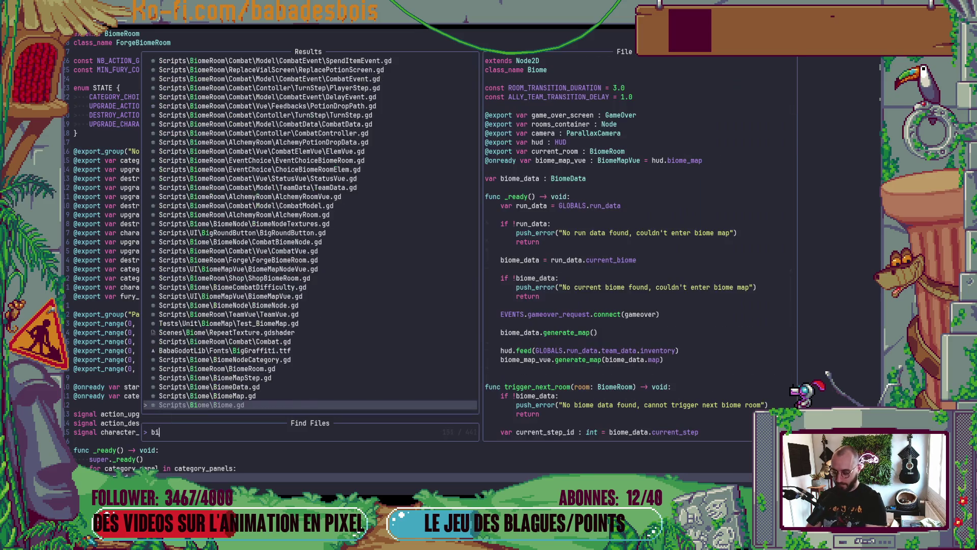
text(room)
key(Return)
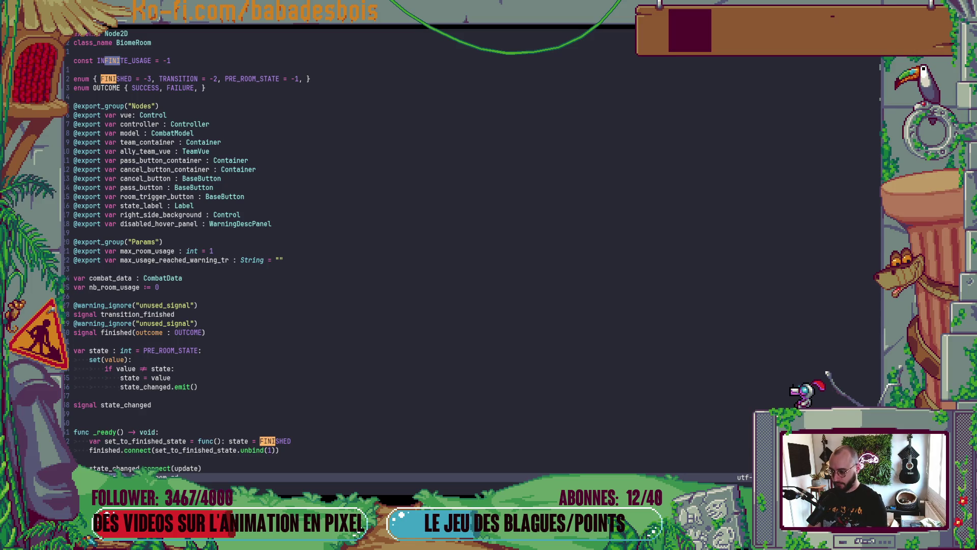
- Trace the set_to_finished_state declaration and its usages in BiomeRoom.gd
scroll(356, 374, down, 5)
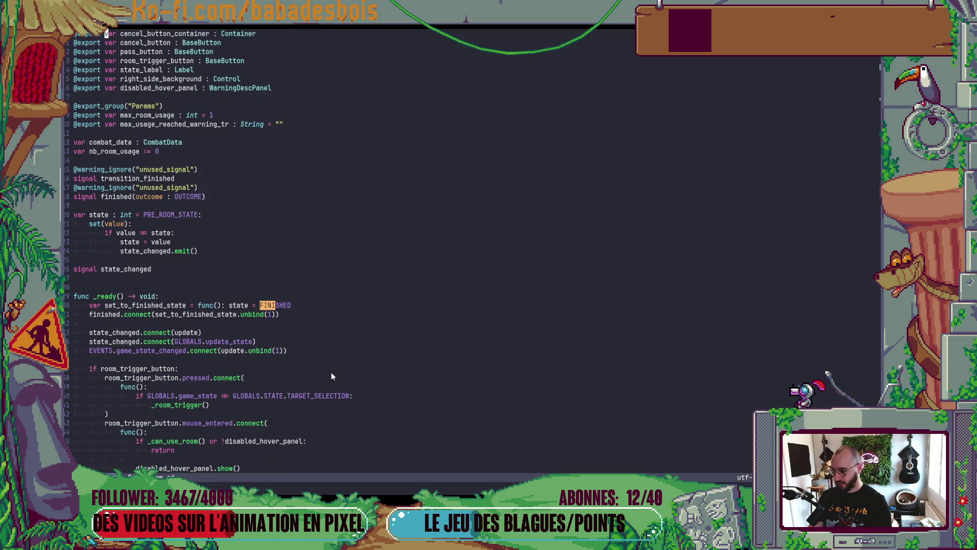
scroll(331, 376, down, 5)
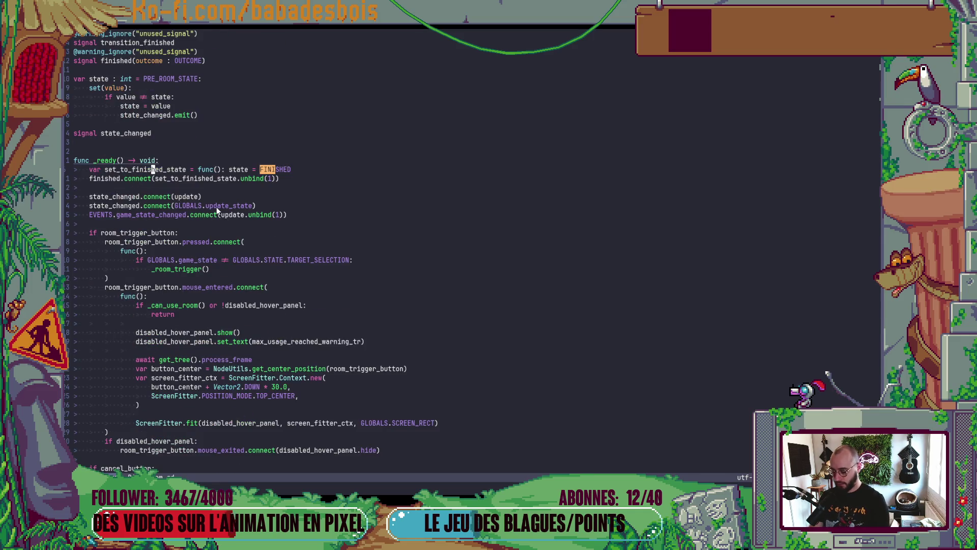
key(j)
key(w)
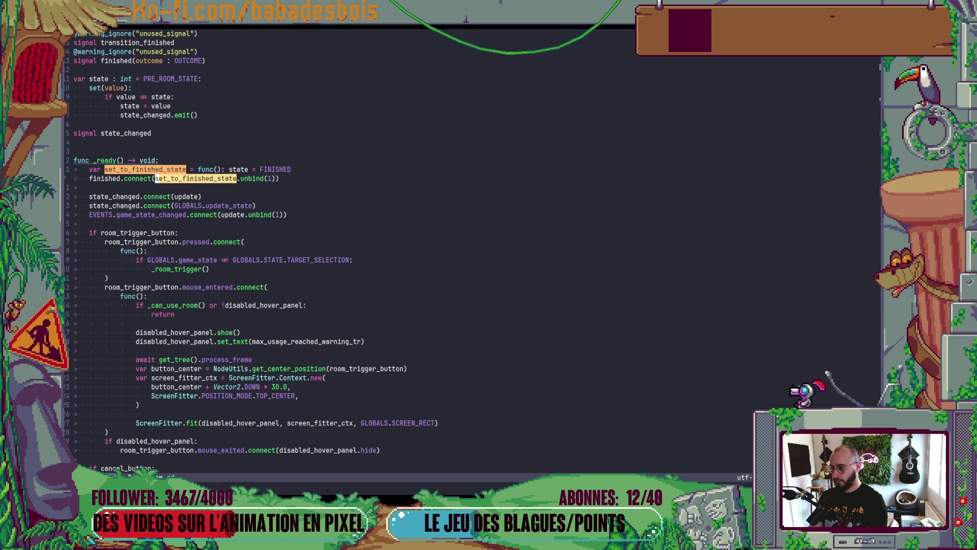
click(115, 170)
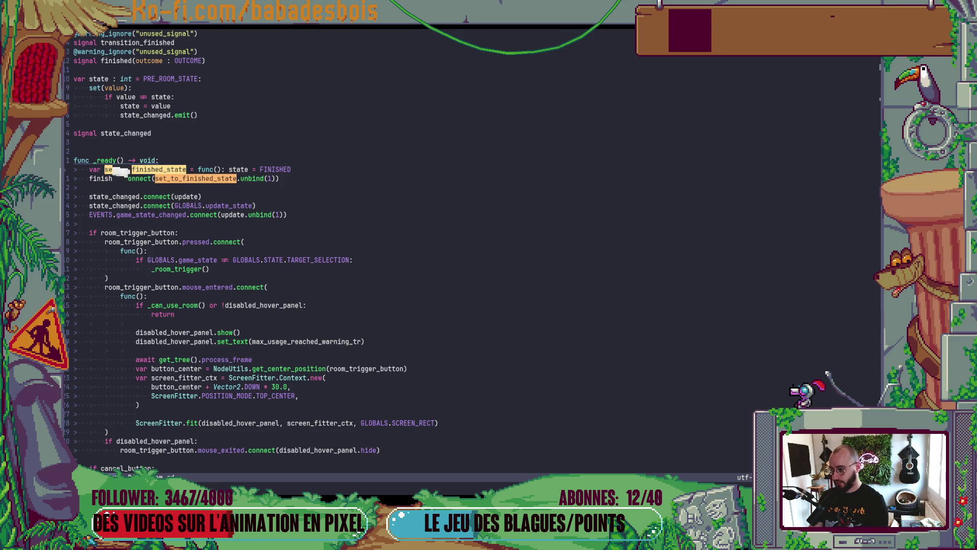
key(n)
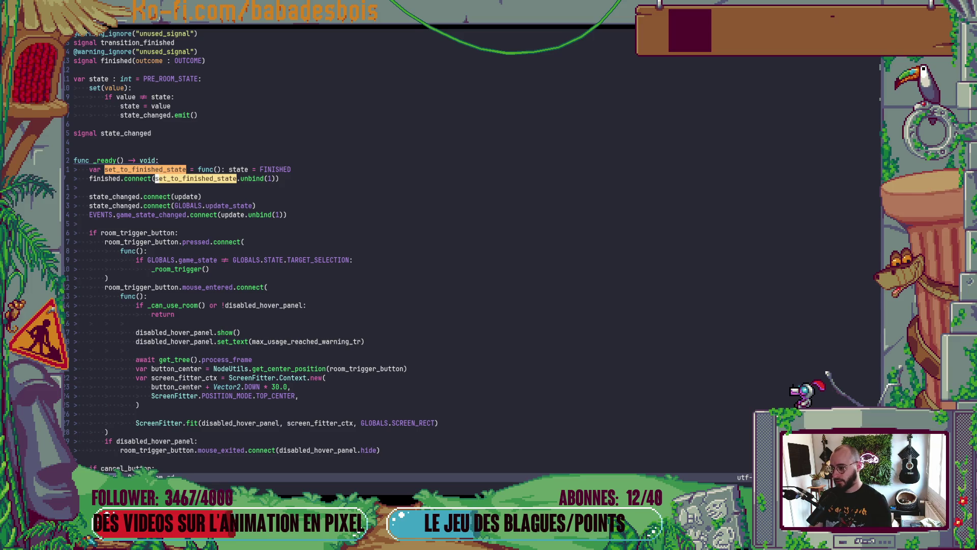
scroll(181, 178, down, 5)
scroll(181, 178, up, 4)
- Step through every usage of the FINISHED state with * and n
click(282, 142)
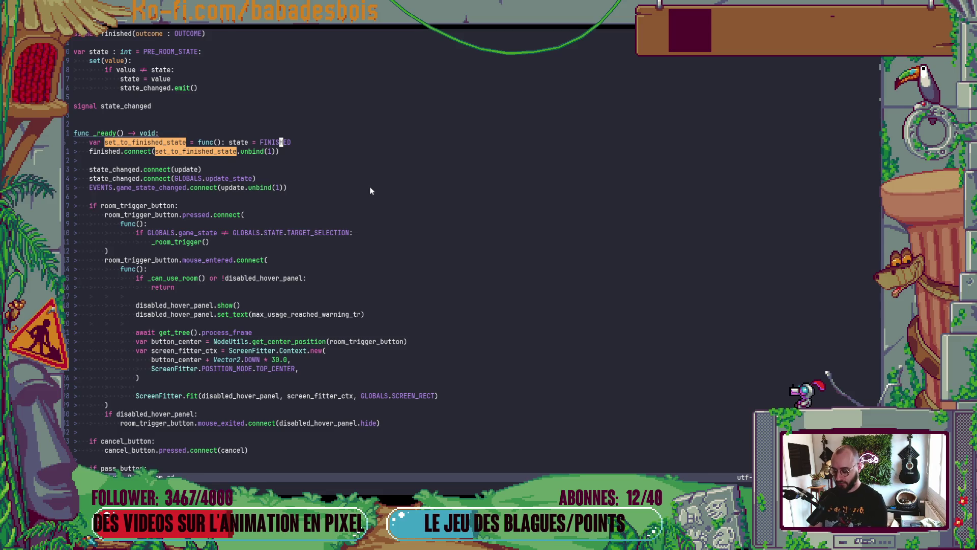
key(asterisk)
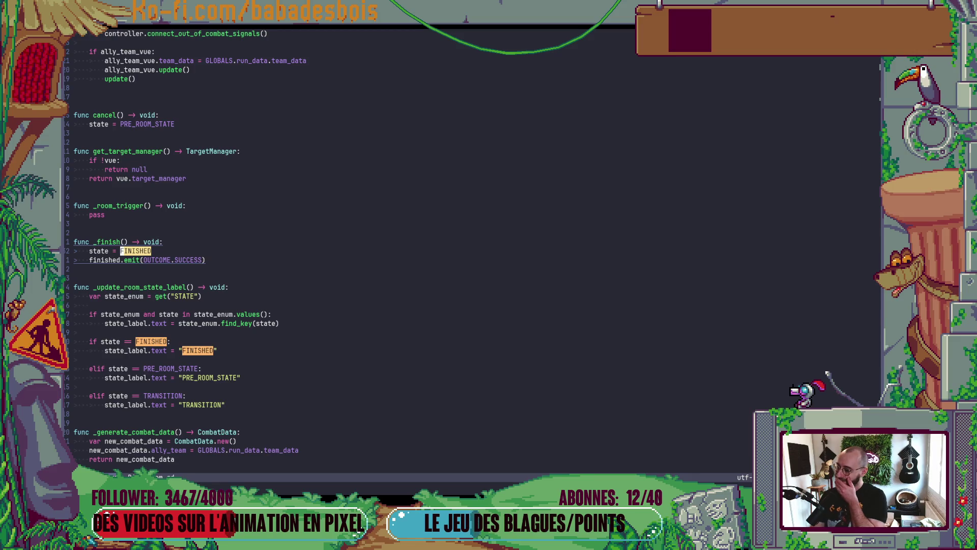
scroll(337, 326, down, 5)
scroll(324, 349, down, 4)
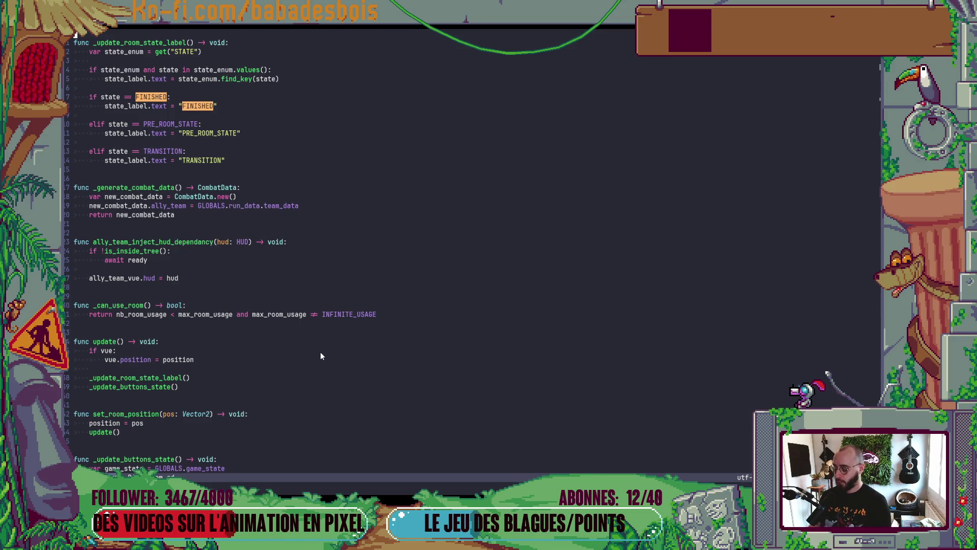
key(n)
key(n)
key(n)
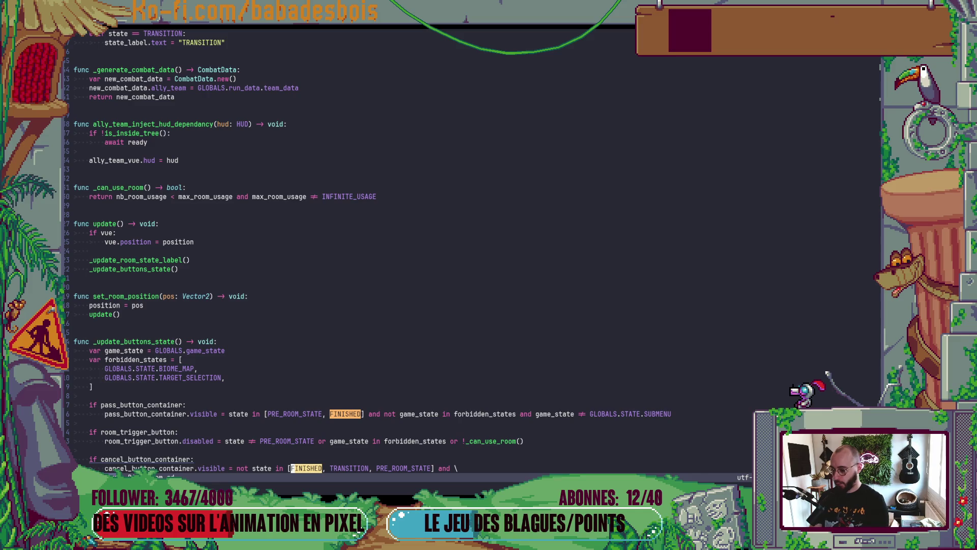
scroll(314, 327, down, 5)
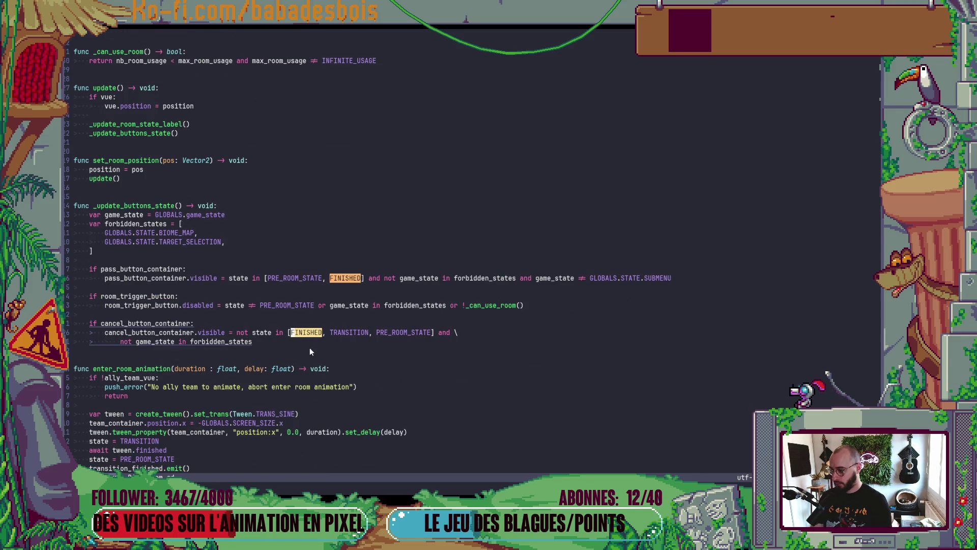
scroll(310, 351, up, 12)
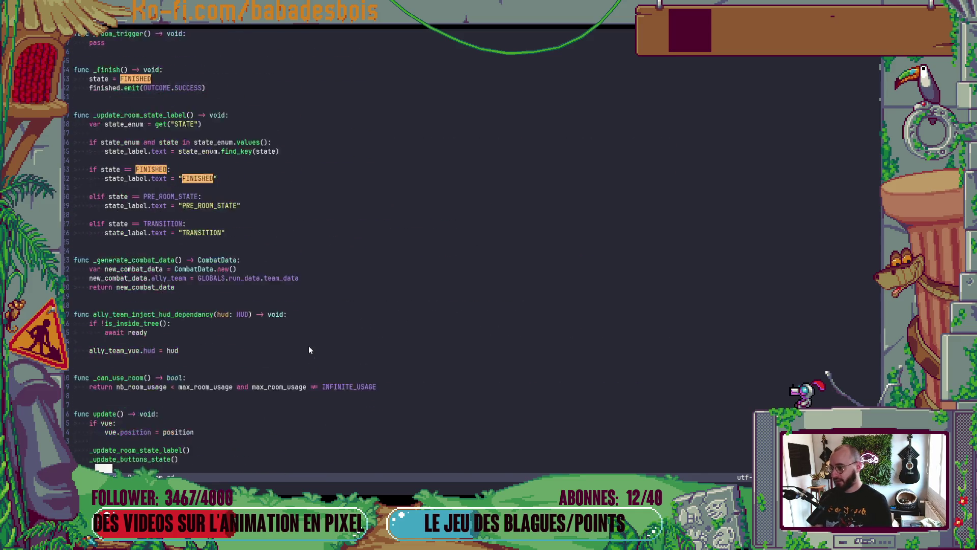
scroll(309, 350, up, 16)
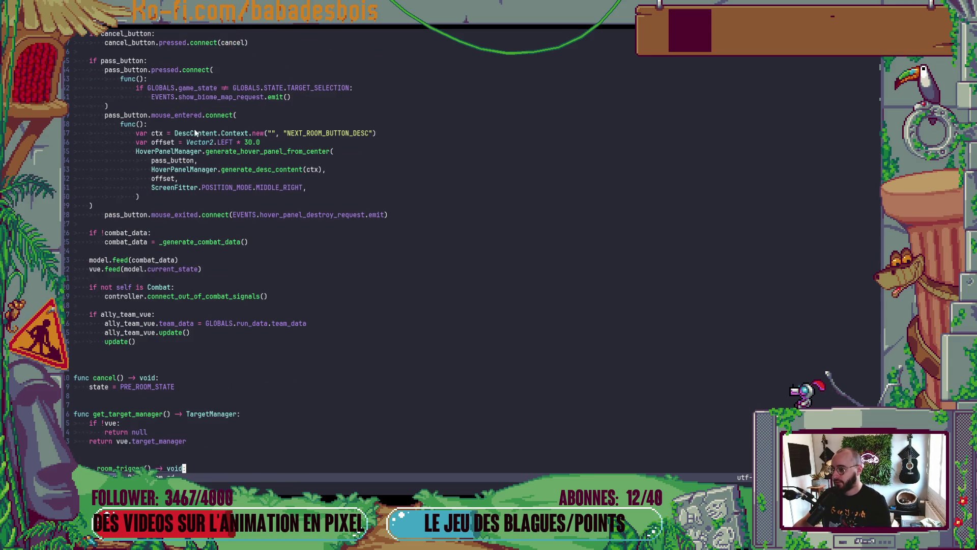
scroll(185, 170, up, 2)
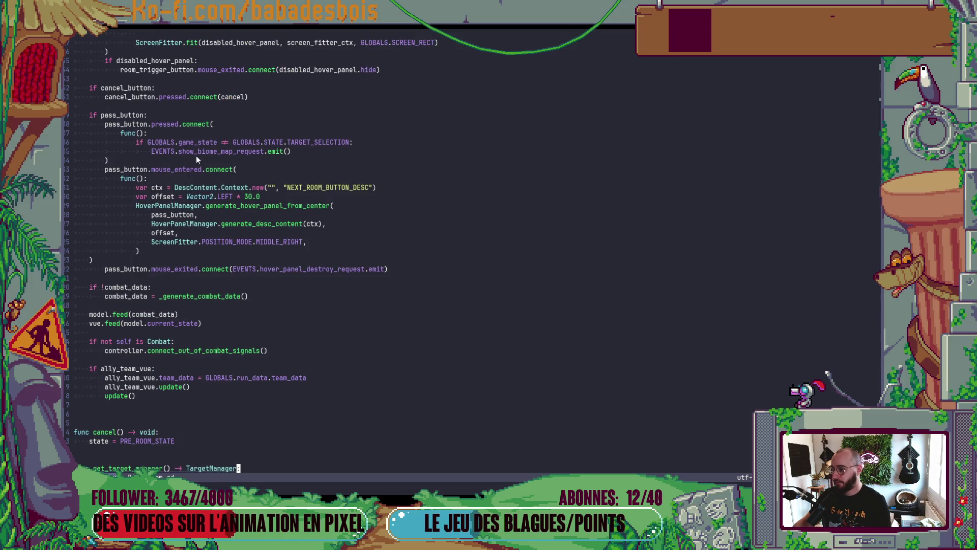
- Dedent the pass_button.mouse_entered.connect( line by one indentation level
double_click(204, 152)
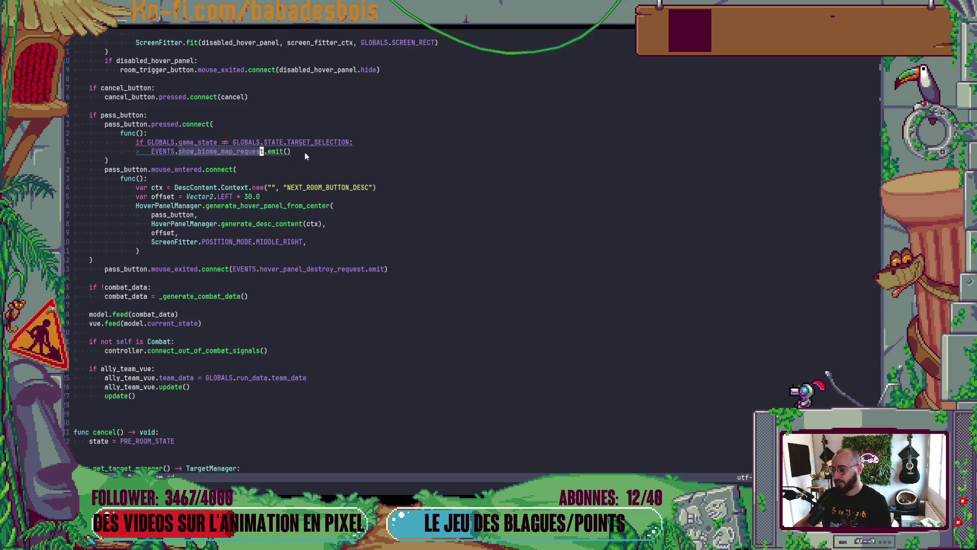
click(356, 169)
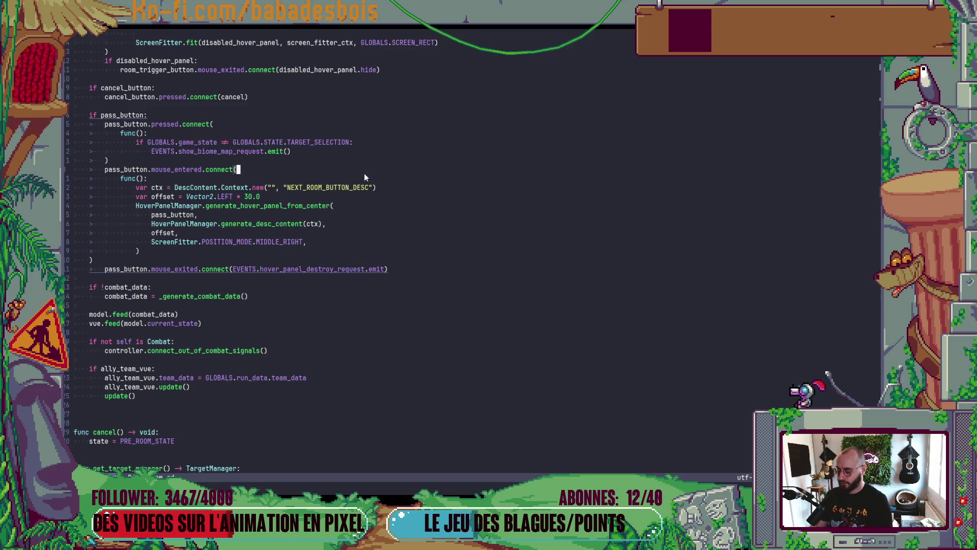
key(shift+Home)
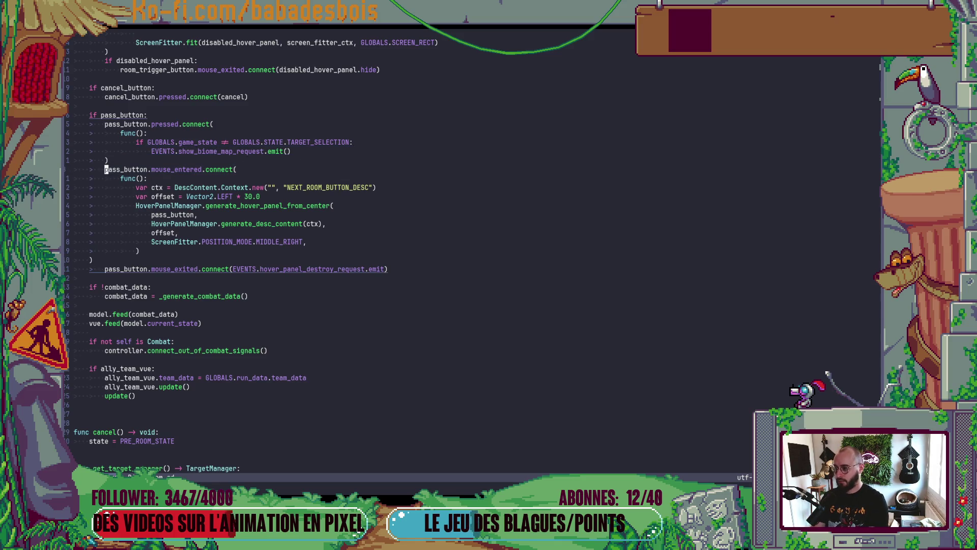
key(less)
- Open Biome.gd in a vertical split and inspect its show_biome_map function
key(space)
key(f)
key(f)
text(Biome)
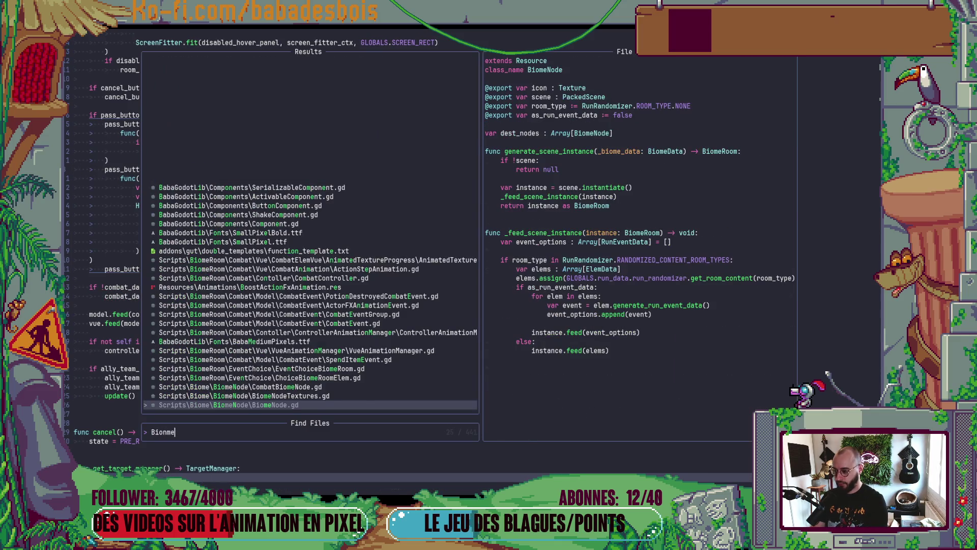
key(Escape)
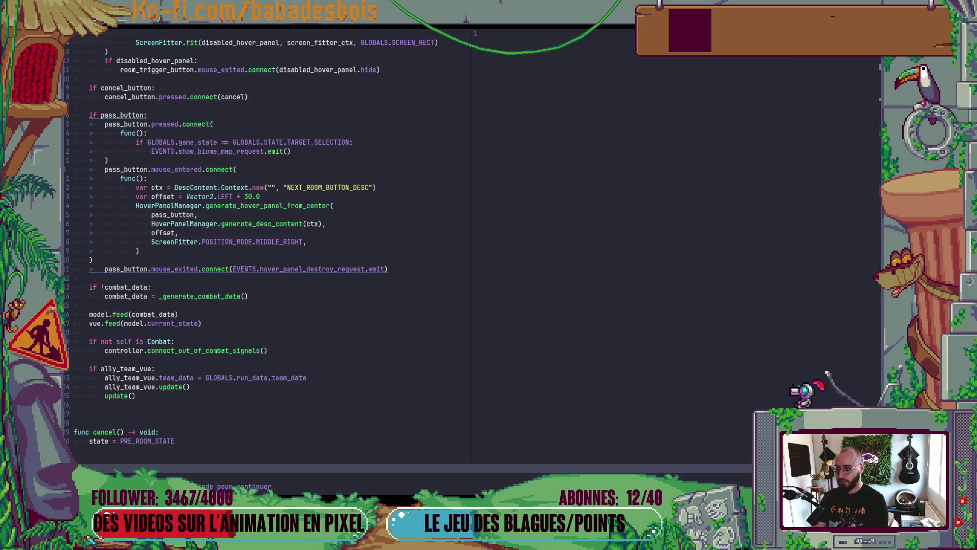
key(Return)
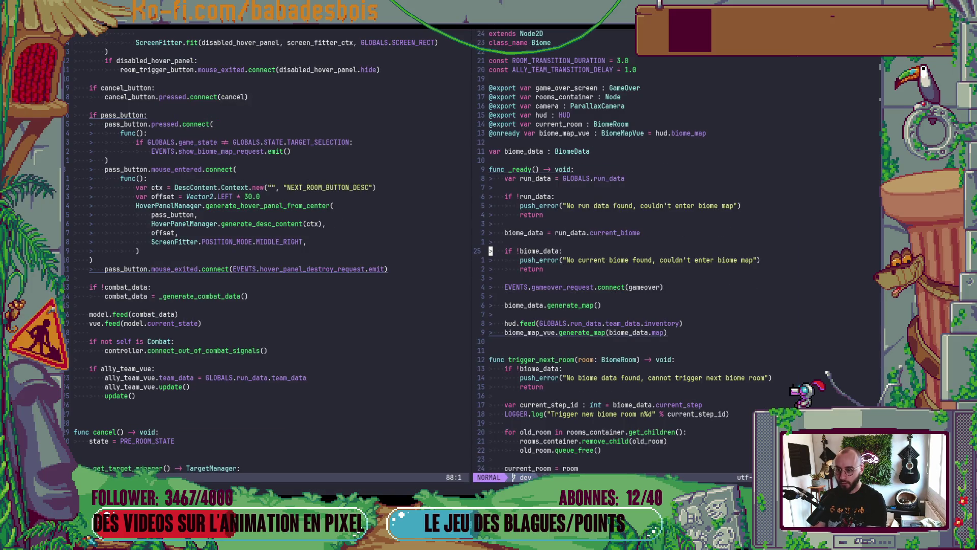
key(ctrl+d)
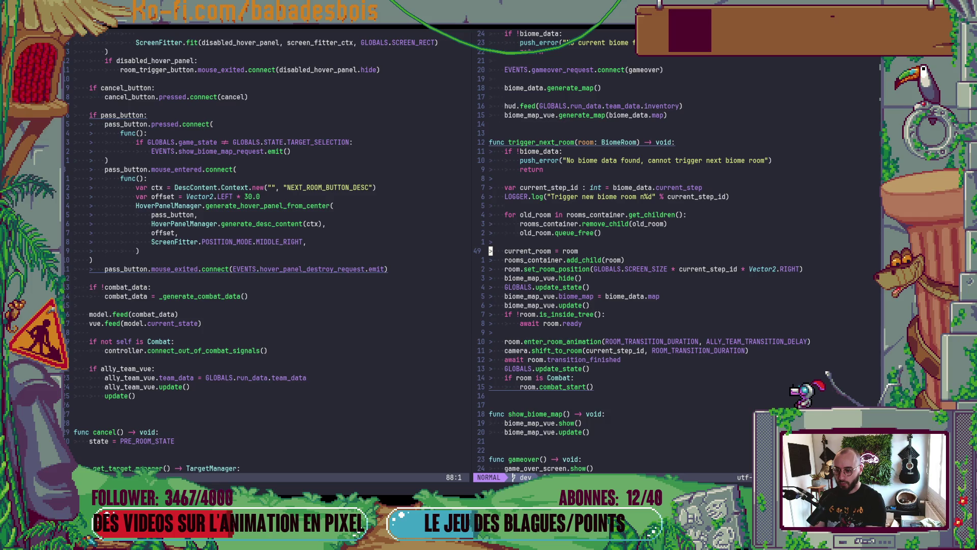
key(ctrl+d)
key(k)
key(k)
key(k)
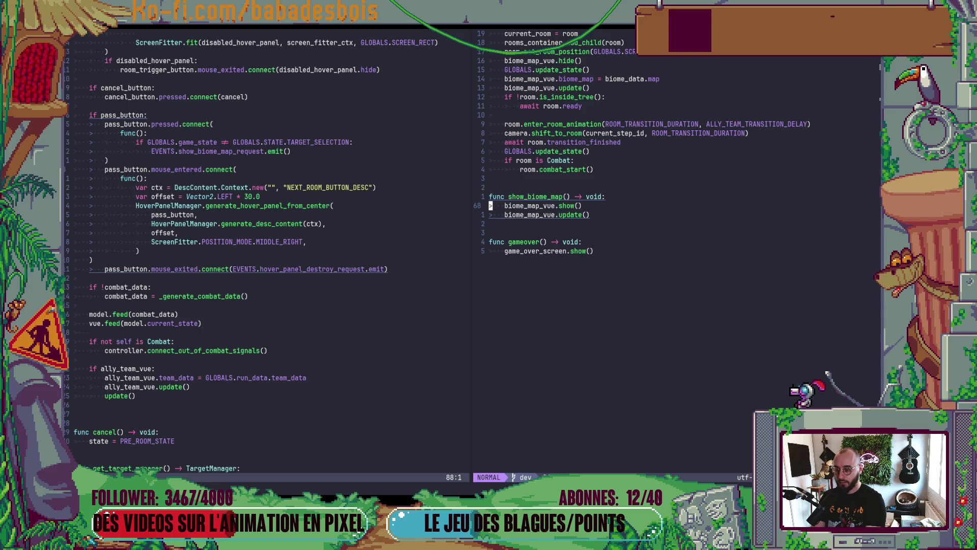
key(ctrl+w)
key(h)
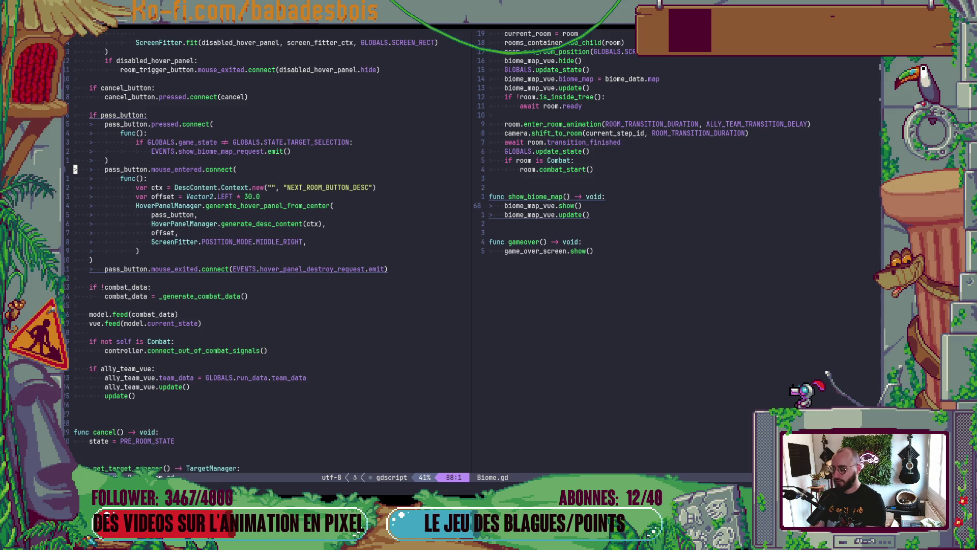
- Add a print_stack() call inside the BiomeRoom state setter, save, and rerun the game
scroll(294, 263, up, 11)
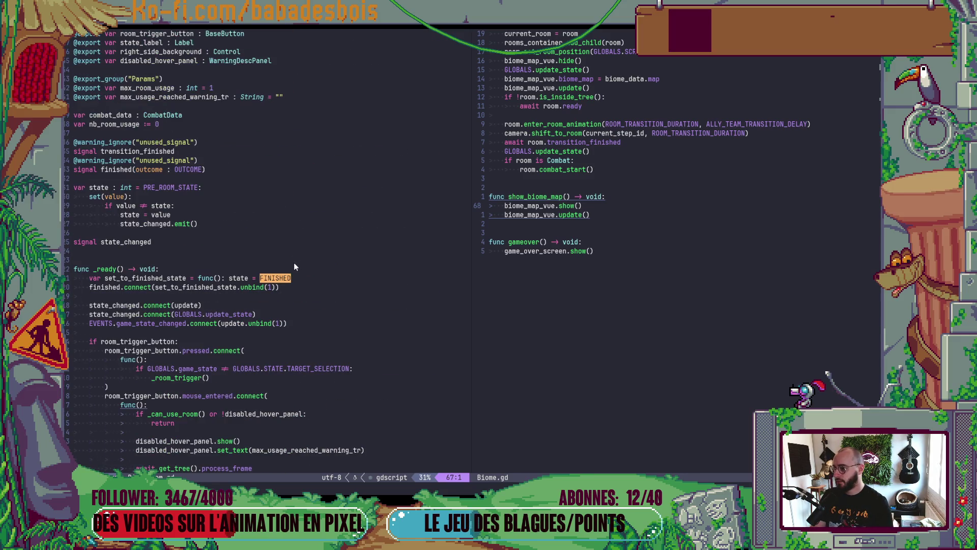
click(224, 228)
text(k)
text(Oprin)
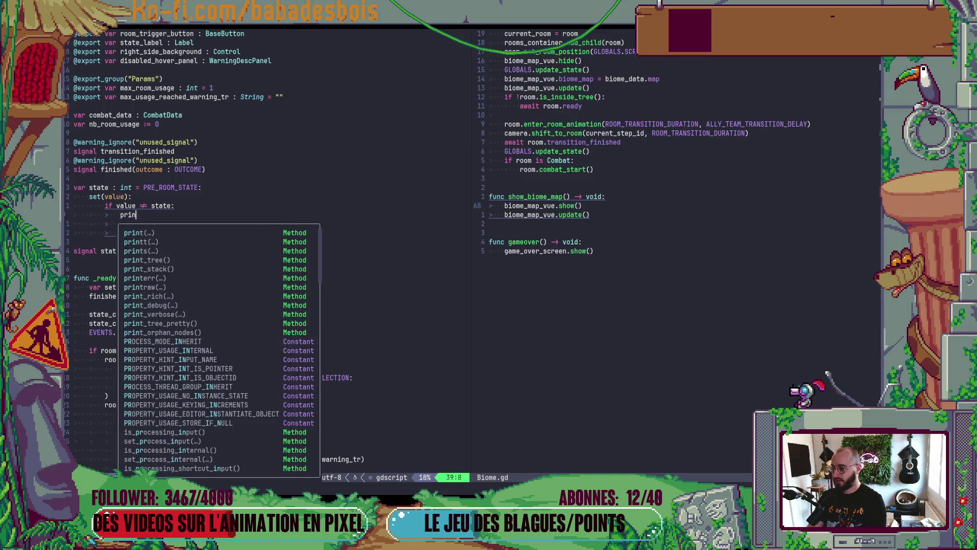
text(t(value))
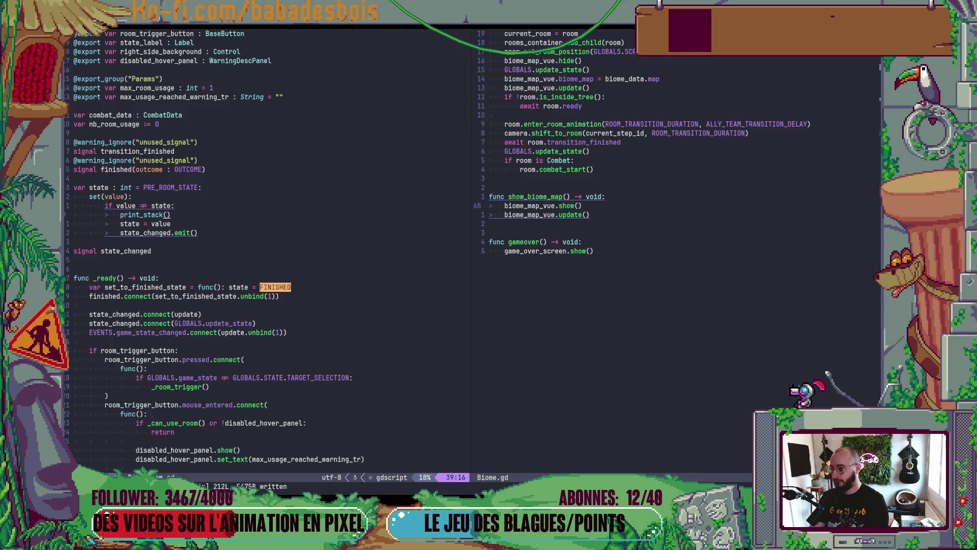
key(alt+Tab)
key(F5)
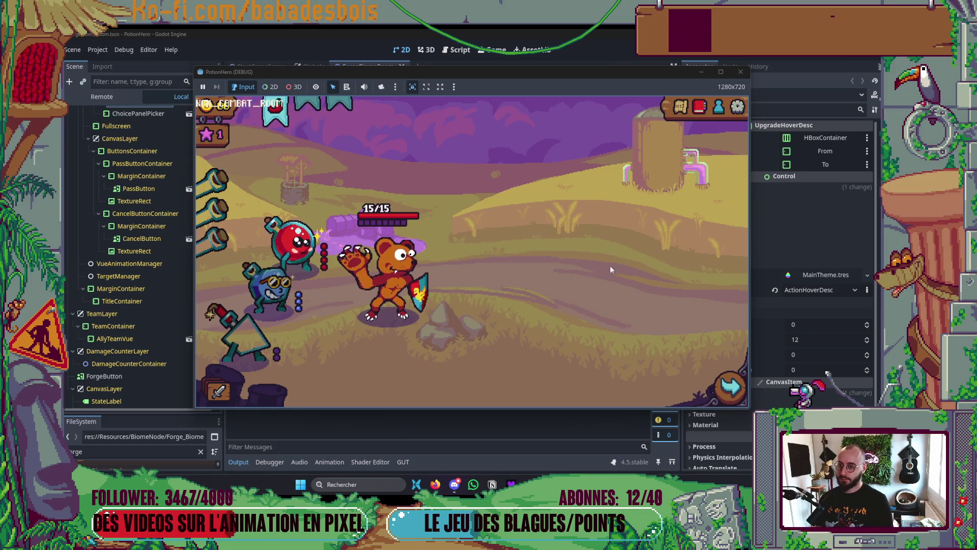
- Travel to the forge node, reopen and close the route map, then review the state-change stack traces
click(730, 387)
click(294, 284)
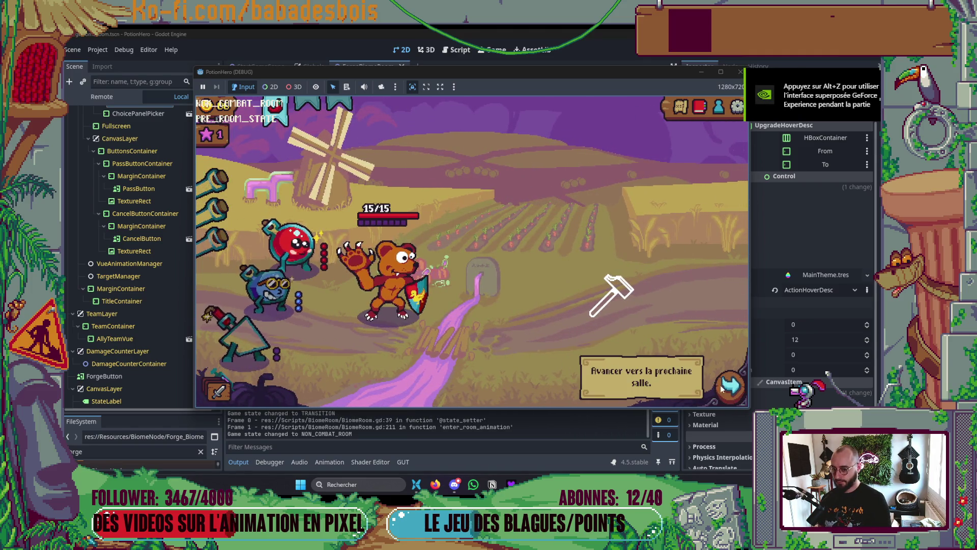
click(726, 386)
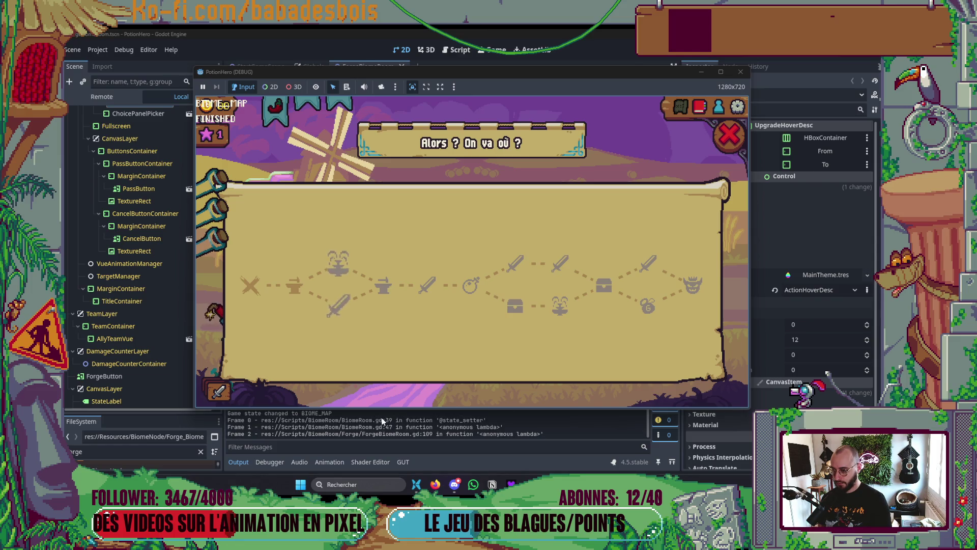
click(737, 142)
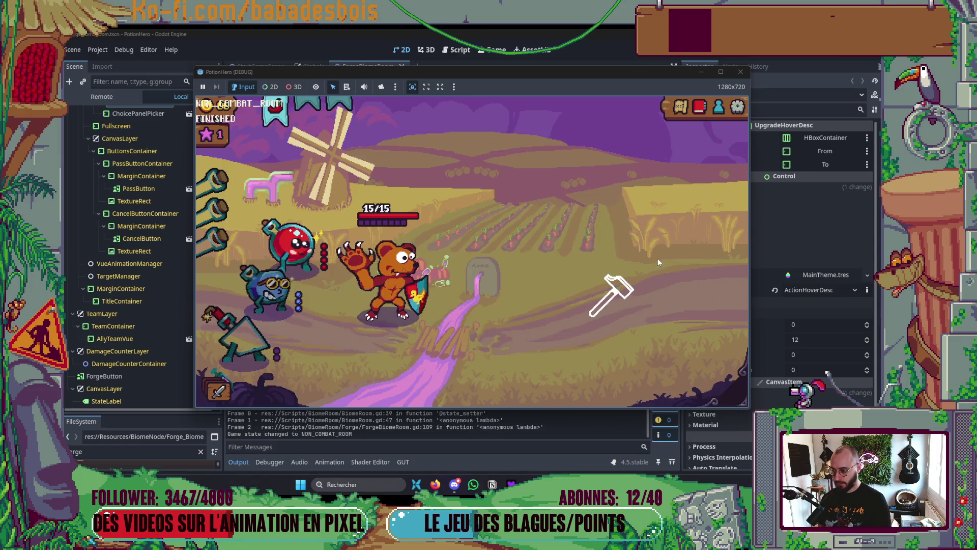
click(448, 426)
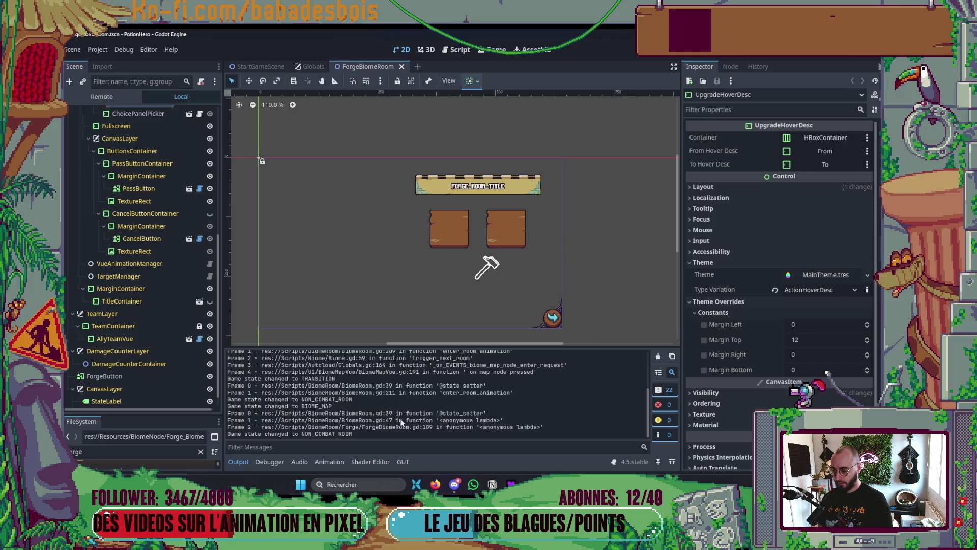
scroll(402, 422, up, 1)
scroll(402, 422, up, 1)
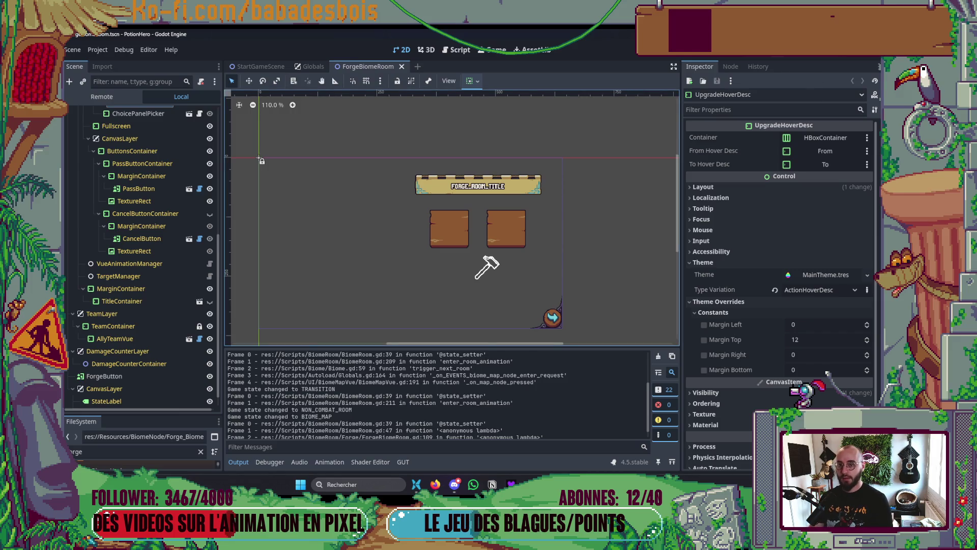
key(alt+Tab)
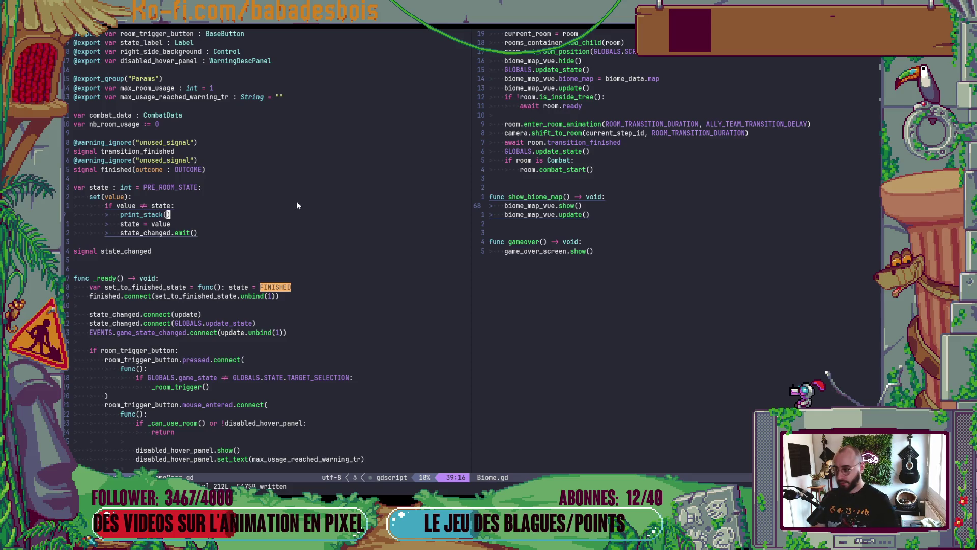
- Add a print("state: " + str(state)) line to the Biome.gd setter and save
text(j)
text(oprint("state: " + str(state)))
key(Escape)
text(:w)
key(Return)
key(b)
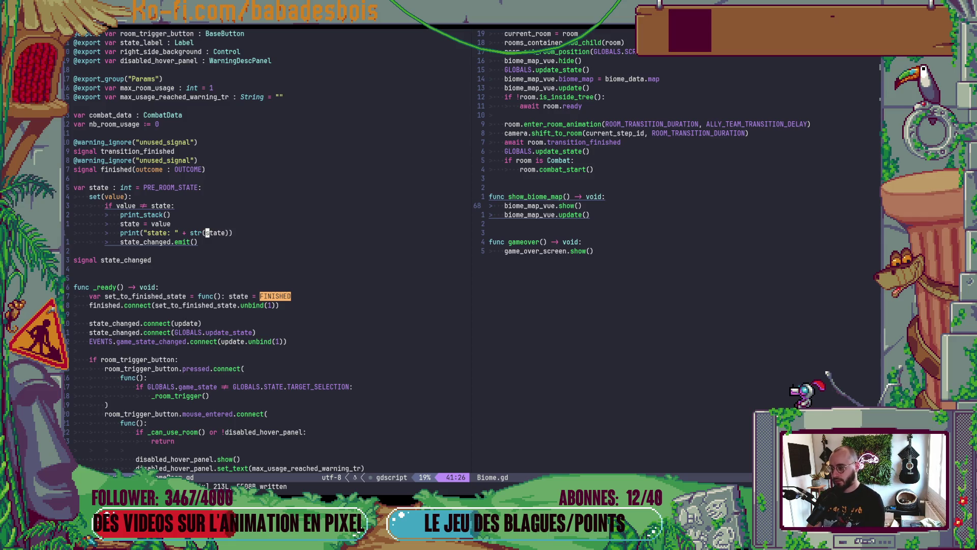
- Delete the temporary state print line and return to Godot to retest
scroll(157, 187, up, 6)
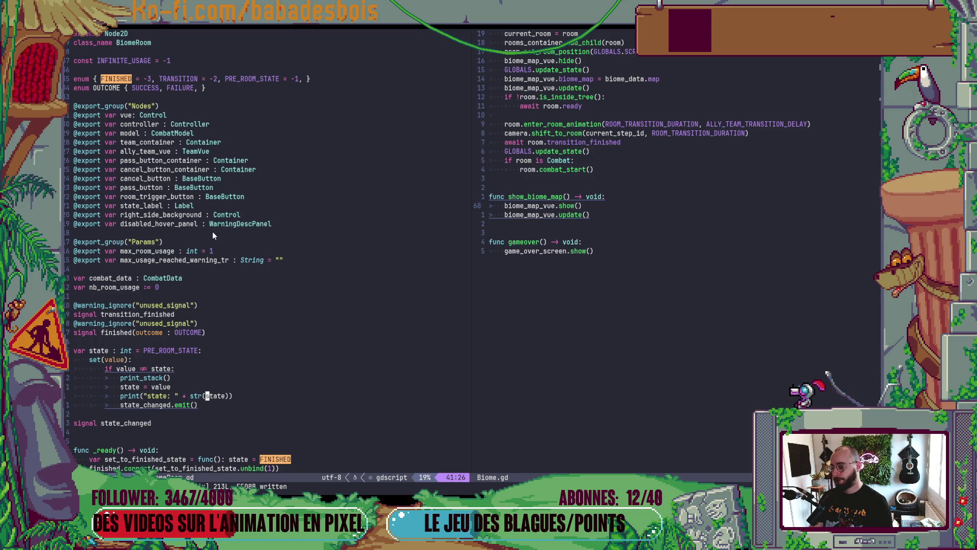
key(d)
key(d)
scroll(335, 355, down, 4)
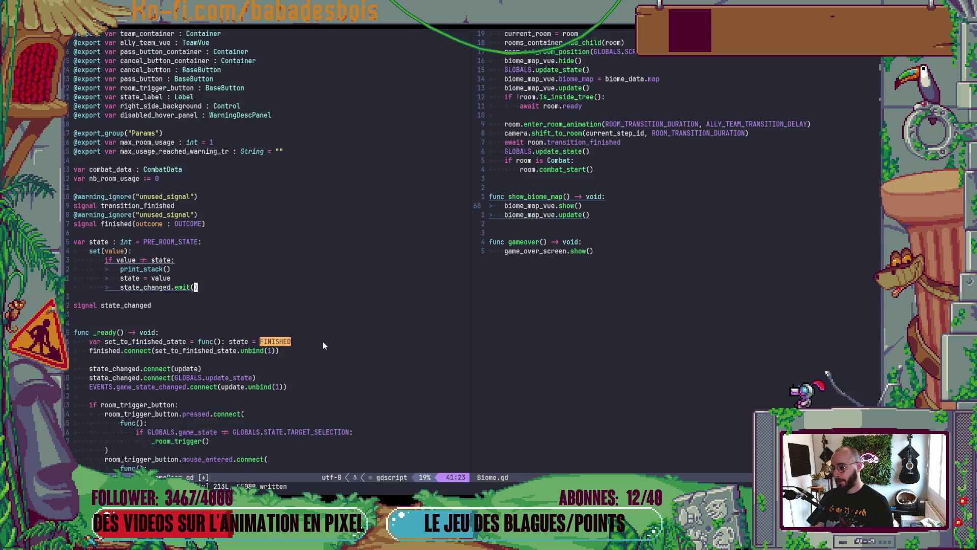
key(alt+Tab)
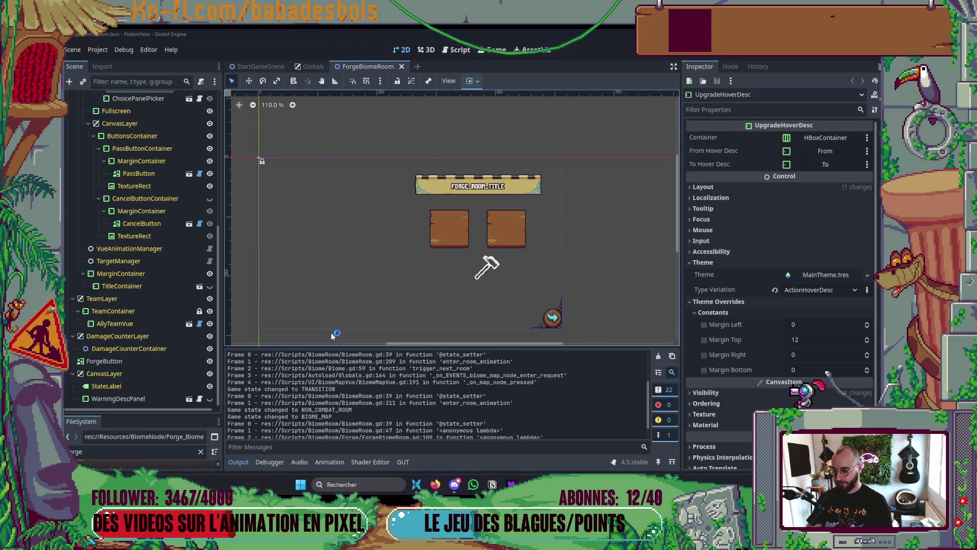
- Rerun the game, travel to the forge node on the map, and reopen the map there
key(F5)
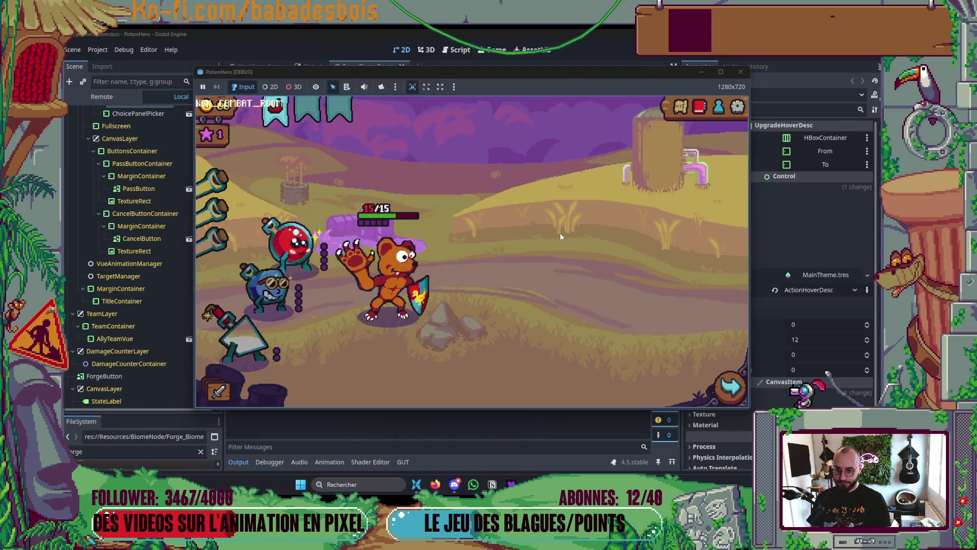
click(681, 107)
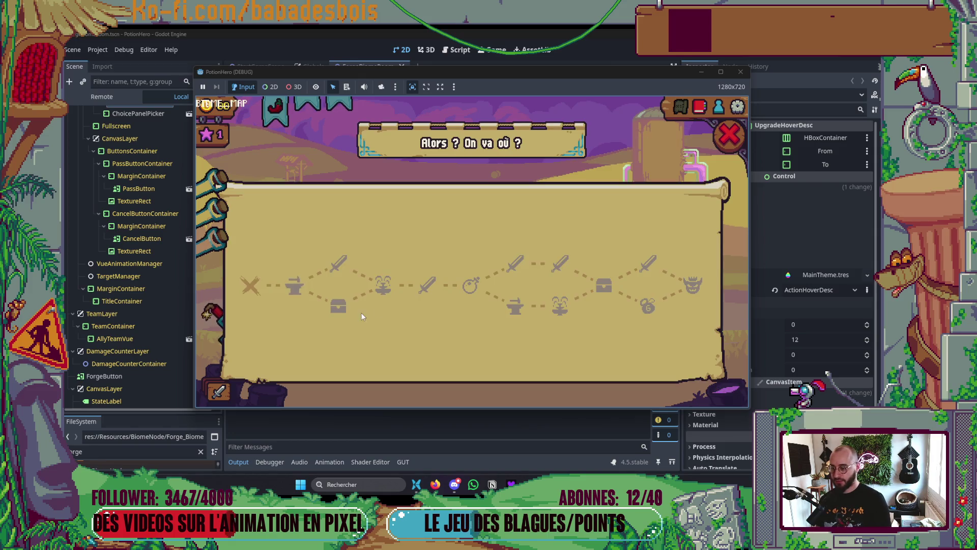
click(294, 288)
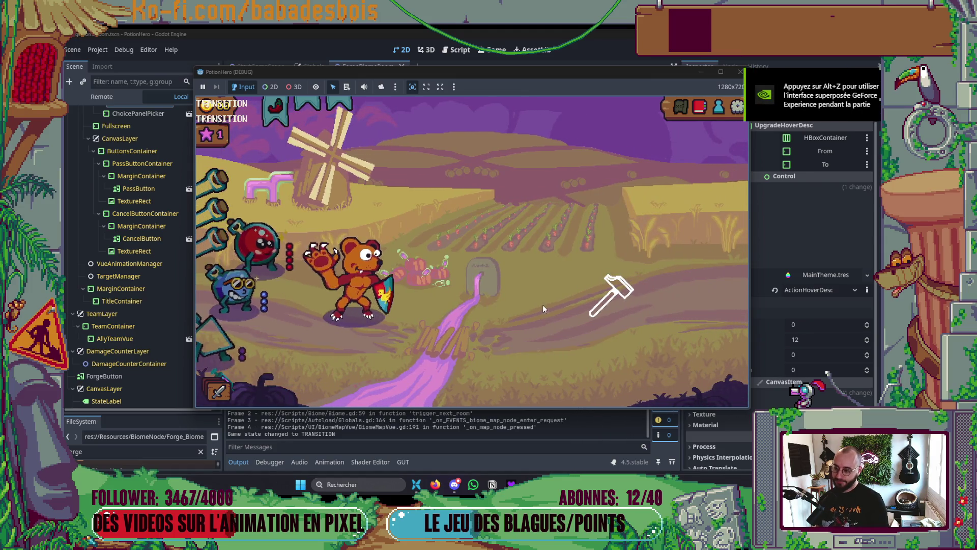
click(731, 387)
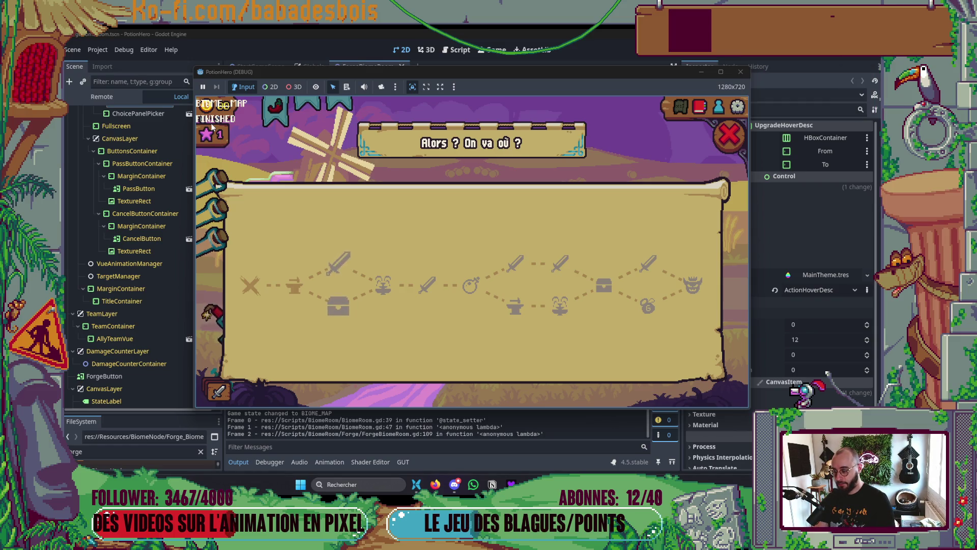
- Stop the game, check the Output log's BIOME_MAP change from ForgeBiomeRoom.gd line 109, and return to Neovim
key(F8)
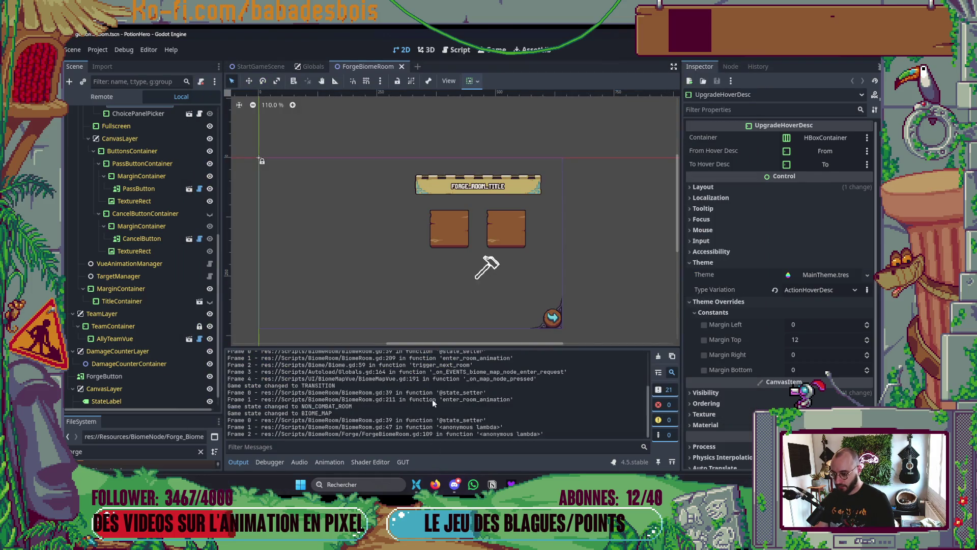
scroll(336, 424, up, 1)
scroll(336, 424, down, 1)
key(alt+Tab)
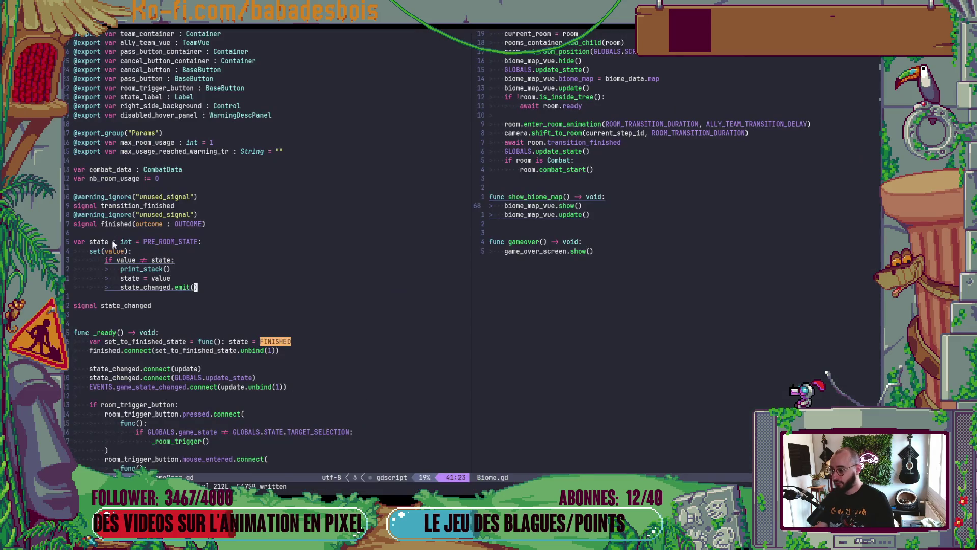
- Move the cursor nine lines down to the set_to_finished_state line
key(alt+Tab)
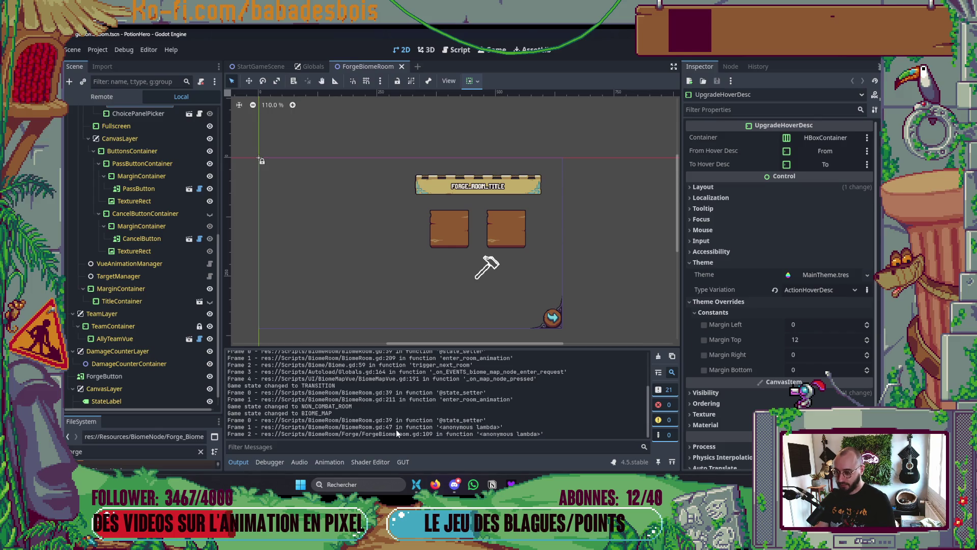
key(alt+Tab)
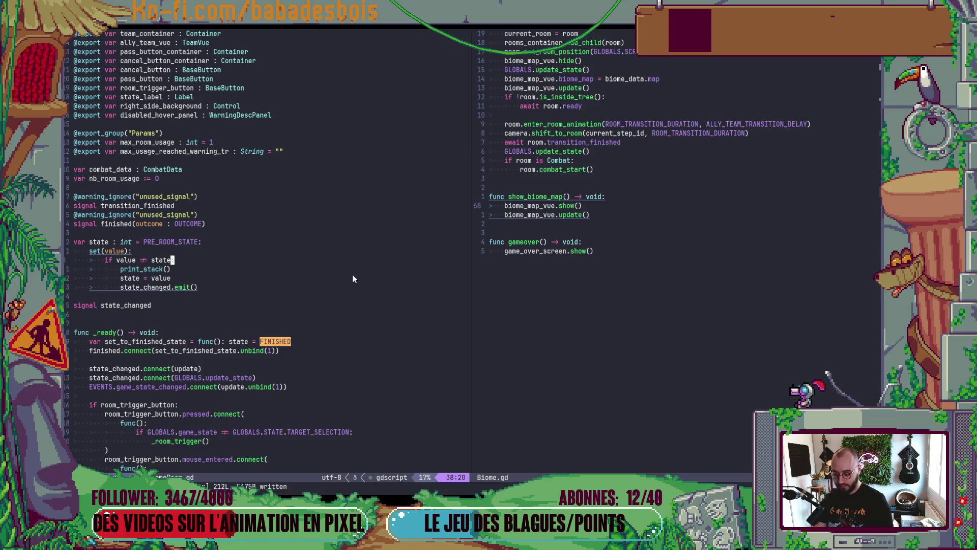
key(9)
key(j)
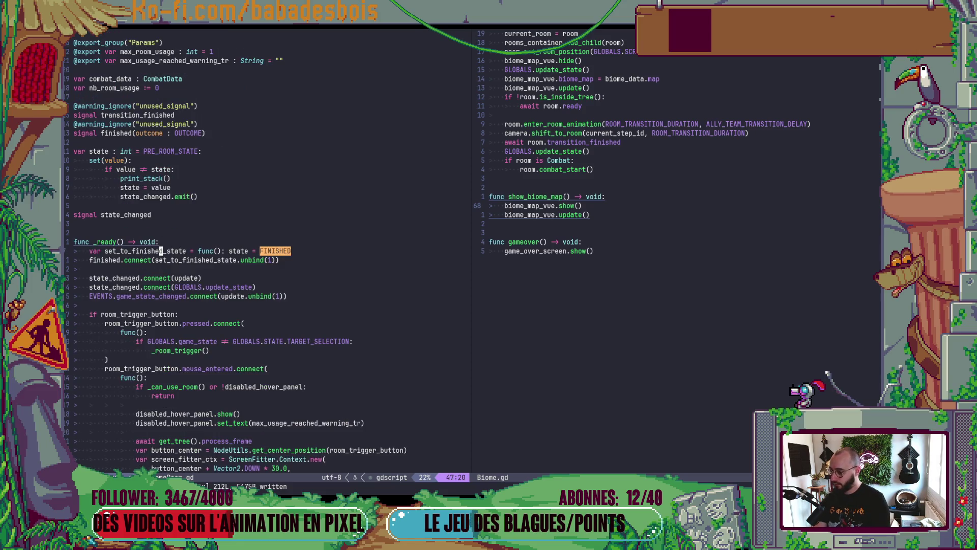
- Search the project files for 'Forg' to find ForgeBiomeRoom.gd
key(alt+Tab)
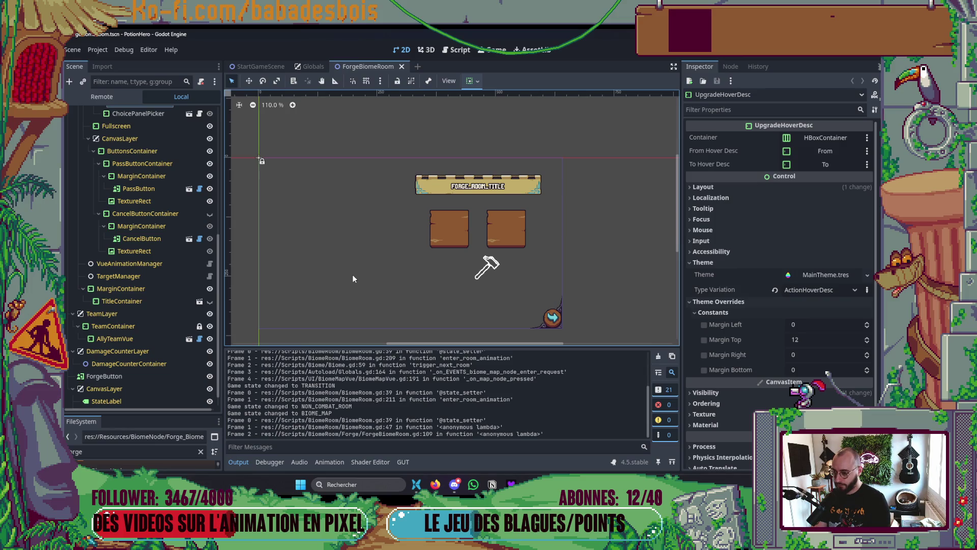
key(alt+Tab)
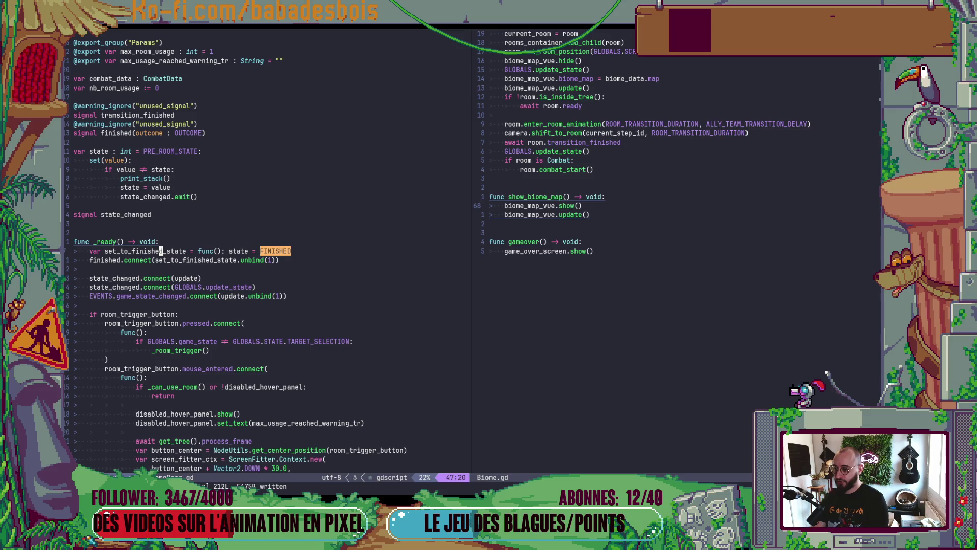
key(space)
text(f)
text(Forg)
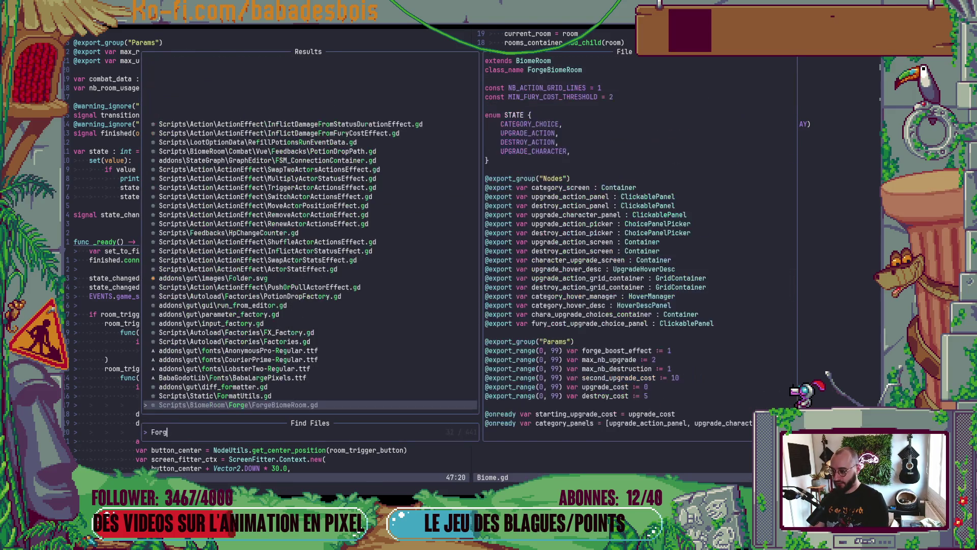
- Open ForgeBiomeRoom.gd in the right split at the pass button connection, line 109
key(Return)
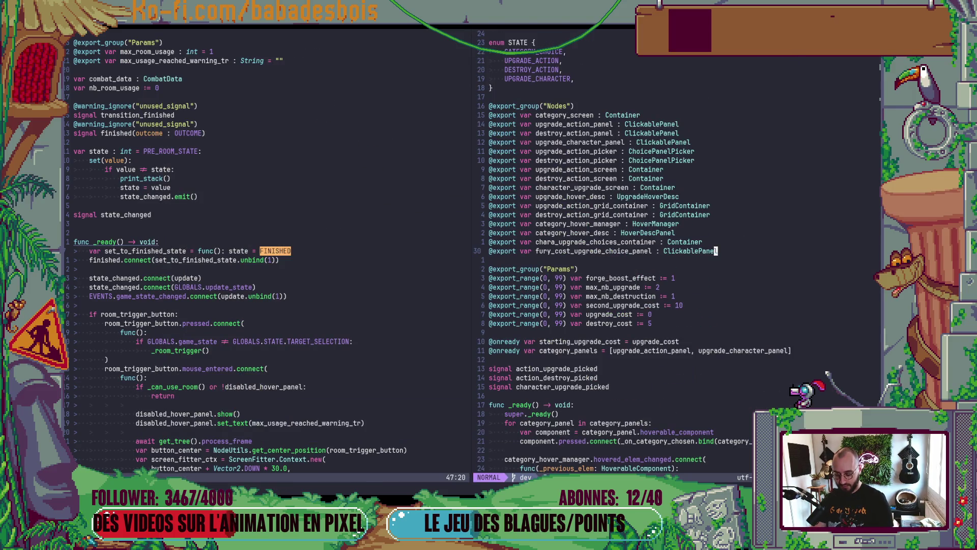
key(ctrl+d)
key(ctrl+d)
key(ctrl+d)
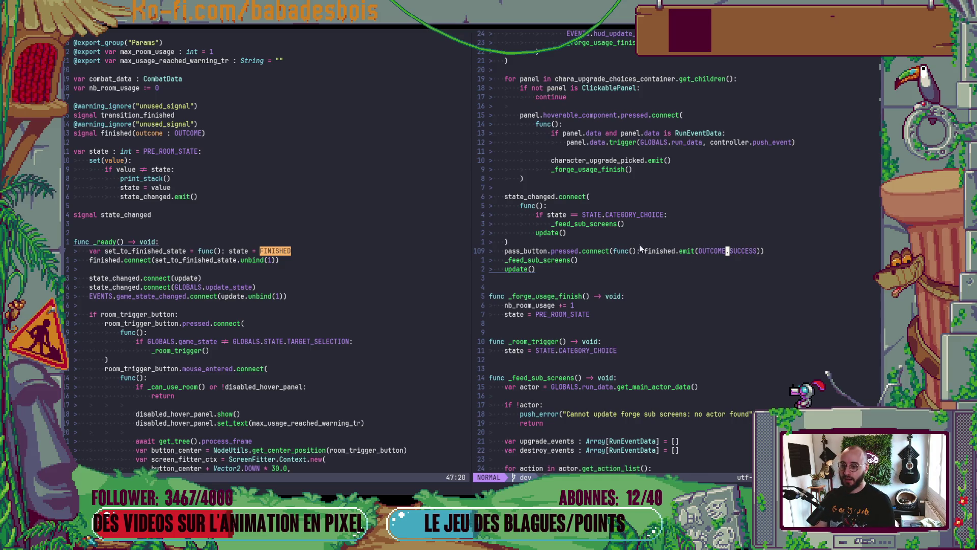
click(148, 252)
key(p)
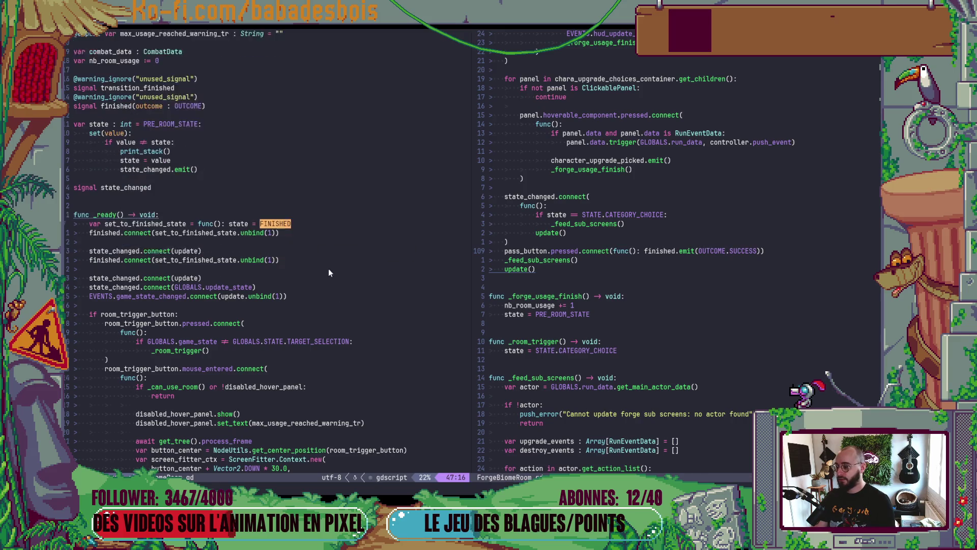
key(u)
- Delete the set_to_finished_state and finished.connect lines from Biome.gd's _ready, then relaunch the game
key(shift+v)
key(j)
key(d)
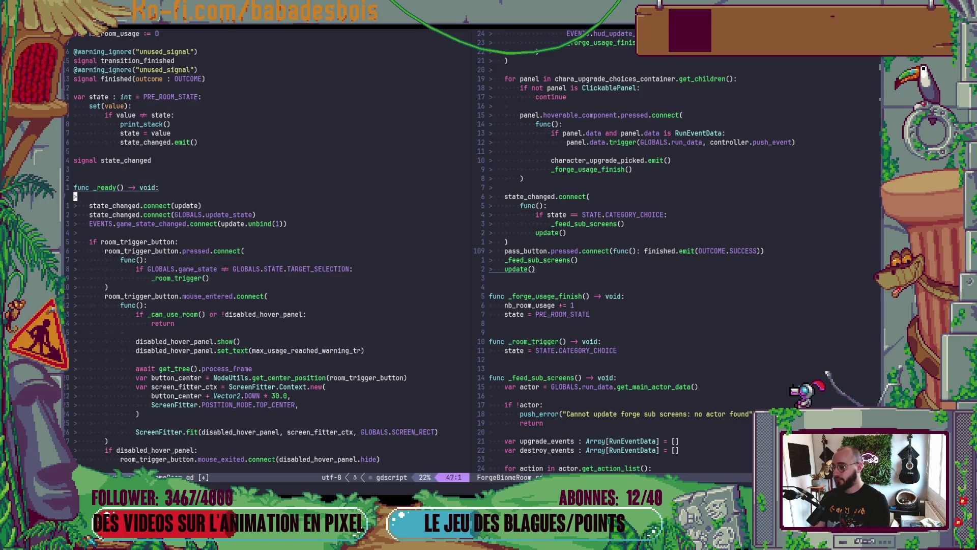
key(d)
key(d)
key(alt+Tab)
key(F5)
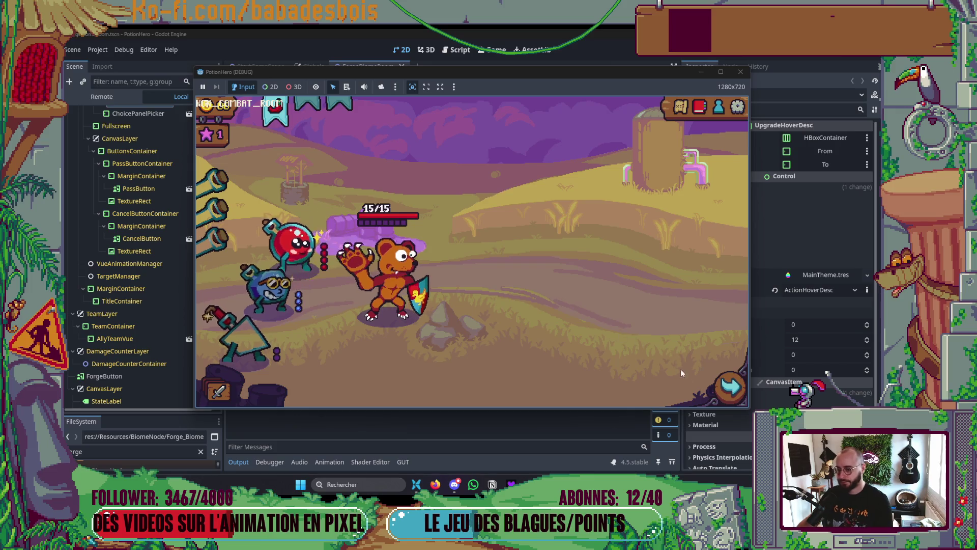
- Travel to the forge room, then open and close the route map twice
click(678, 370)
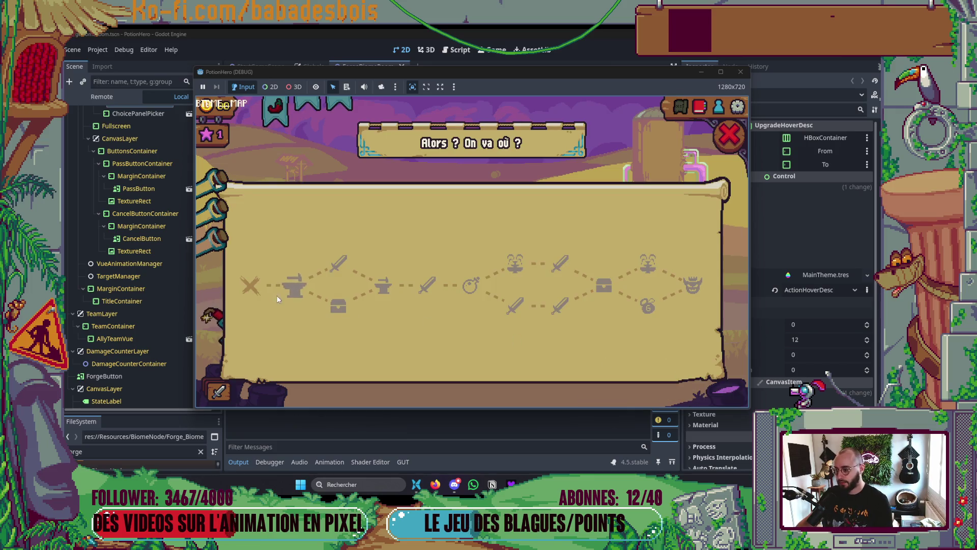
click(293, 293)
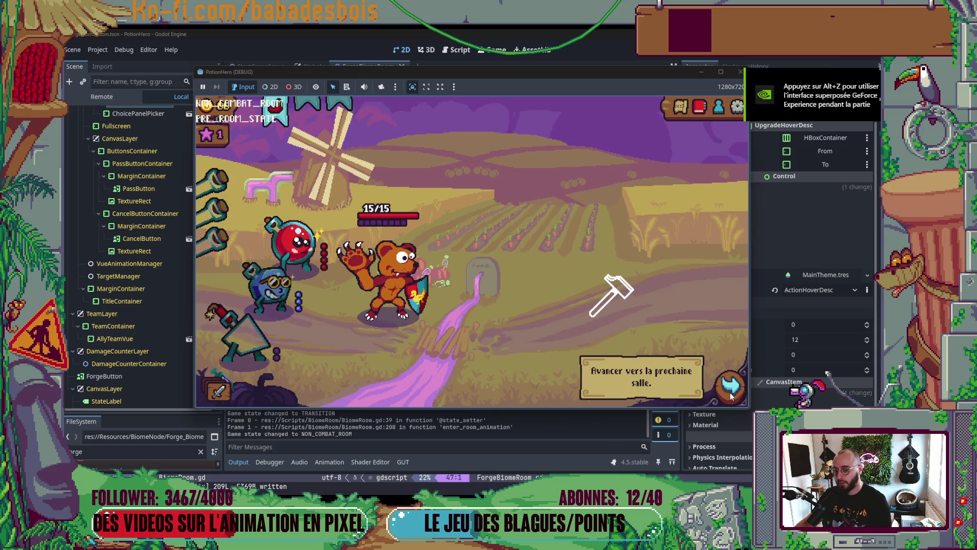
click(732, 392)
click(730, 145)
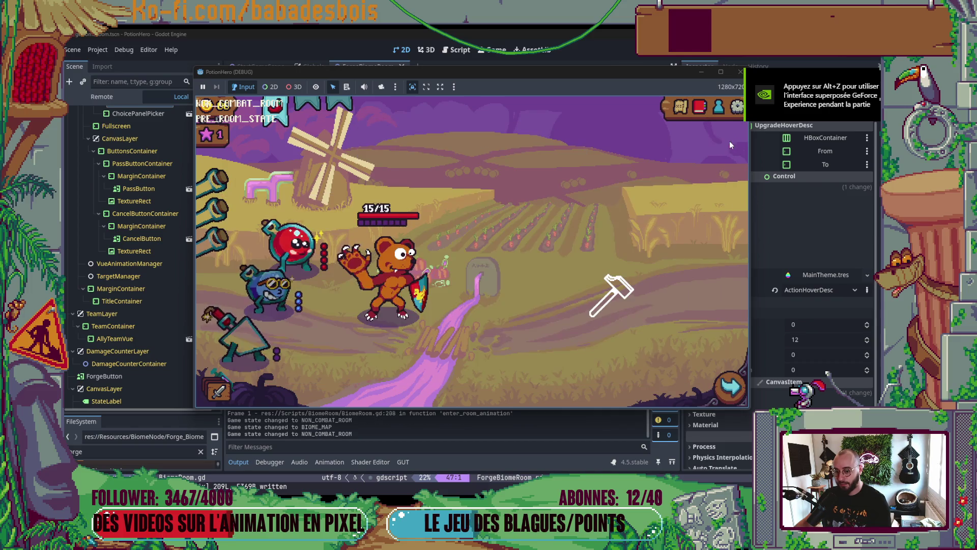
click(732, 388)
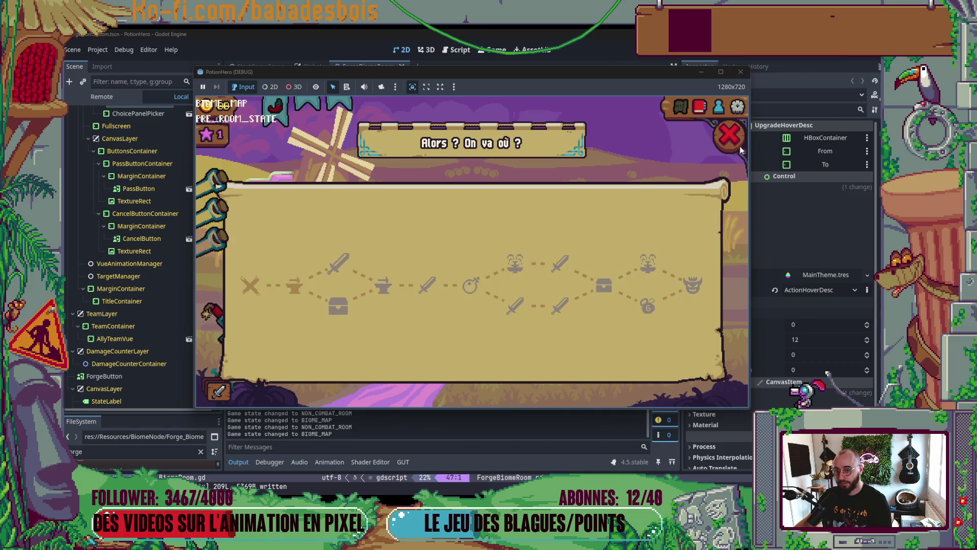
click(730, 135)
- Open the forge upgrade panel's action category, close it, then reopen and close the map
click(617, 289)
click(581, 249)
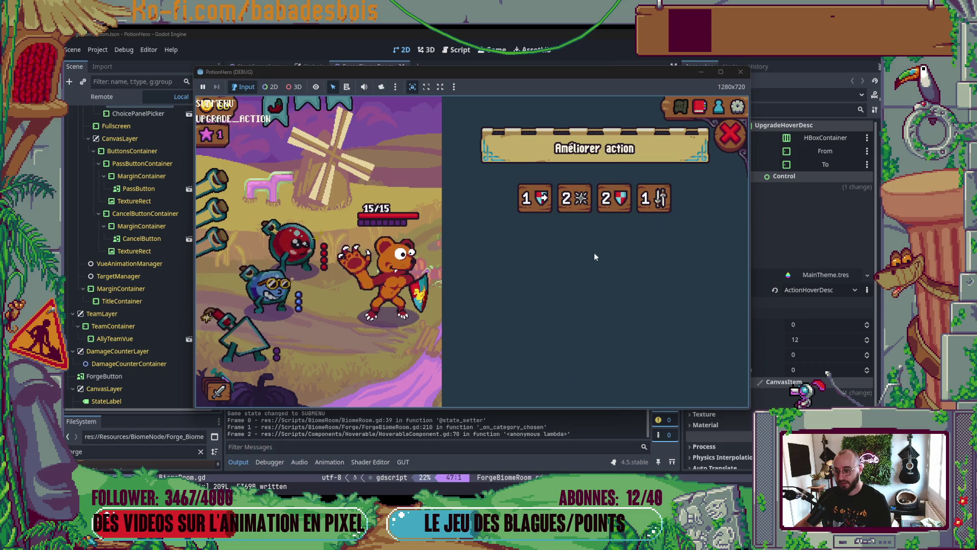
click(534, 198)
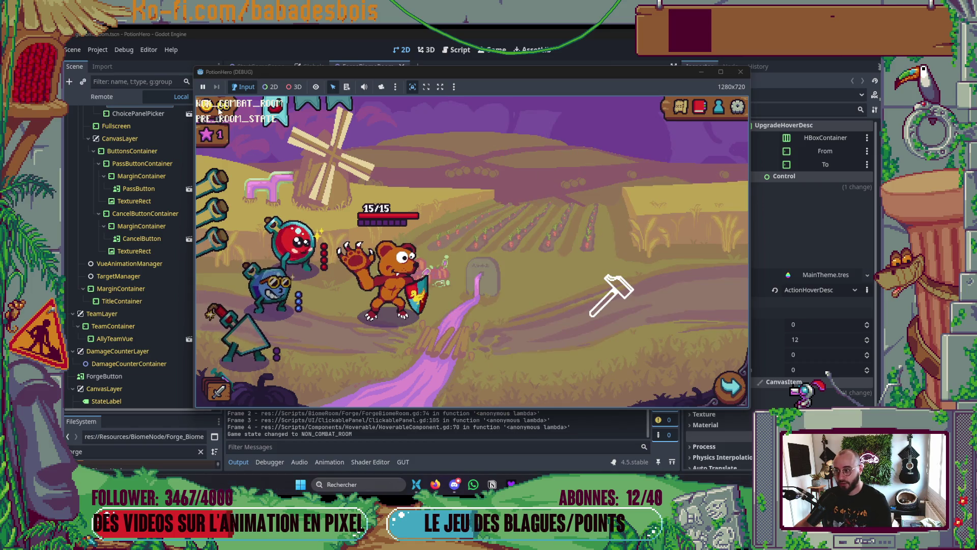
click(730, 385)
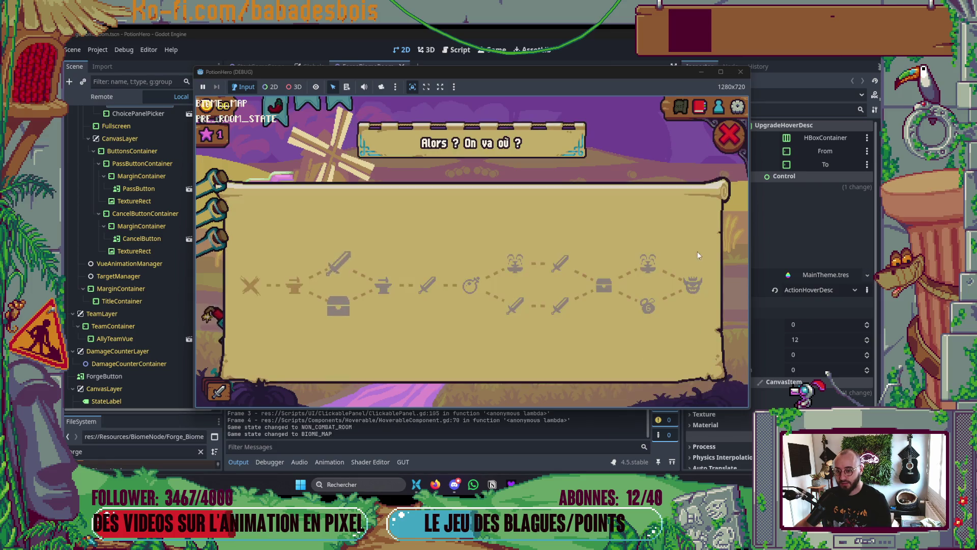
click(720, 143)
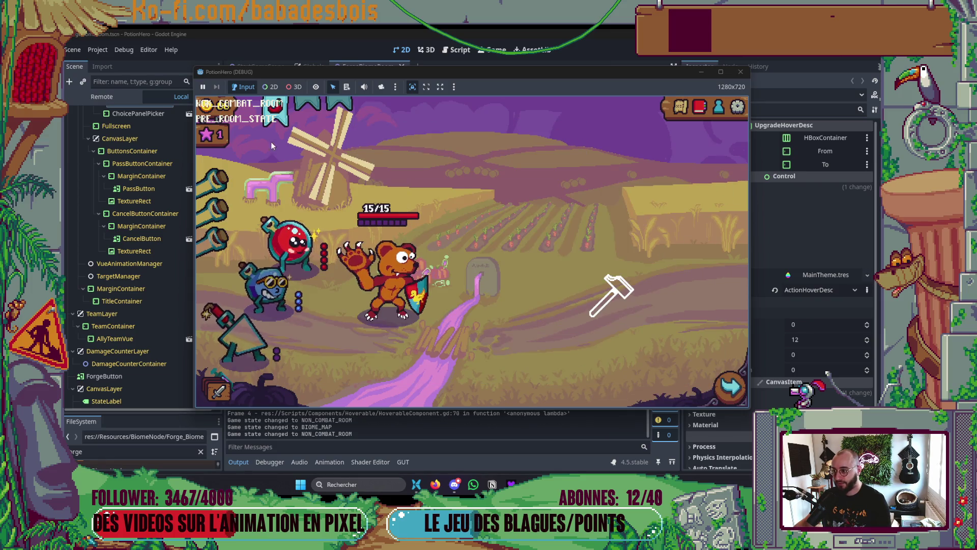
- Open and close the room map twice more from the forge room
mouse_move(617, 293)
click(731, 387)
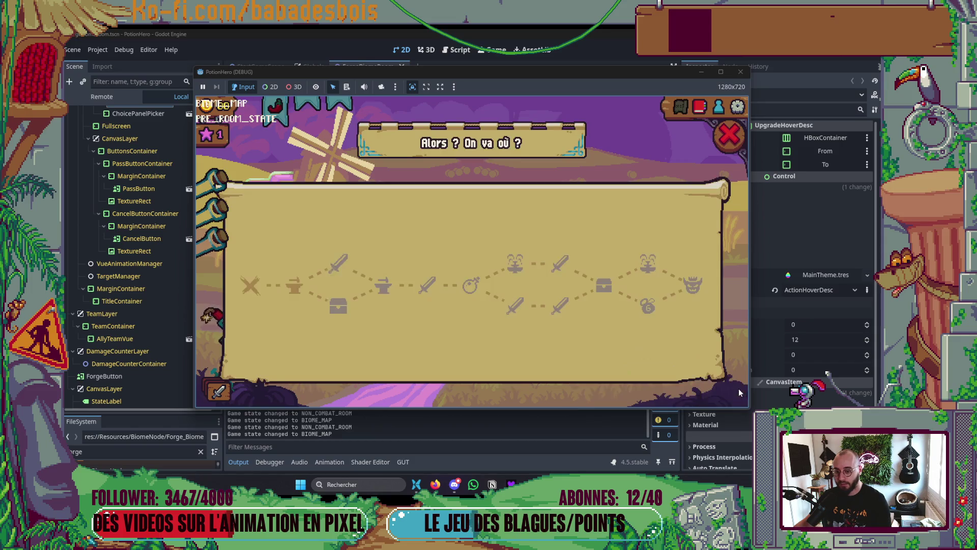
click(684, 113)
click(683, 113)
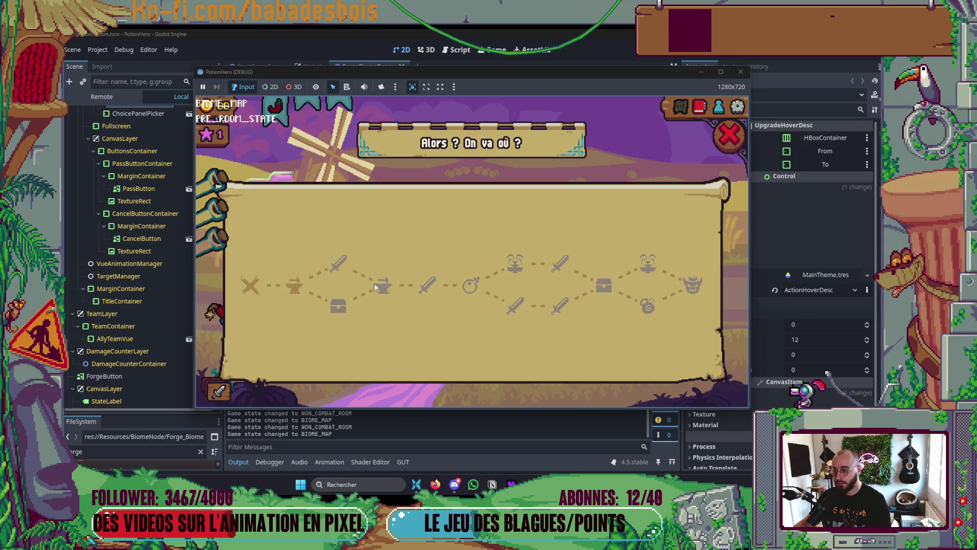
click(727, 131)
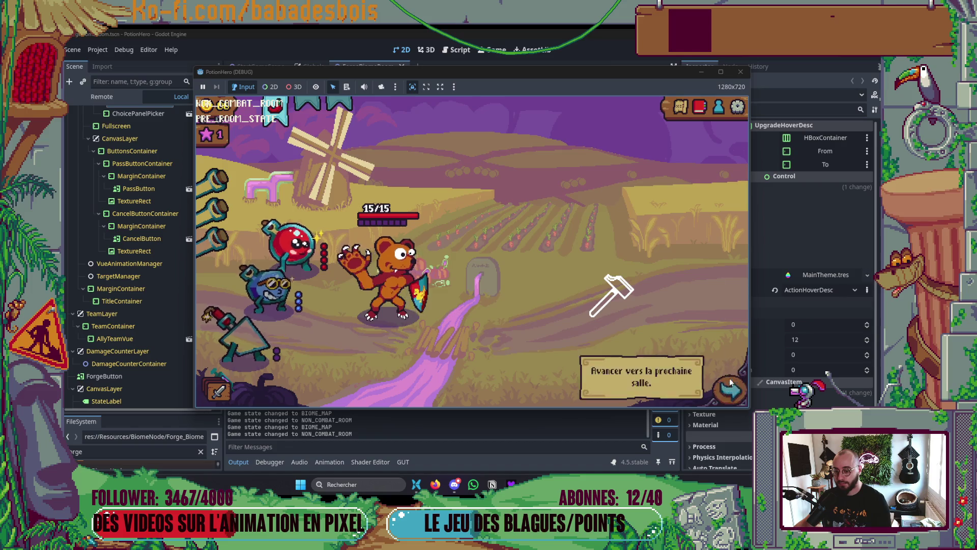
- Travel to the chest room, cancel the two-card choice, and check the map in between
click(731, 387)
click(338, 305)
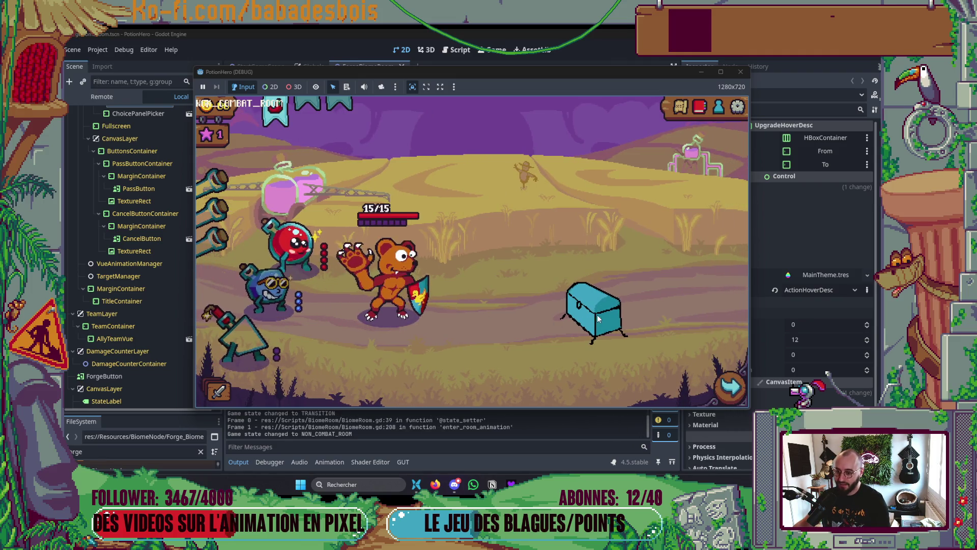
mouse_move(655, 235)
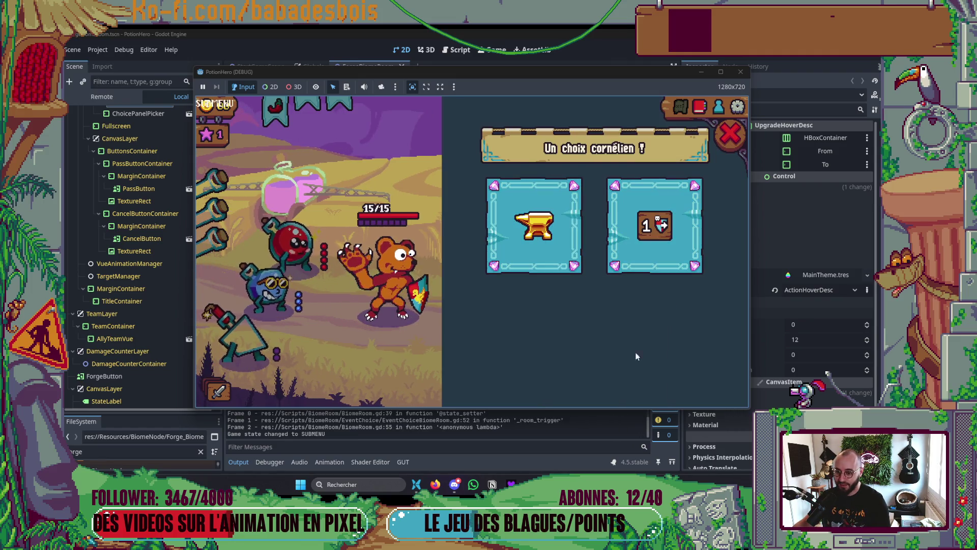
mouse_move(558, 247)
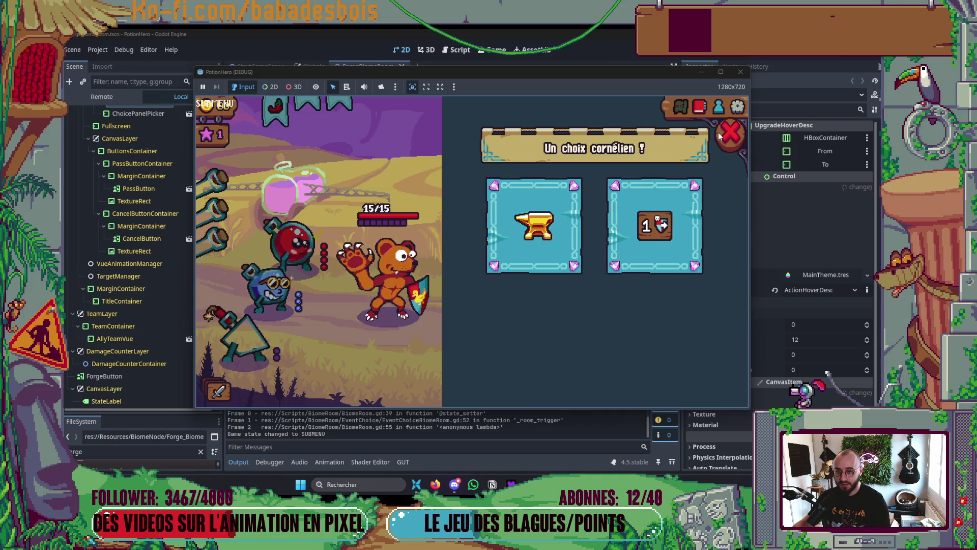
click(729, 134)
click(731, 383)
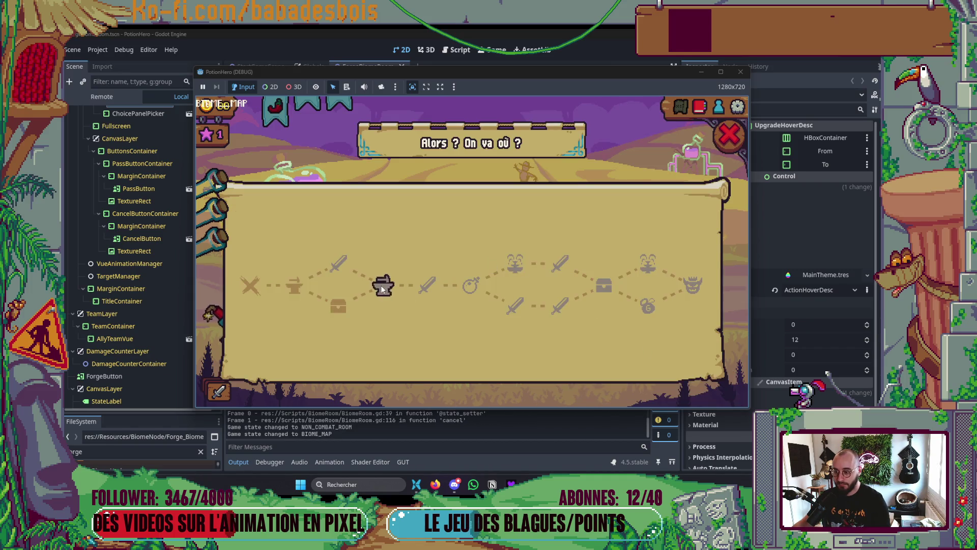
click(729, 134)
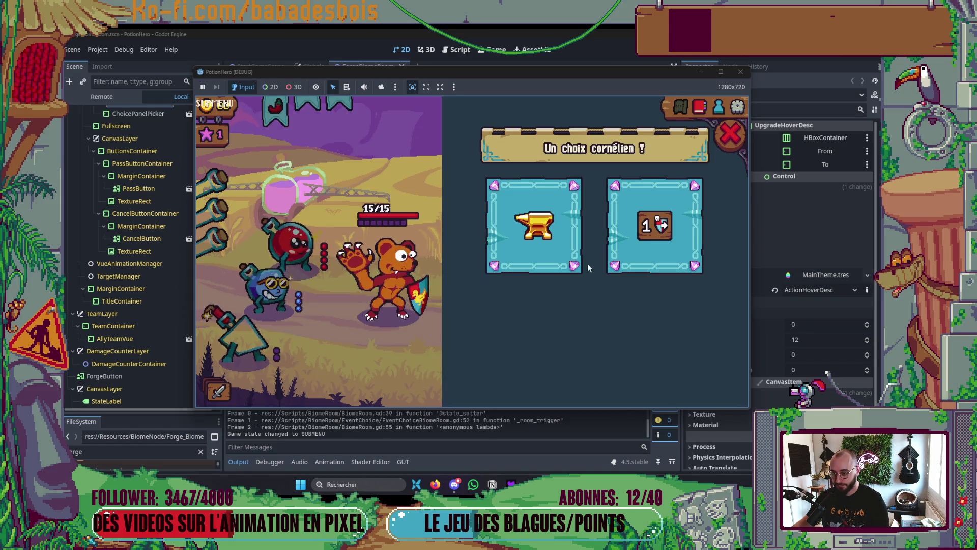
click(730, 134)
- Move on through the farm room into a combat room, then stop the game
click(726, 380)
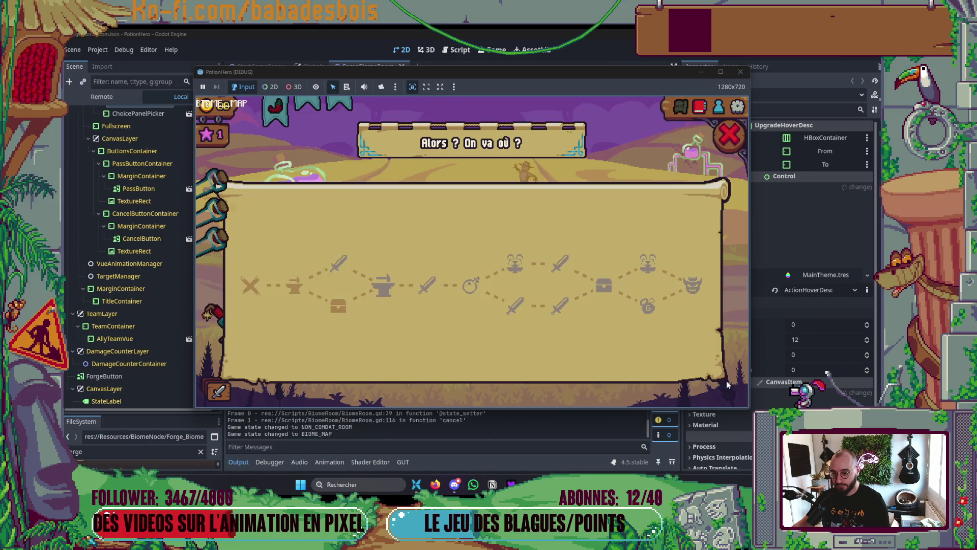
click(385, 288)
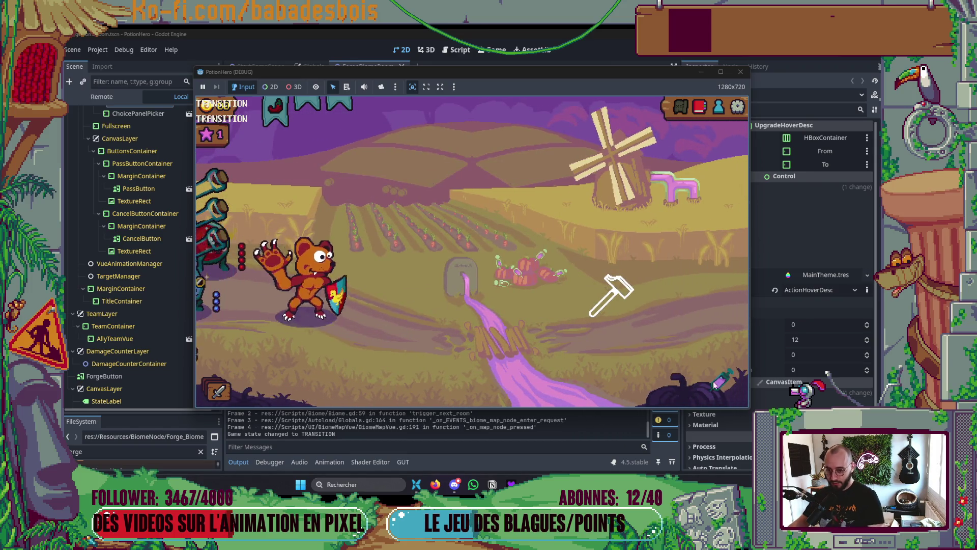
click(728, 381)
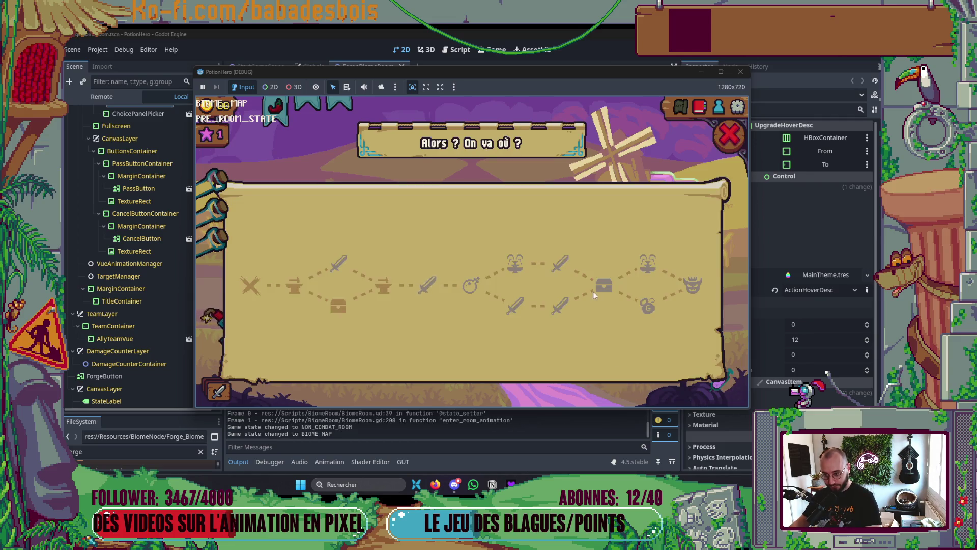
click(728, 125)
click(677, 107)
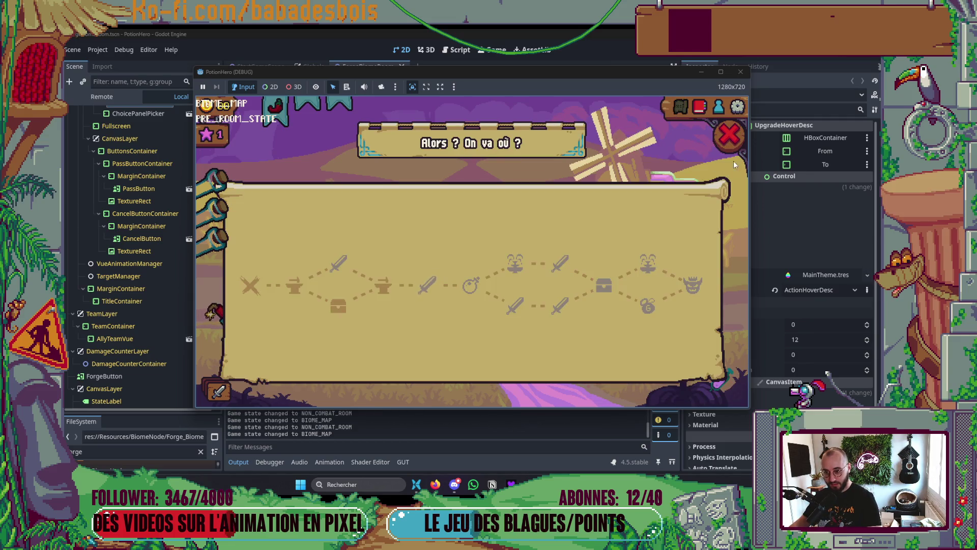
click(732, 161)
click(730, 386)
click(440, 293)
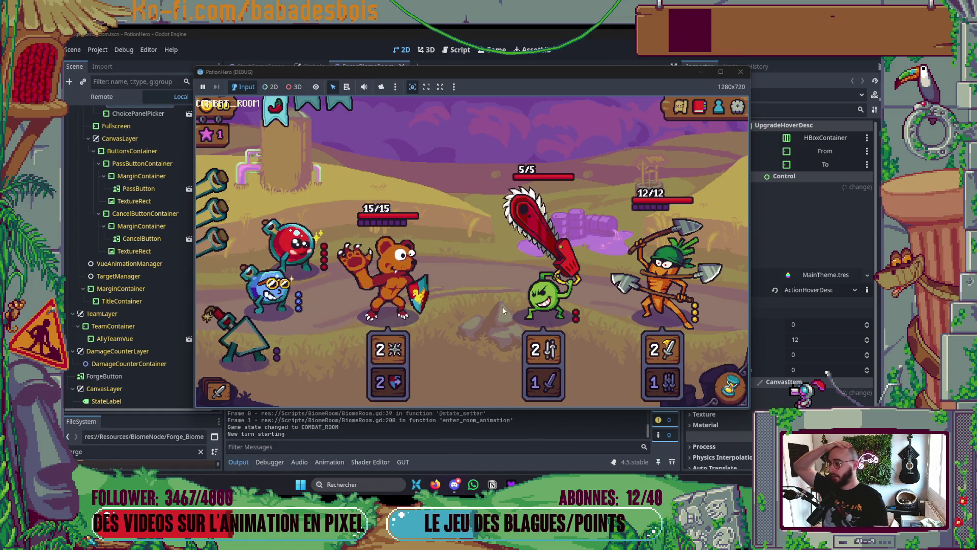
click(741, 72)
- Stage Scripts/BiomeRoom/BiomeRoom.gd with git add in a terminal split
key(alt+Tab)
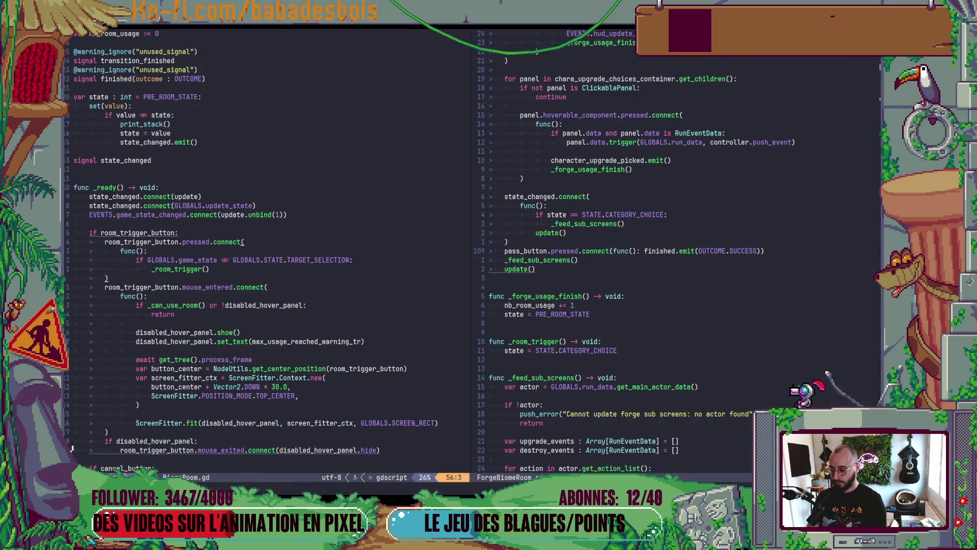
key(ctrl+d)
key(ctrl+d)
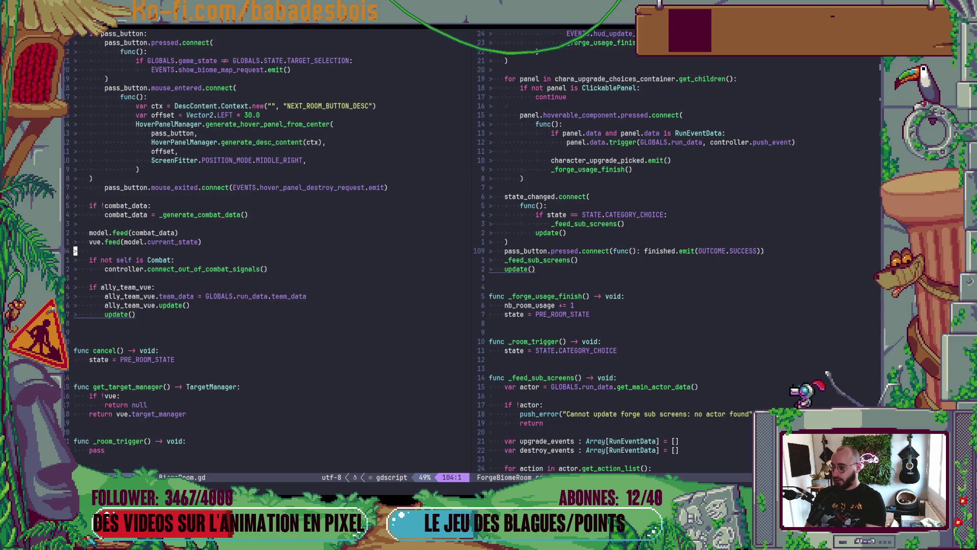
key(ctrl+backslash)
text(g)
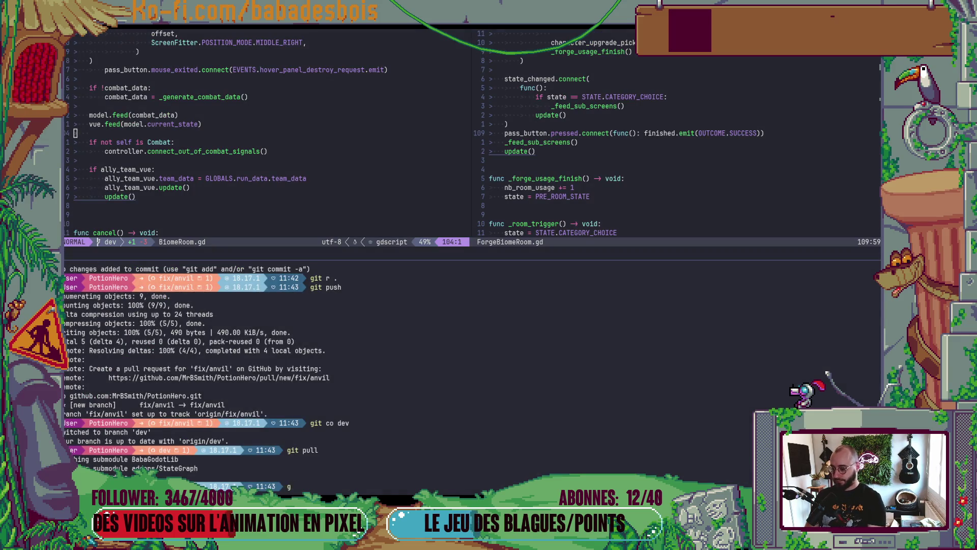
text(it add)
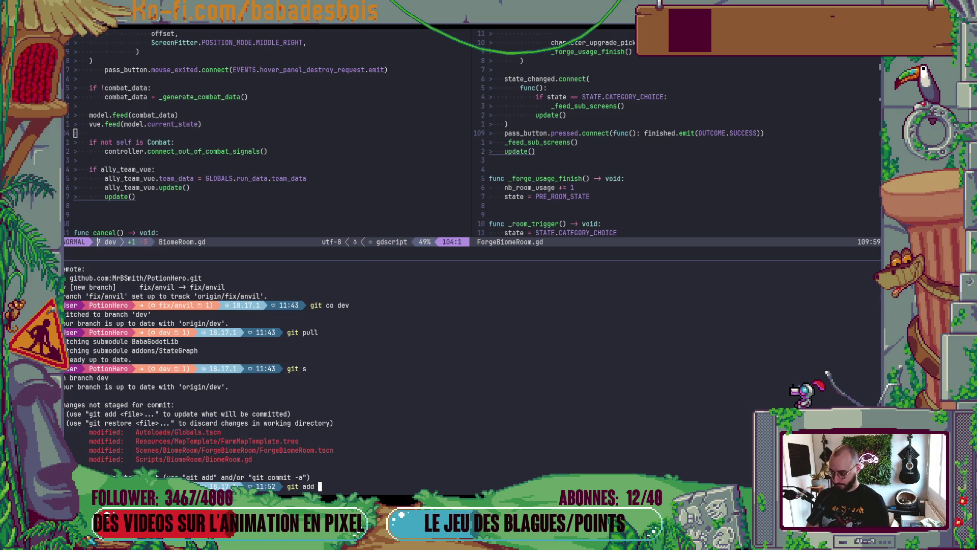
double_click(214, 466)
middle_click(214, 466)
key(Return)
- Commit via cz as fix(UI): 'Fix forge pass button disappearing after opening map', then close the terminal
text(cz)
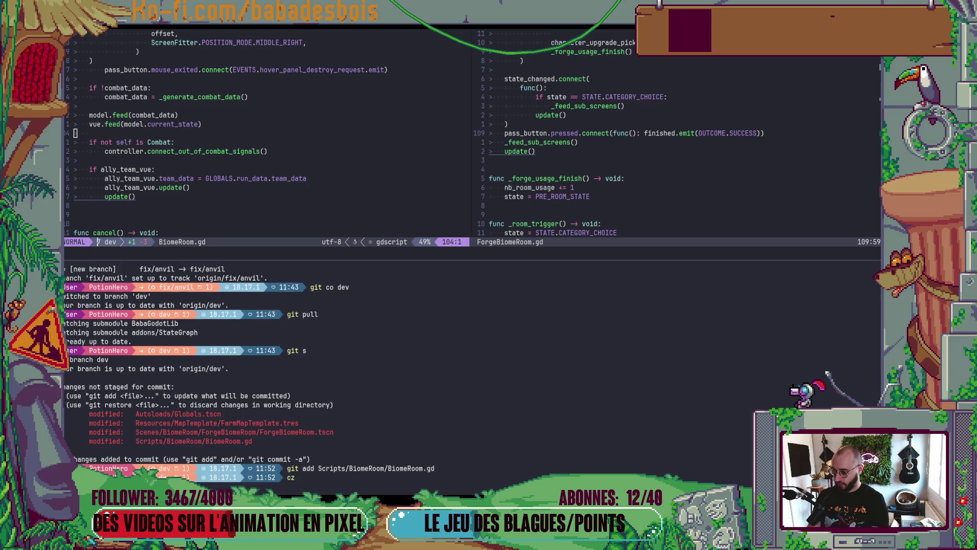
key(Return)
key(Down)
key(Return)
key(Down)
key(Down)
key(Return)
text(Fix forget )
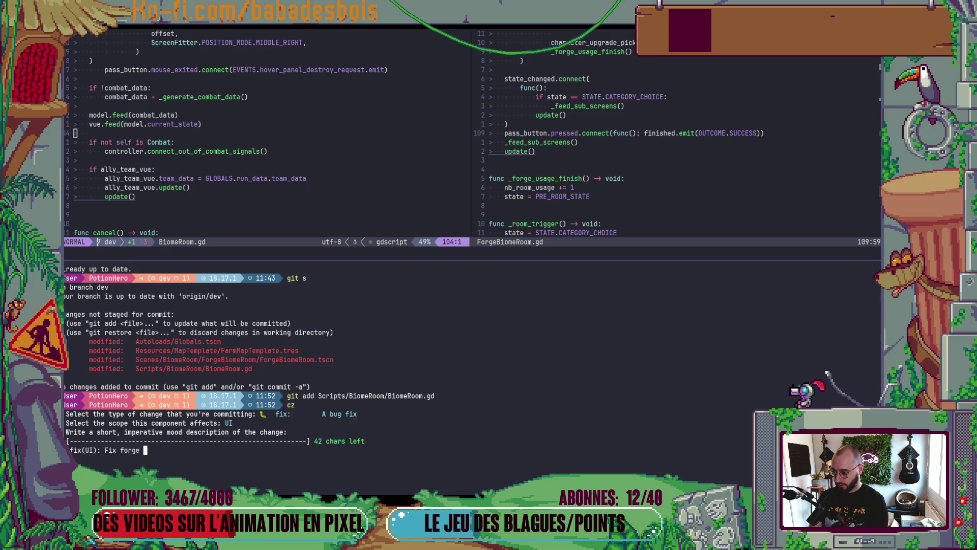
text(pass b)
text(utton)
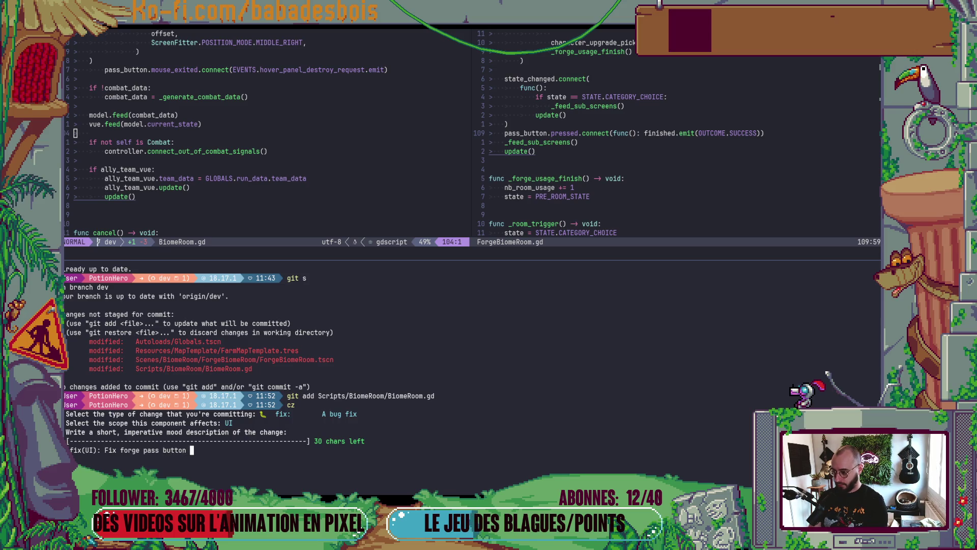
key(BackSpace)
text(disappearing a)
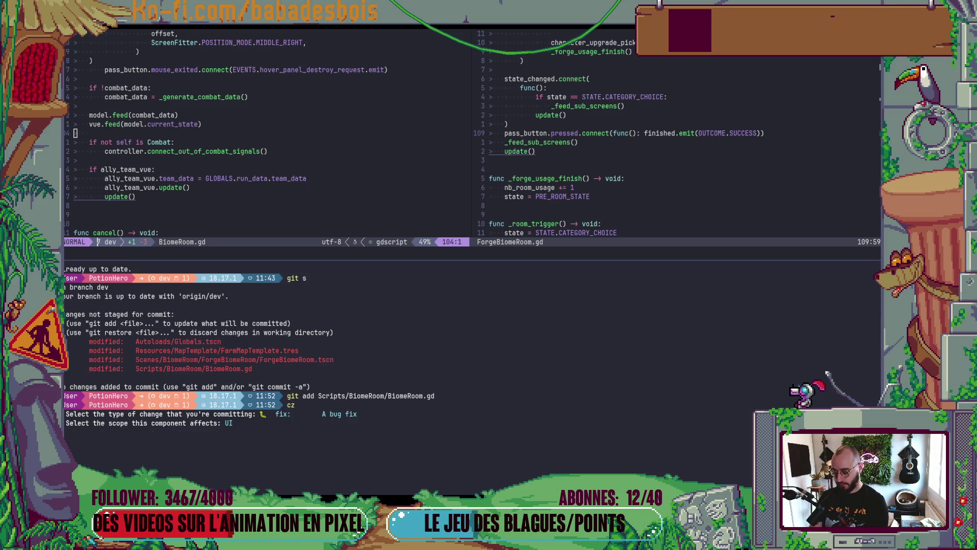
text(fter o)
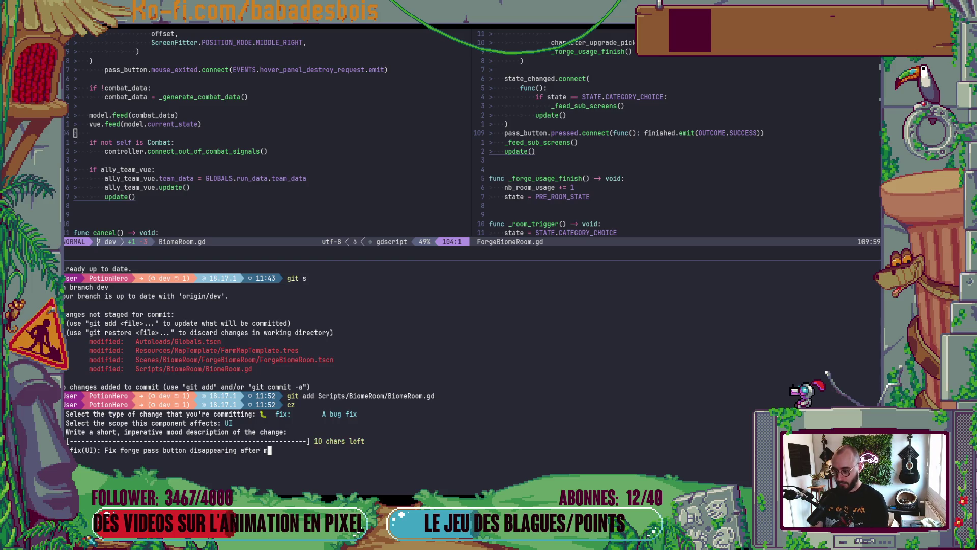
text(pe)
text(ning map)
key(Return)
key(Return)
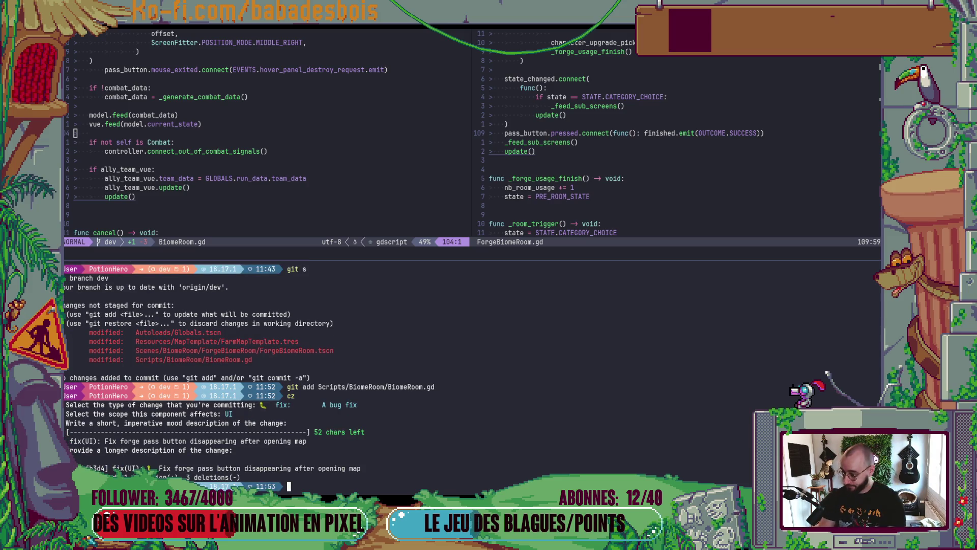
key(ctrl+backslash)
key(alt+Tab)
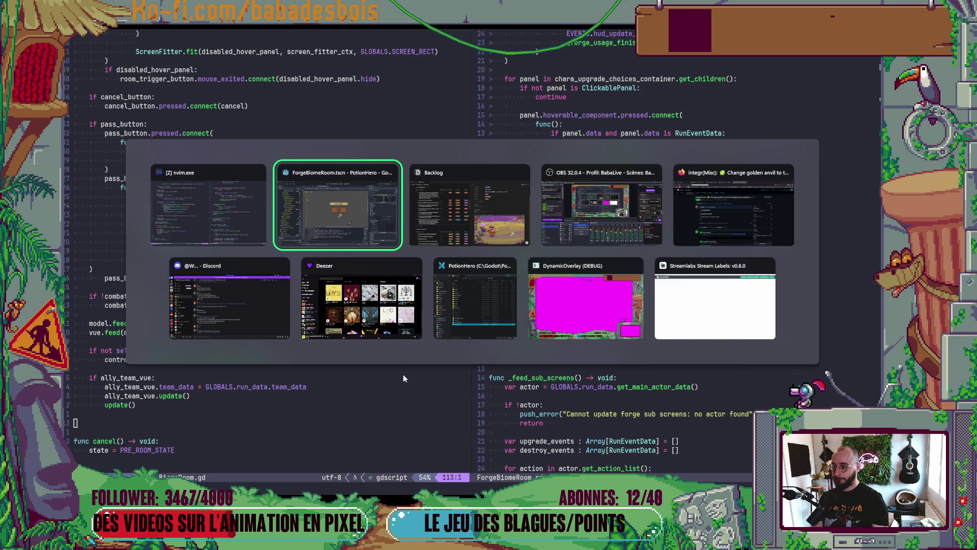
- Check git status and the diff of Scenes/BiomeRoom/ForgeBiomeRoom/ForgeBiomeRoom.tscn in a terminal split
key(alt+shift+Tab)
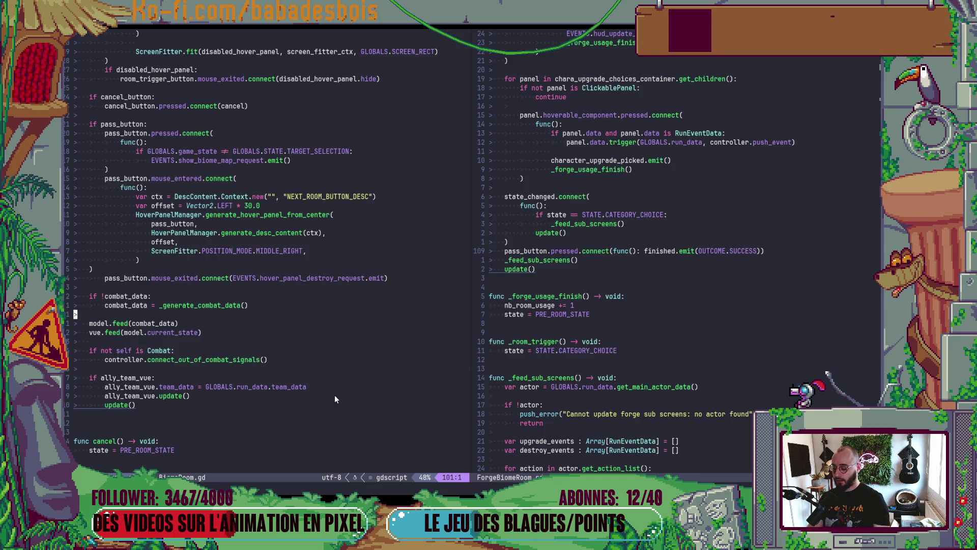
key(ctrl+backslash)
text(git)
key(Return)
text(git s)
key(Return)
text(git p)
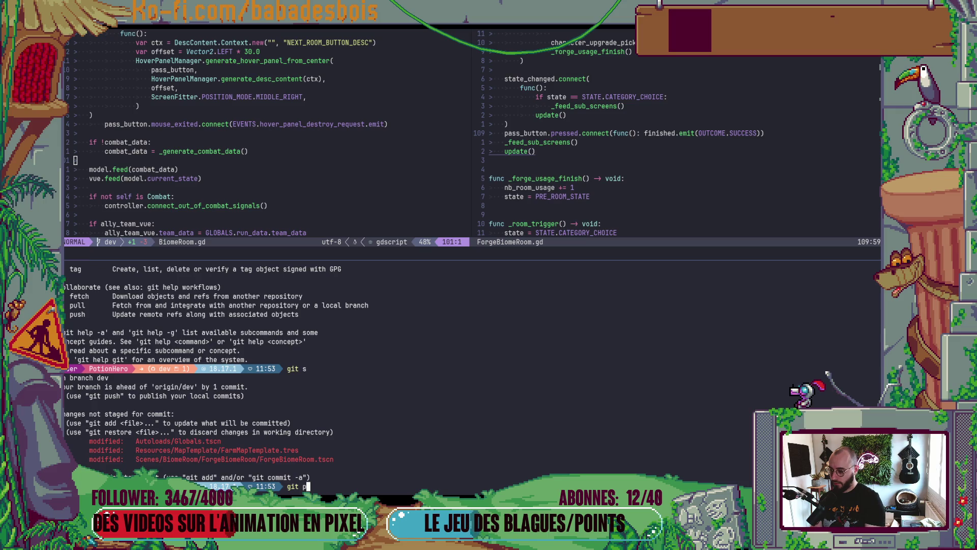
key(BackSpace)
key(BackSpace)
text(iff Scenes/BiomeRoom/ForgeBiomeRoom/ForgeBiomeRoom.tscn)
key(Return)
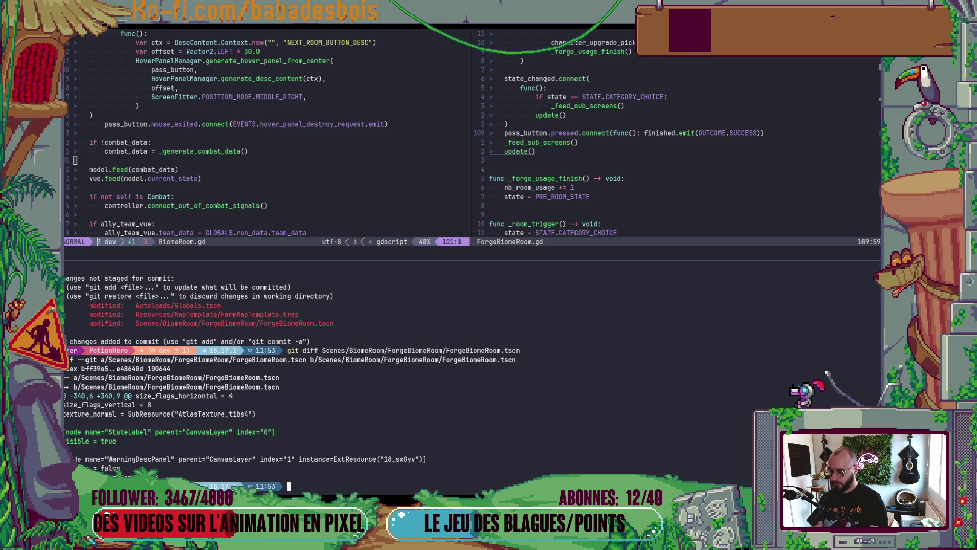
- Restore the remaining working-tree changes and create branch fix/fix-forge-pass-button
text(git r .)
key(Return)
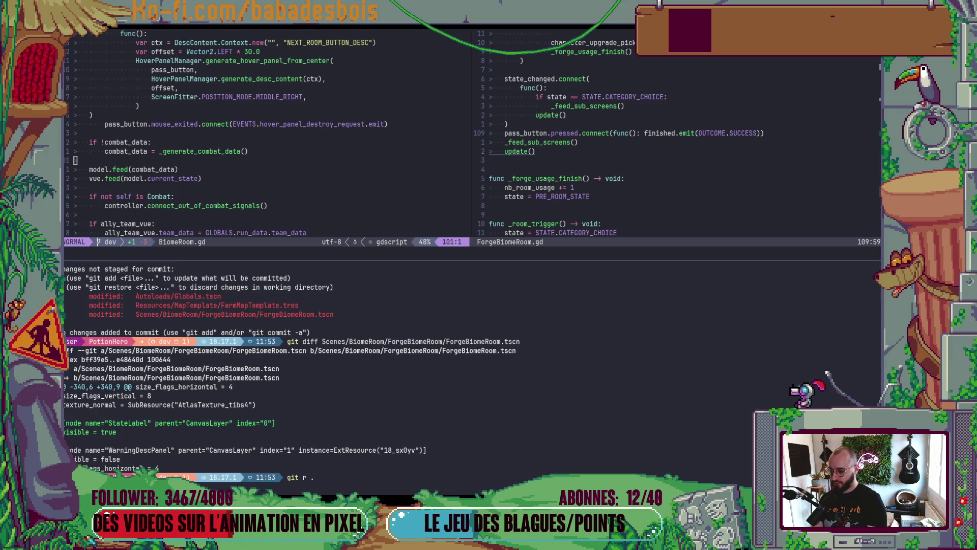
text(git p)
key(BackSpace)
key(BackSpace)
key(BackSpace)
text(it c)
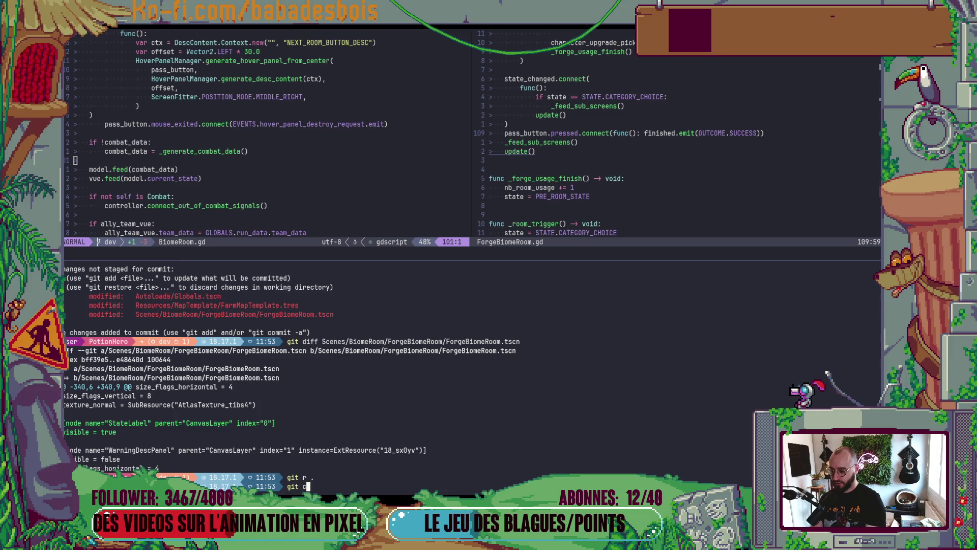
text(o -b )
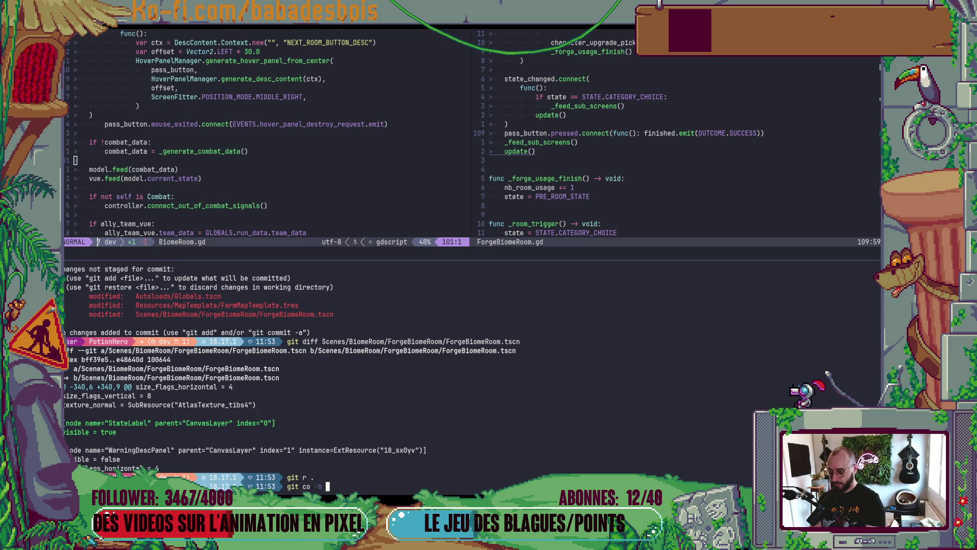
text(fix/fix-)
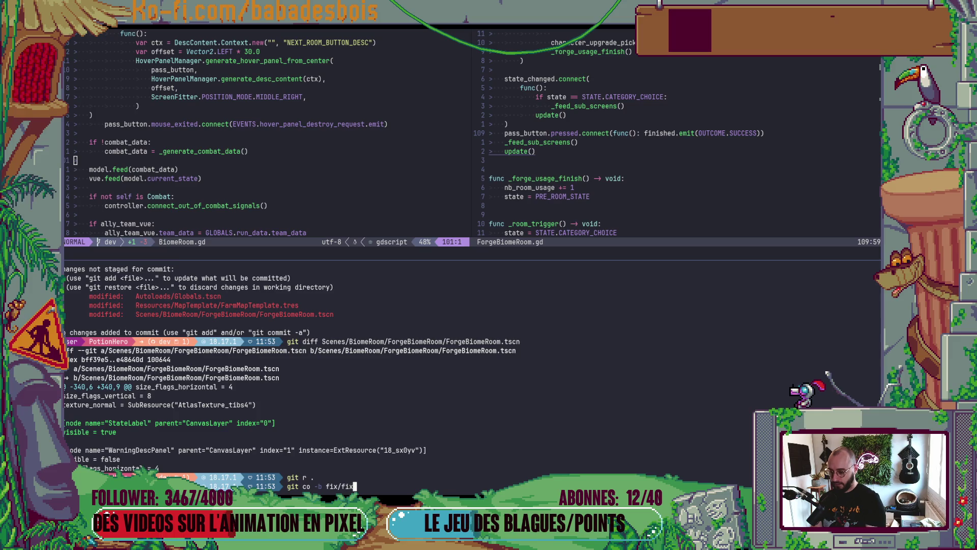
text(forge-)
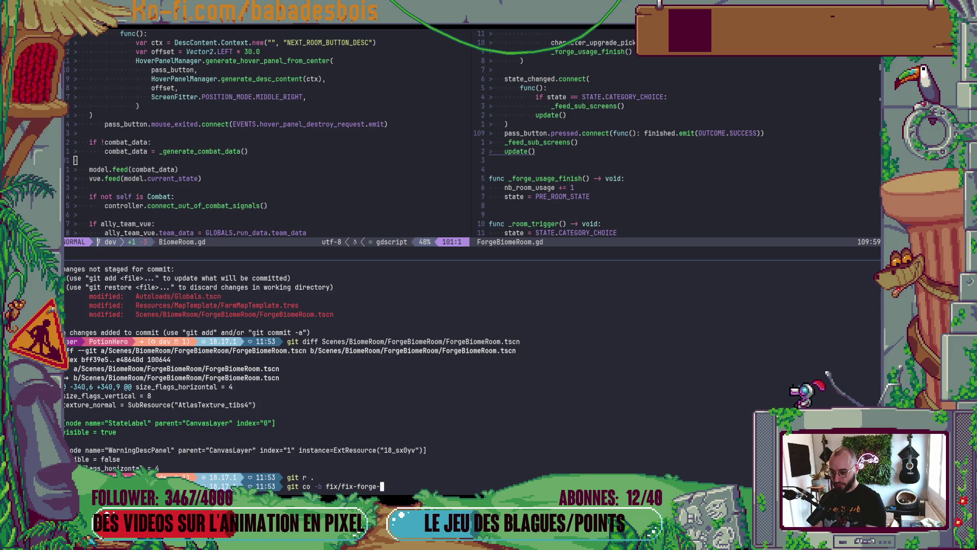
text(pass-button)
key(Return)
key(BackSpace)
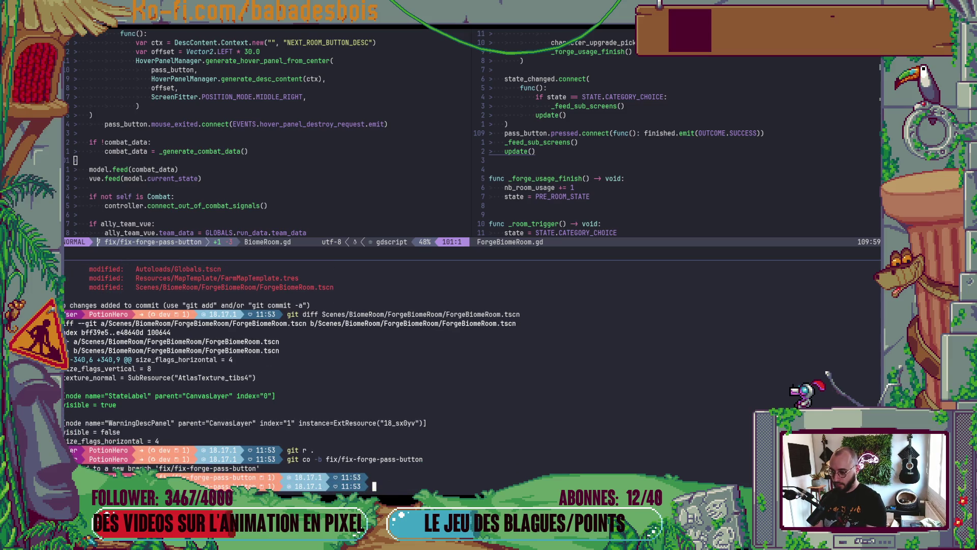
text(git m)
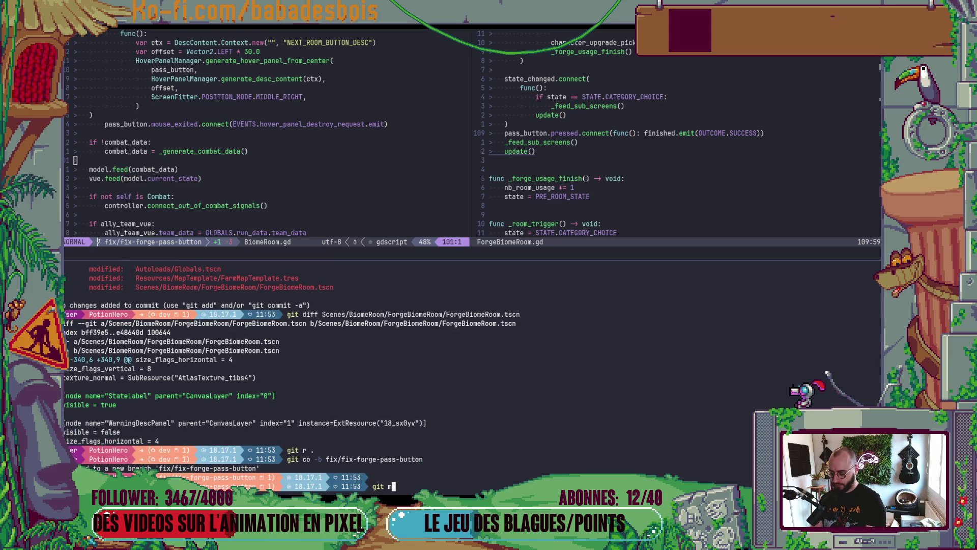
text(r -m)
- Request a reviewer and load the Classic template into the pull request description
key(alt+Tab)
click(631, 262)
click(161, 289)
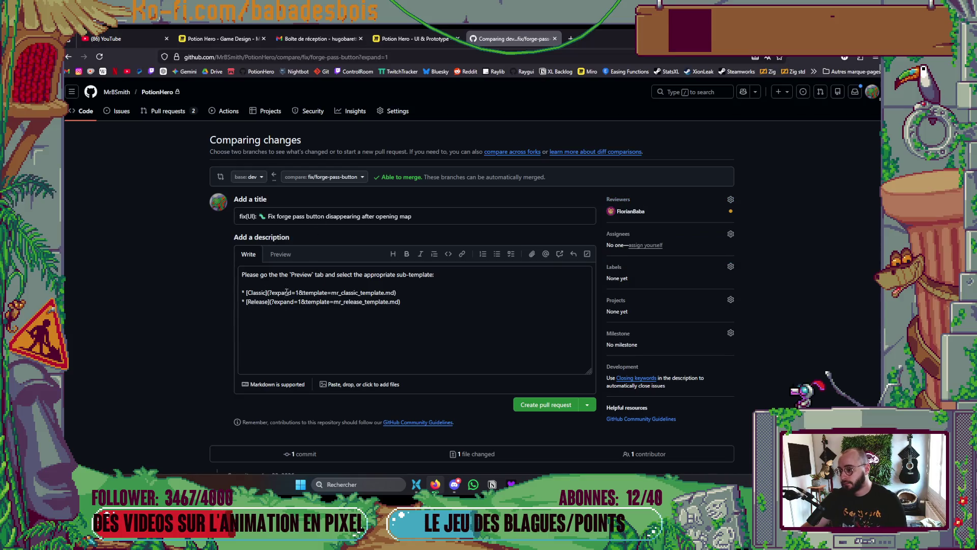
click(280, 254)
click(265, 291)
- Paste the PR title as the checked task, create pull request #125, and copy its link
drag(413, 216, 266, 209)
key(ctrl+c)
drag(270, 302, 253, 301)
key(ctrl+v)
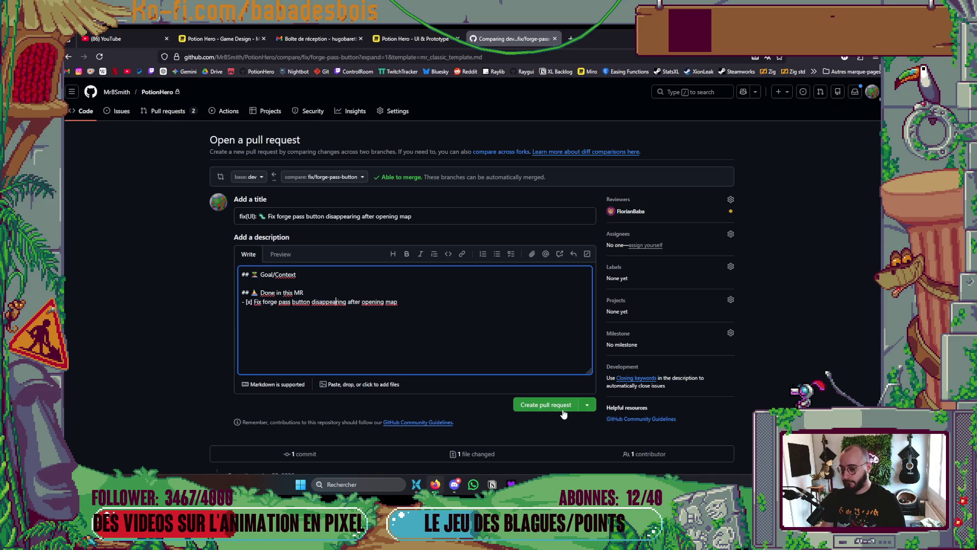
click(564, 412)
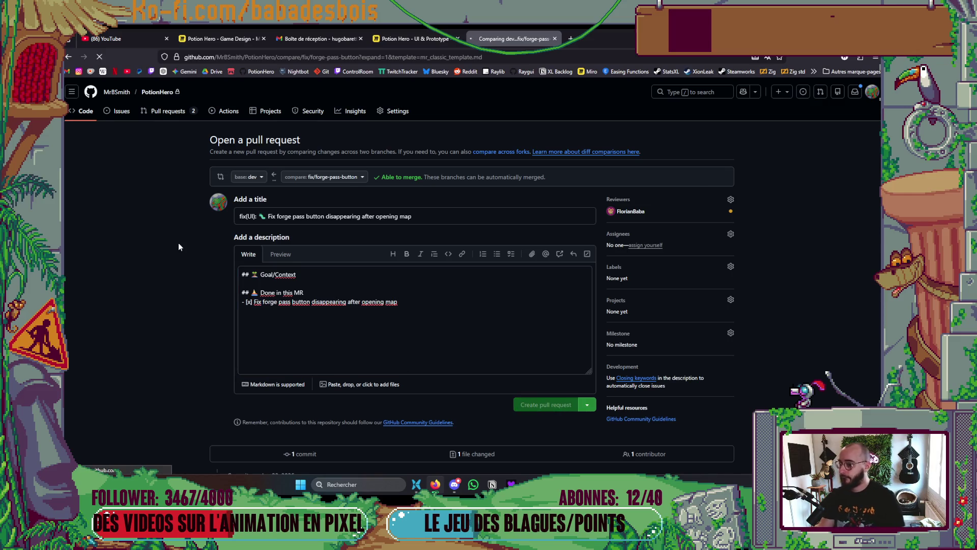
click(312, 56)
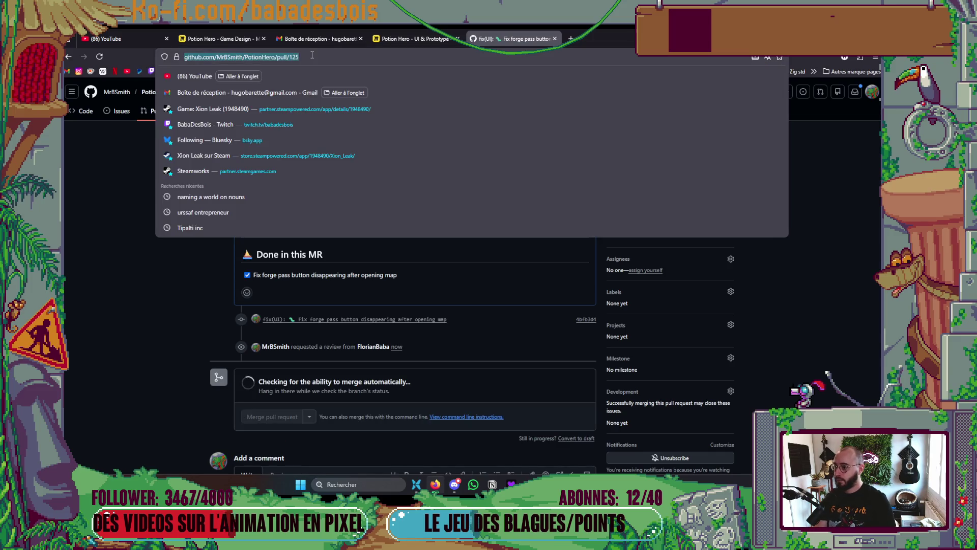
key(Escape)
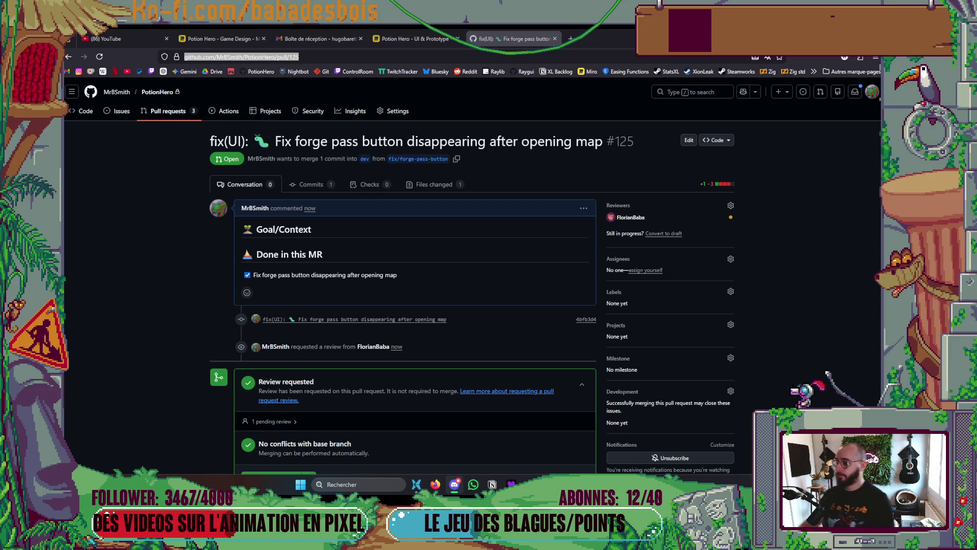
mouse_move(492, 484)
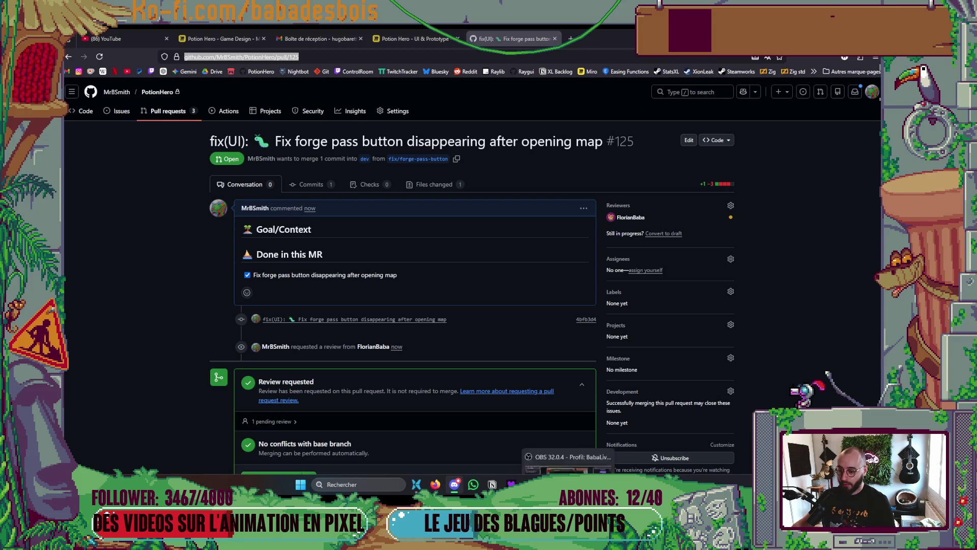
click(559, 438)
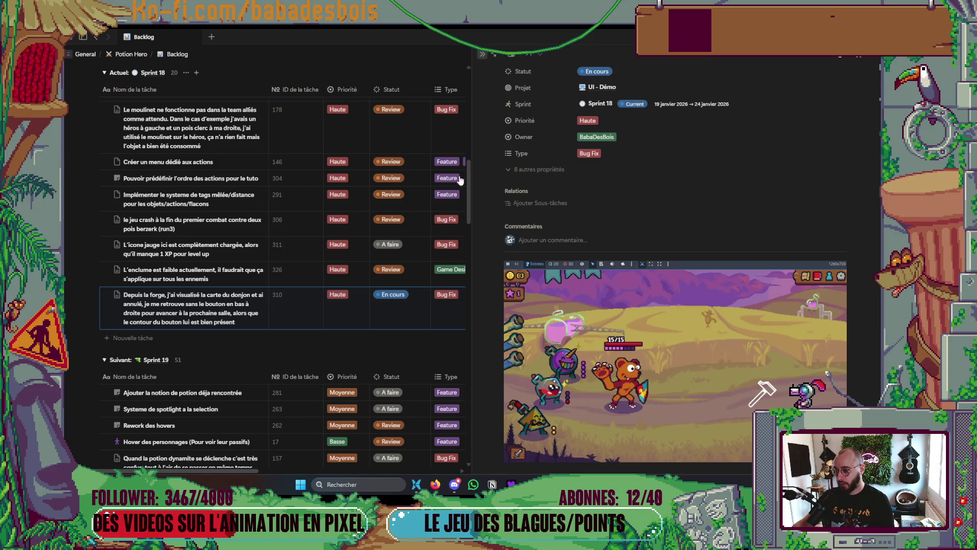
- Close the side panel and change task 310's Statut from En cours to Review
click(481, 59)
click(395, 312)
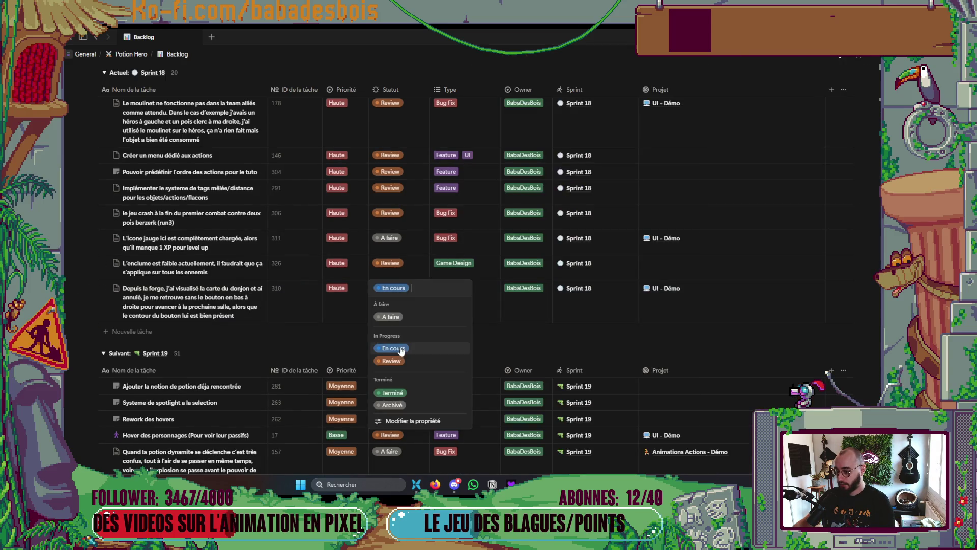
click(391, 361)
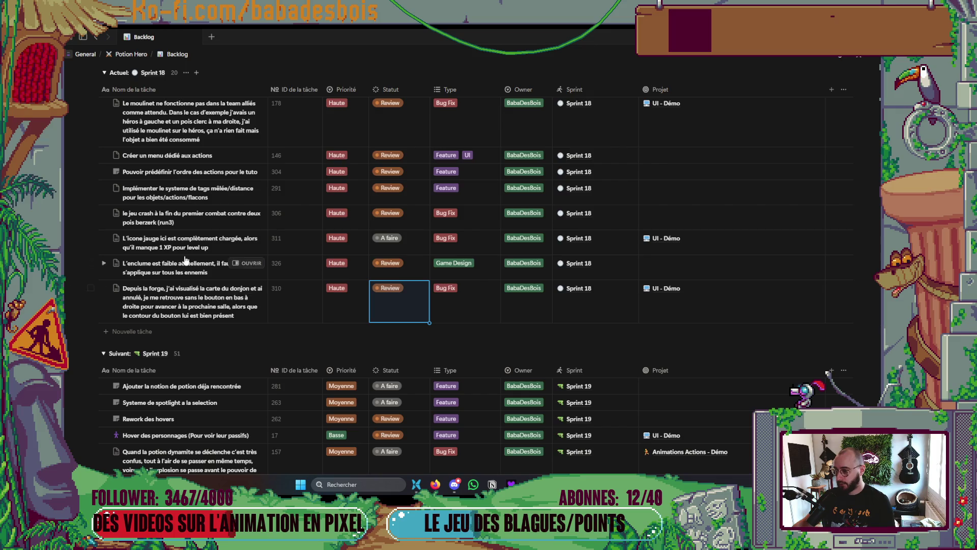
scroll(245, 262, up, 3)
scroll(394, 303, up, 5)
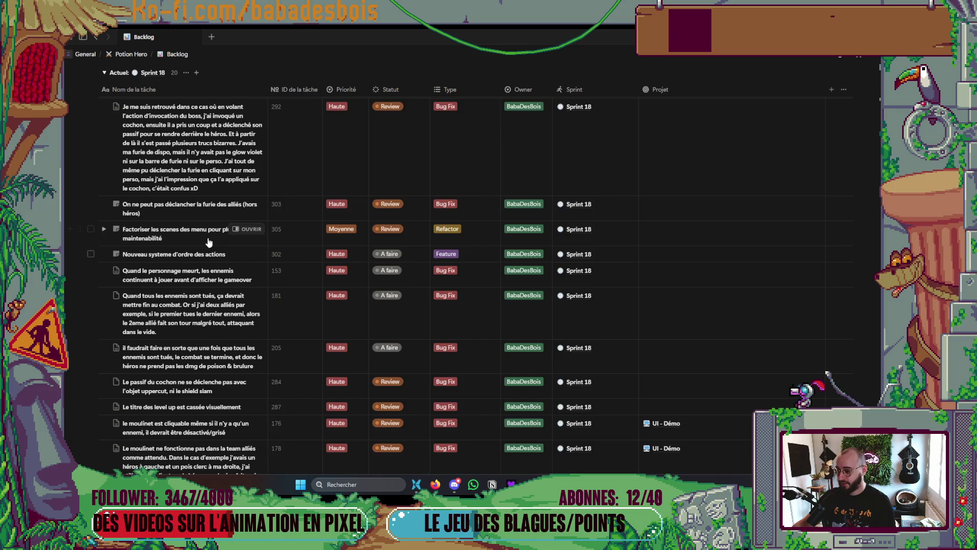
scroll(198, 362, down, 3)
scroll(188, 212, up, 2)
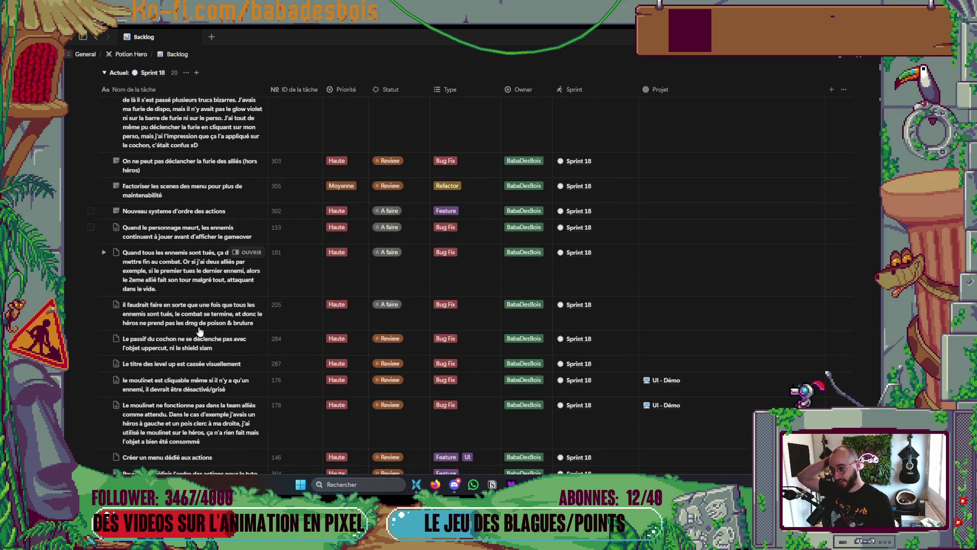
scroll(335, 378, down, 1)
scroll(336, 378, down, 5)
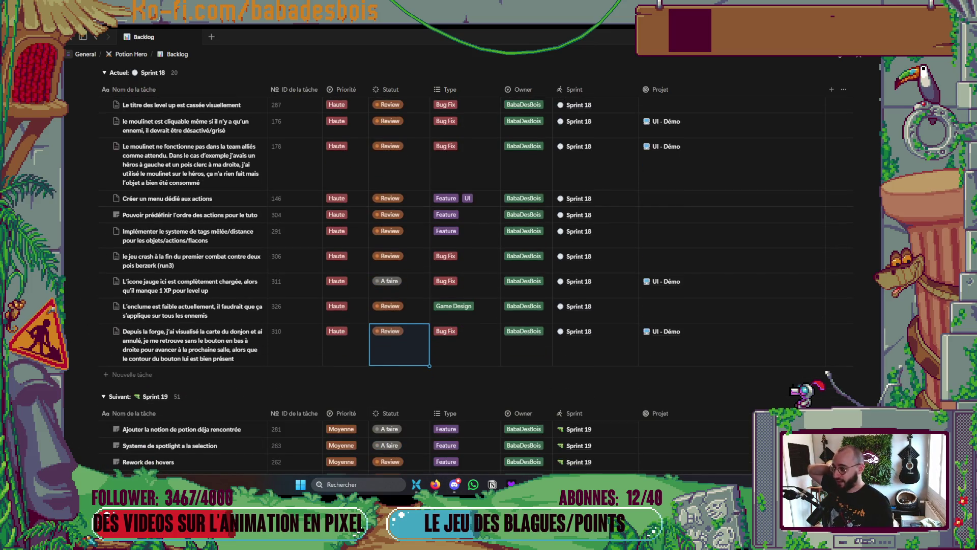
scroll(146, 279, up, 6)
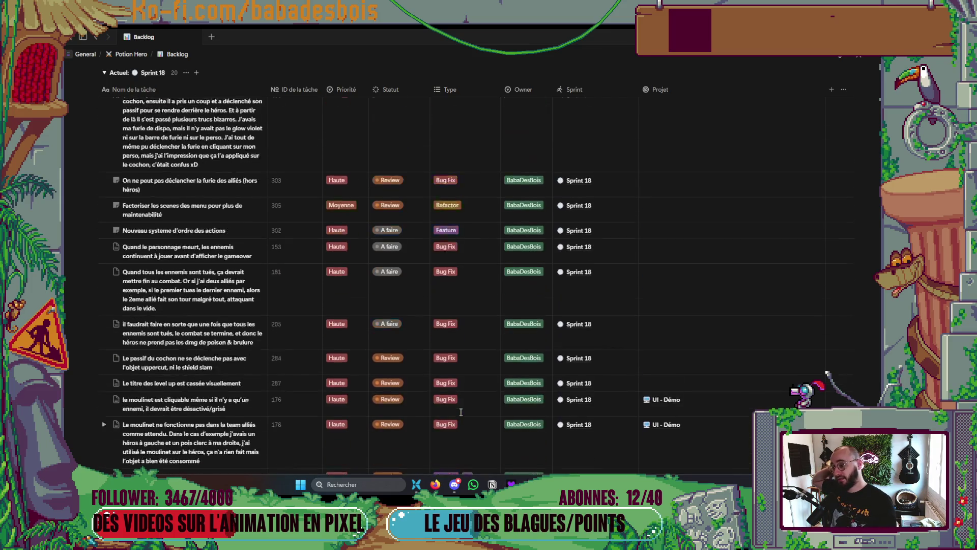
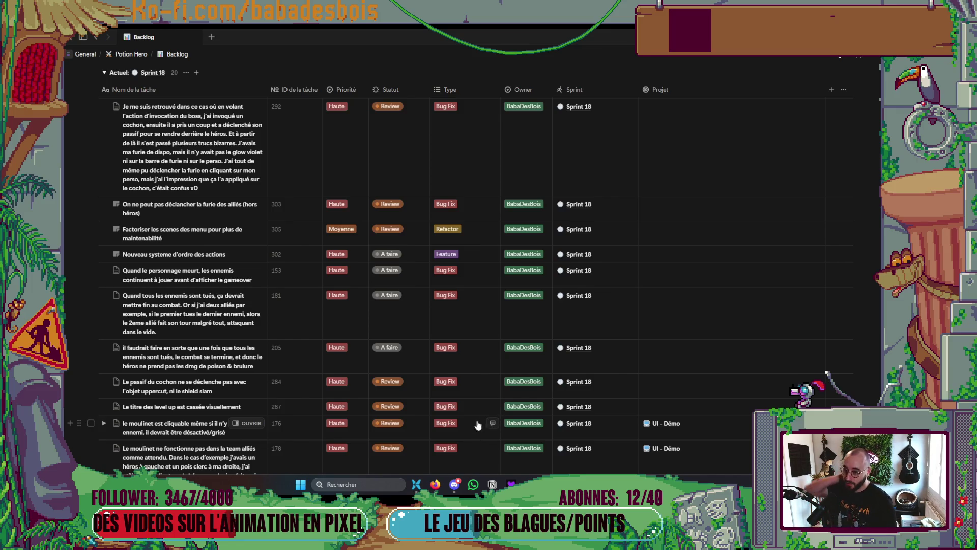
- Review the Sprint 18 tasks in the Notion backlog, then bring the Godot ForgeBiomeRoom editor forward
scroll(473, 428, down, 5)
scroll(465, 379, down, 2)
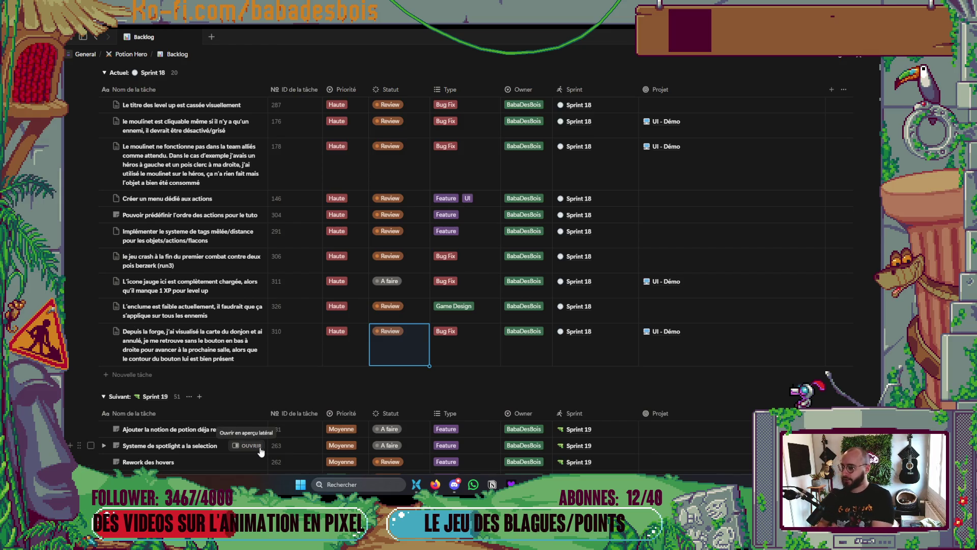
key(Tab)
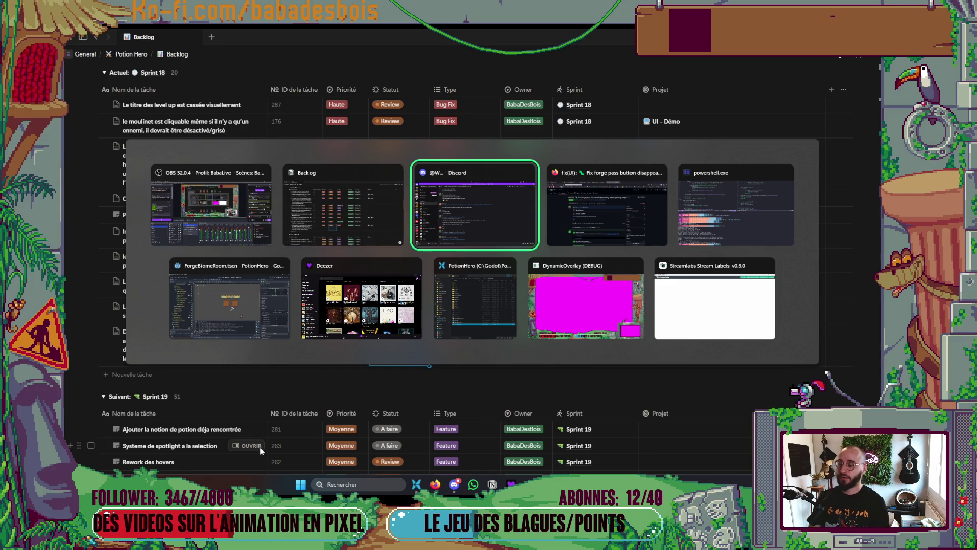
key(shift+Tab)
key(Down)
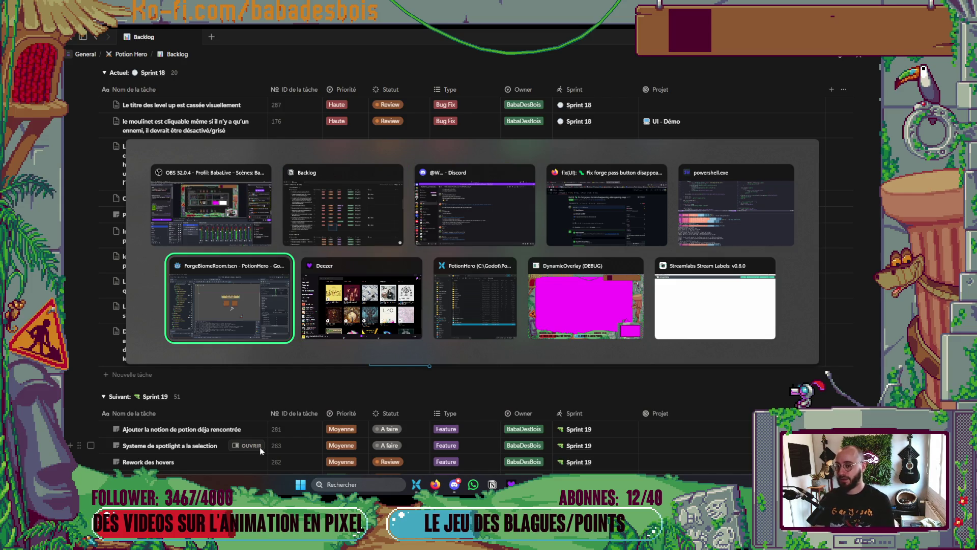
key(Return)
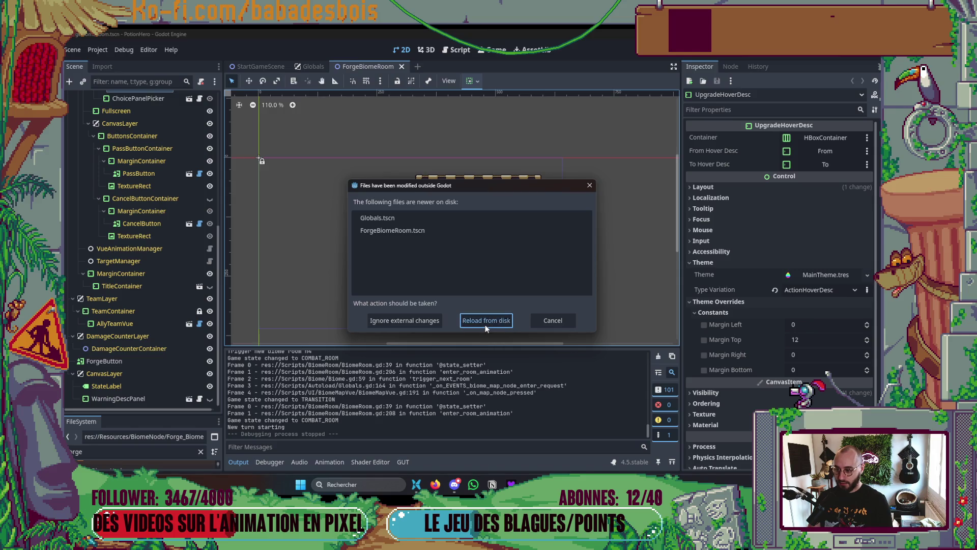
- Reload the externally modified scene files from disk in Godot
click(485, 322)
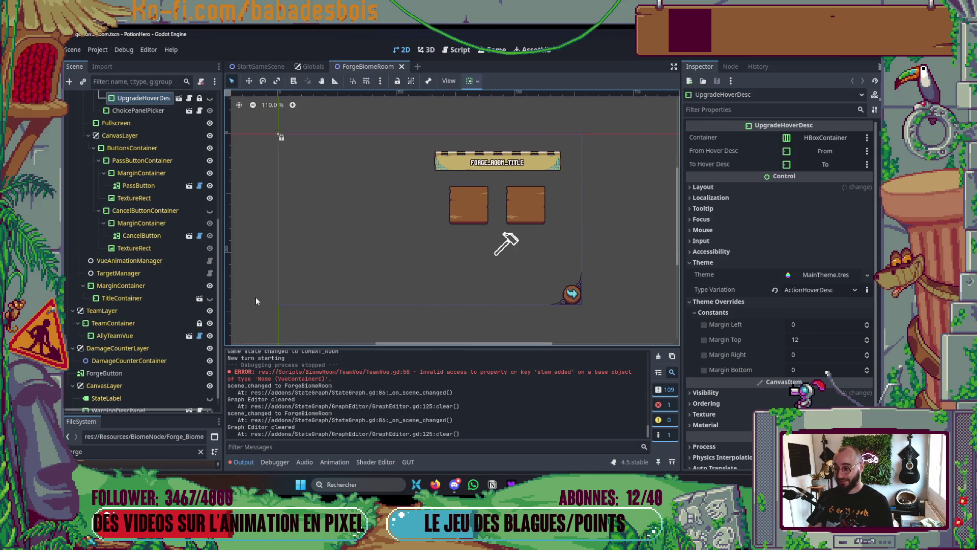
scroll(180, 268, up, 5)
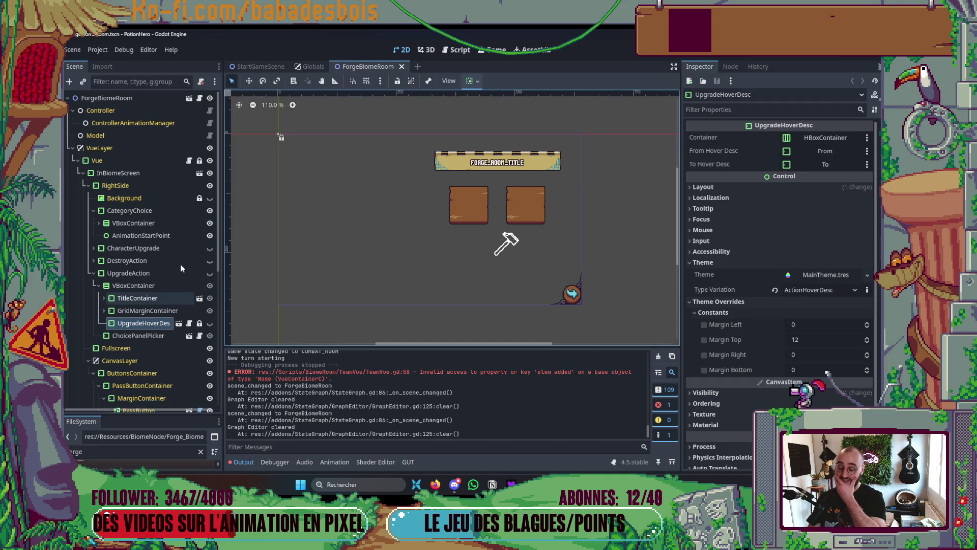
key(alt+Tab)
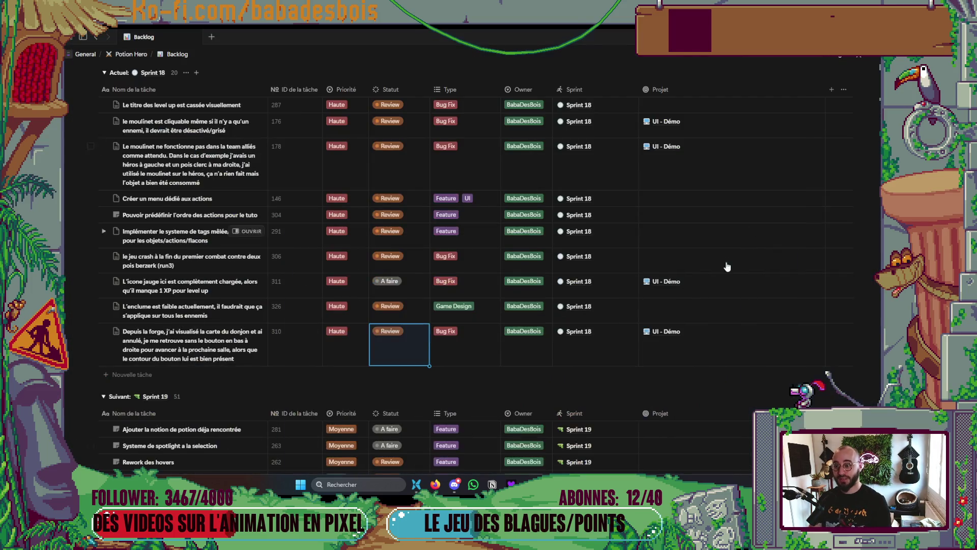
key(alt+Tab)
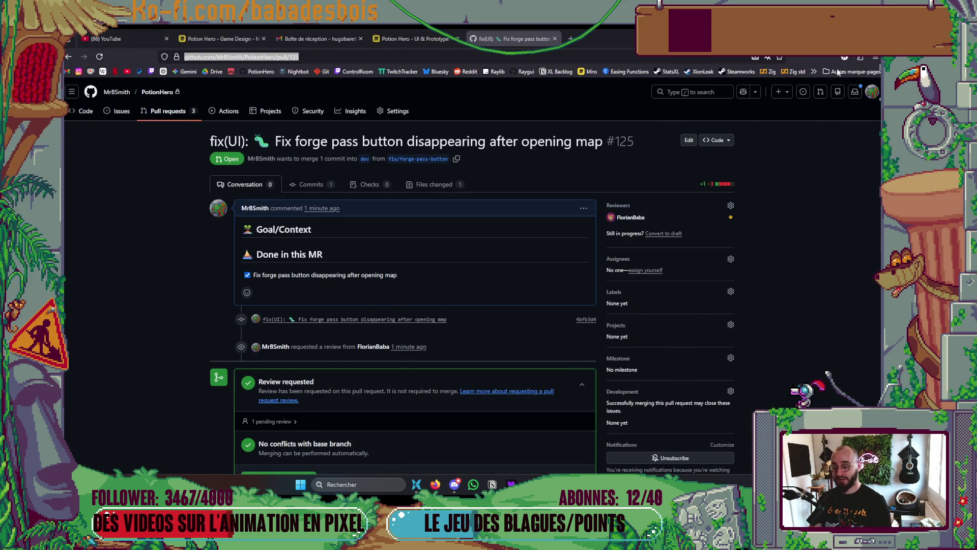
key(alt+Tab)
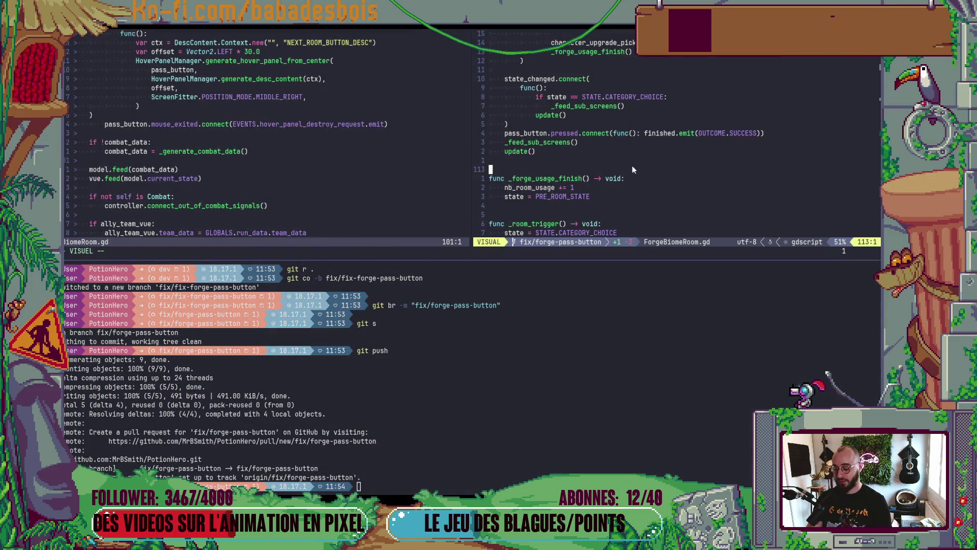
key(alt+Tab)
key(alt+Tab)
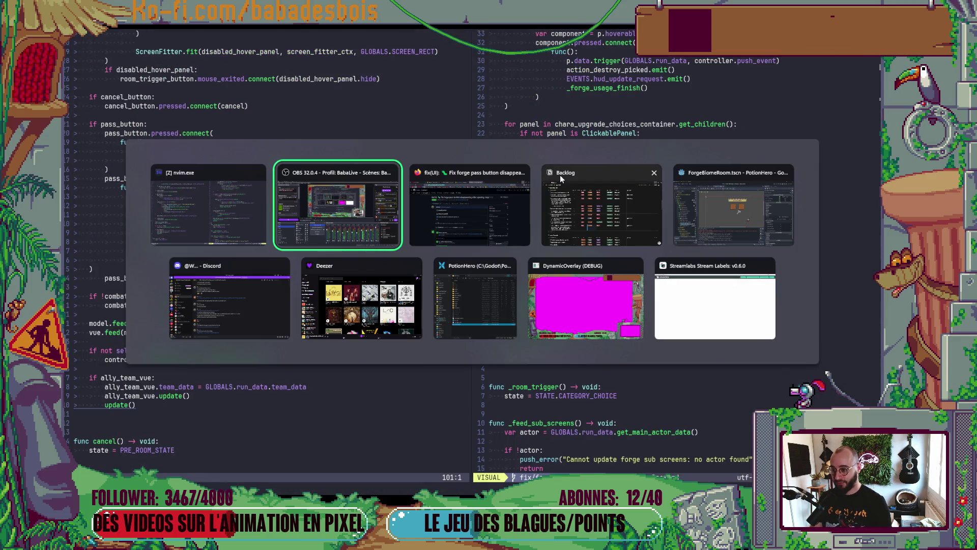
key(alt+Tab)
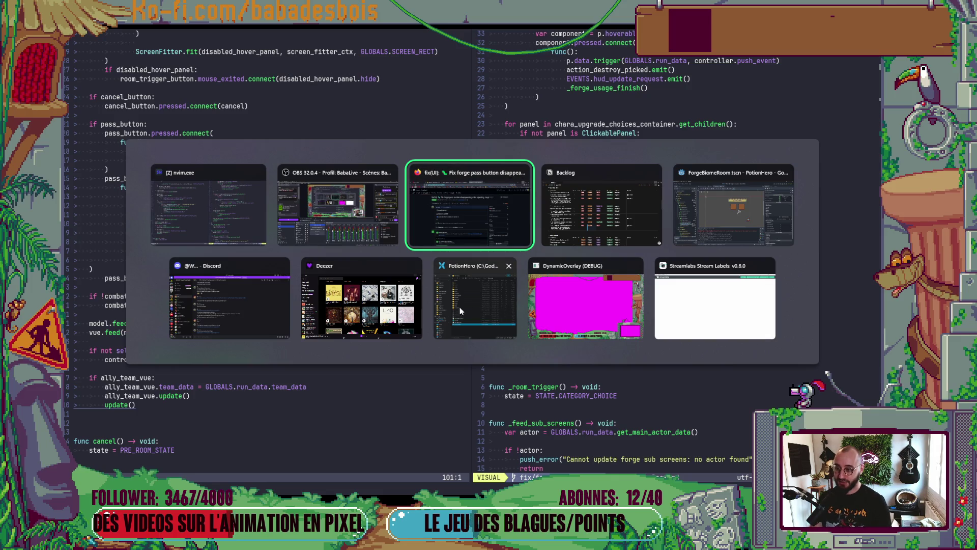
click(700, 204)
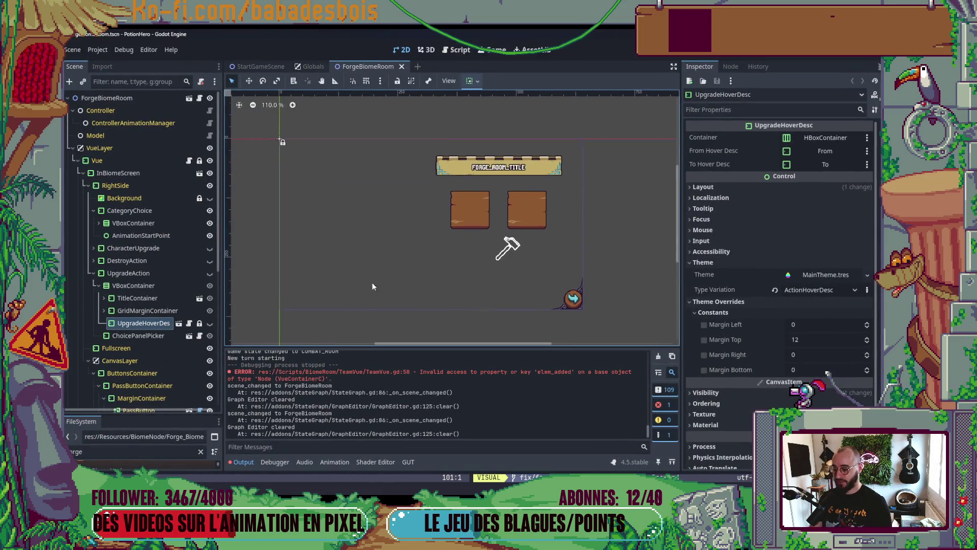
- Collapse the Output panel, close the ForgeBiomeRoom scene tab and bring up the Neovim terminal
click(237, 465)
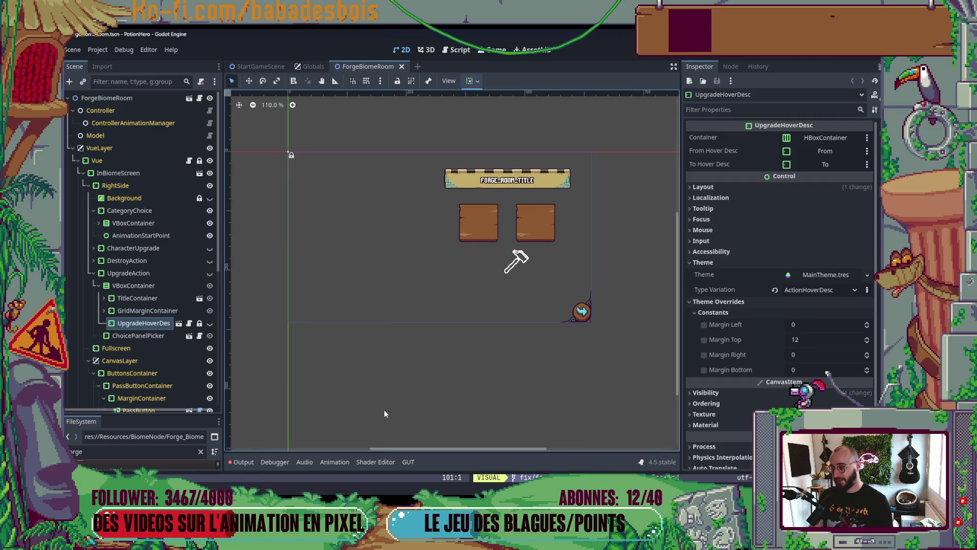
click(402, 66)
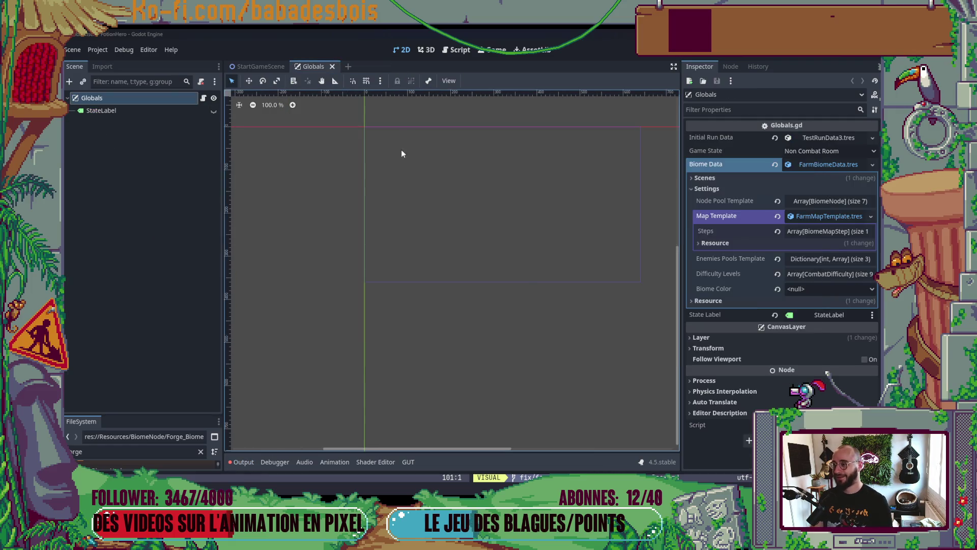
key(alt+Tab)
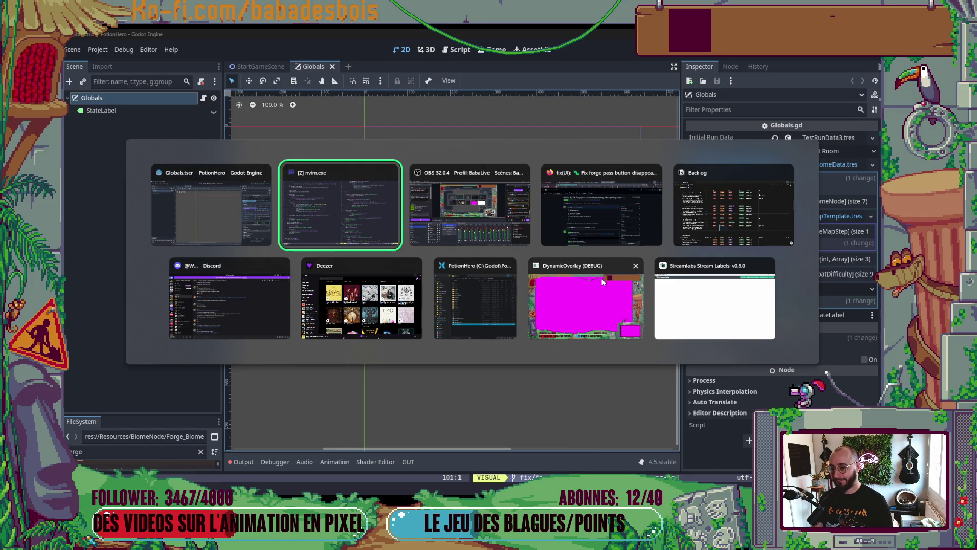
click(394, 242)
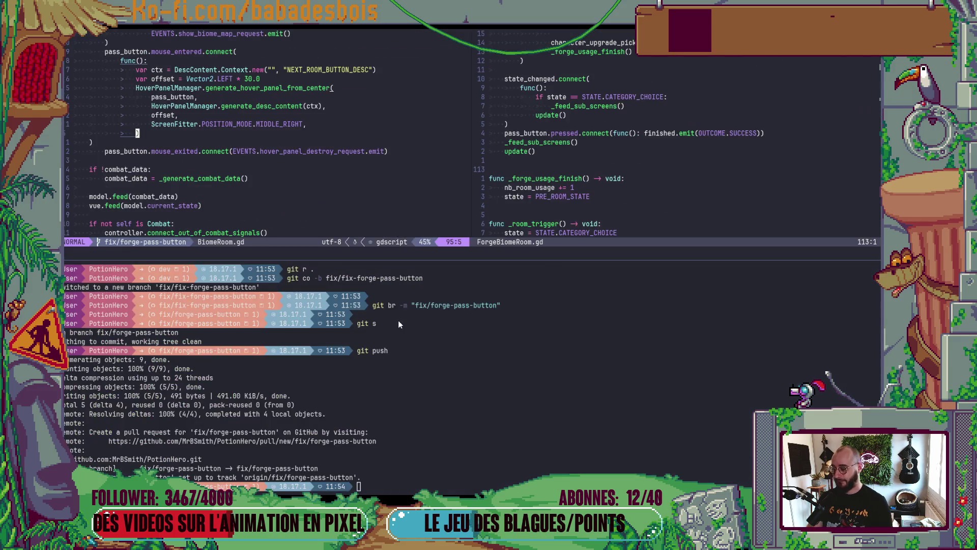
- Check out the dev branch with 'git co dev', begin typing 'git co -b fix/', then switch to Notion
text(git co dev)
key(Return)
text(git )
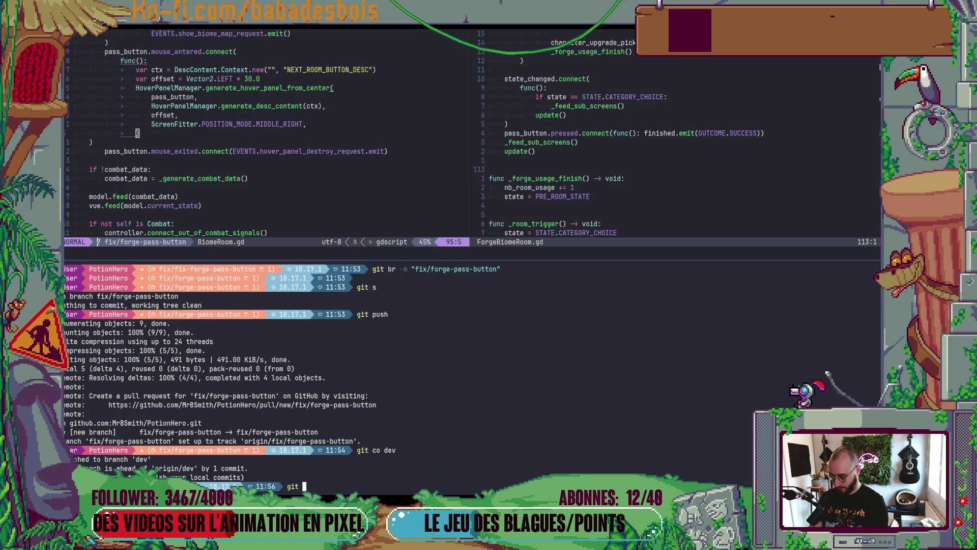
text(co -b )
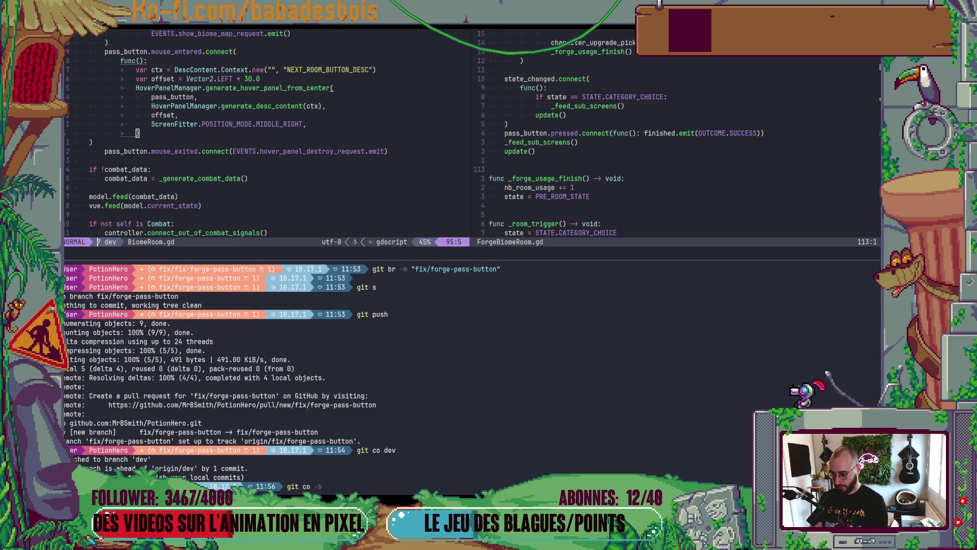
text(fix/)
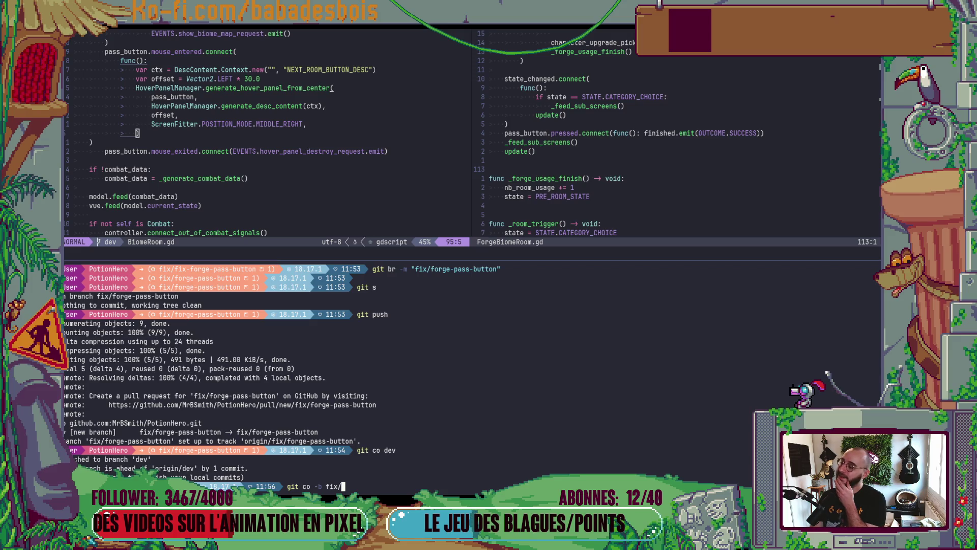
key(alt+Tab)
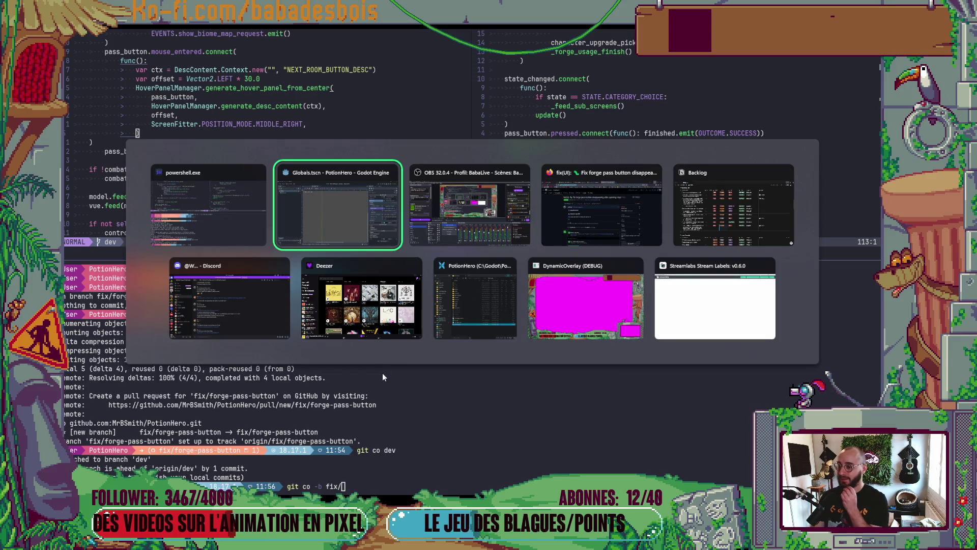
key(Tab)
key(Tab)
key(Tab)
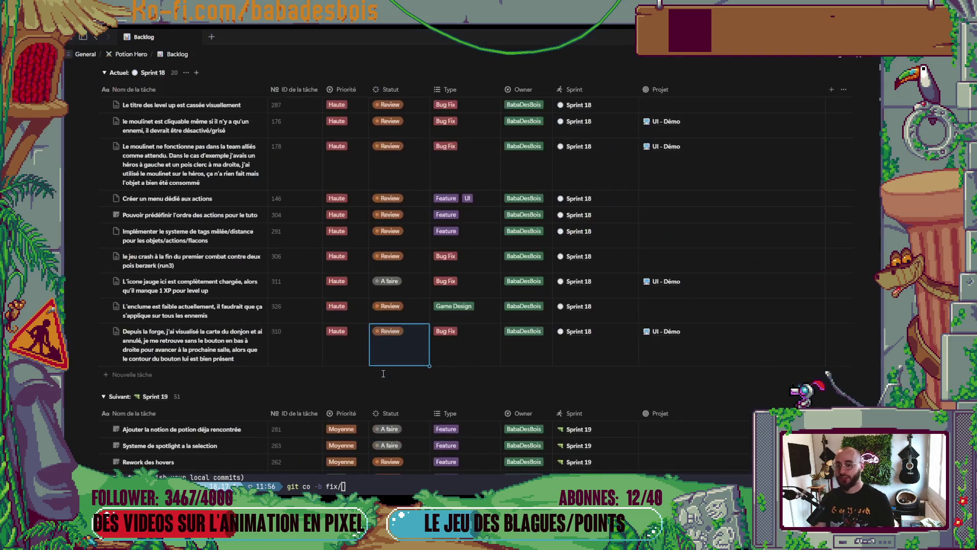
- Switch the Notion backlog to the Current Sprint board view
scroll(393, 345, up, 3)
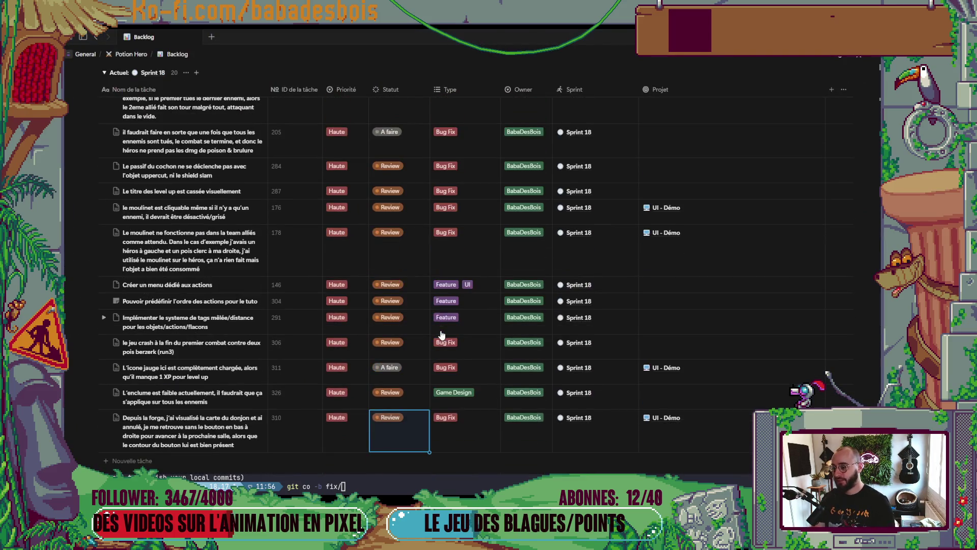
scroll(431, 334, up, 10)
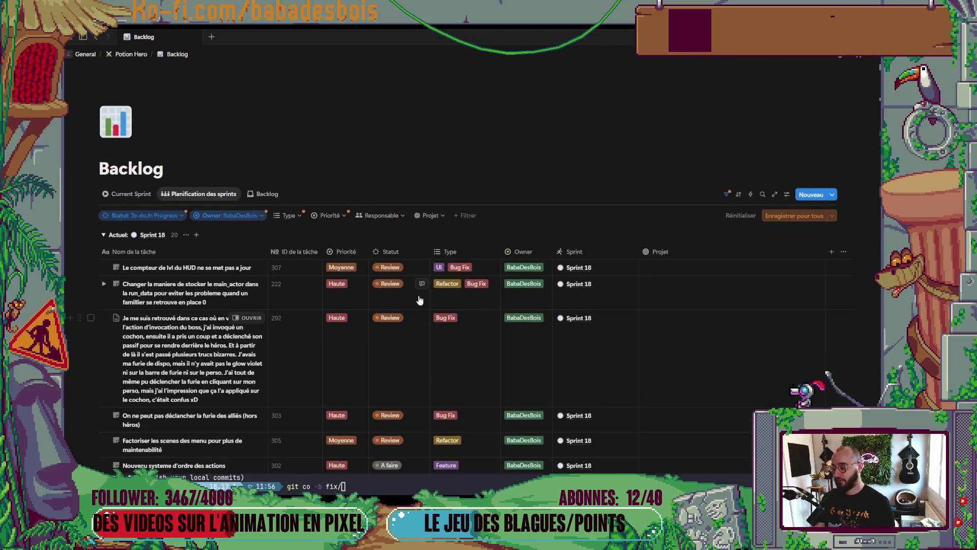
click(245, 194)
click(131, 194)
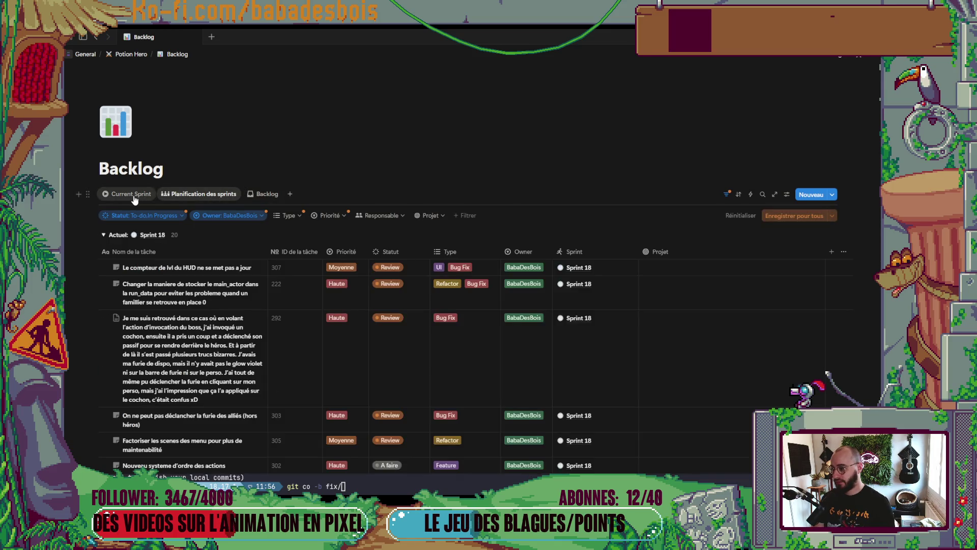
scroll(532, 355, down, 3)
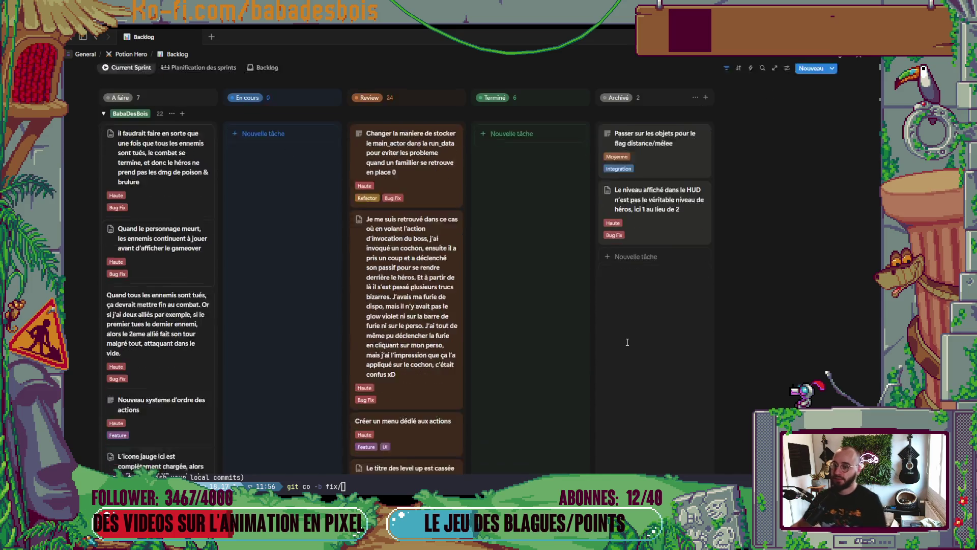
scroll(635, 319, up, 2)
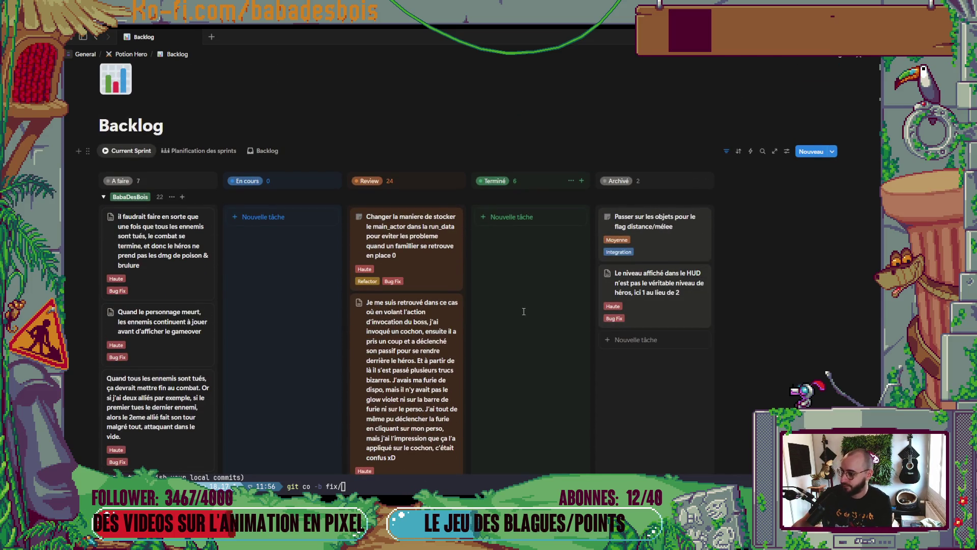
scroll(514, 313, down, 8)
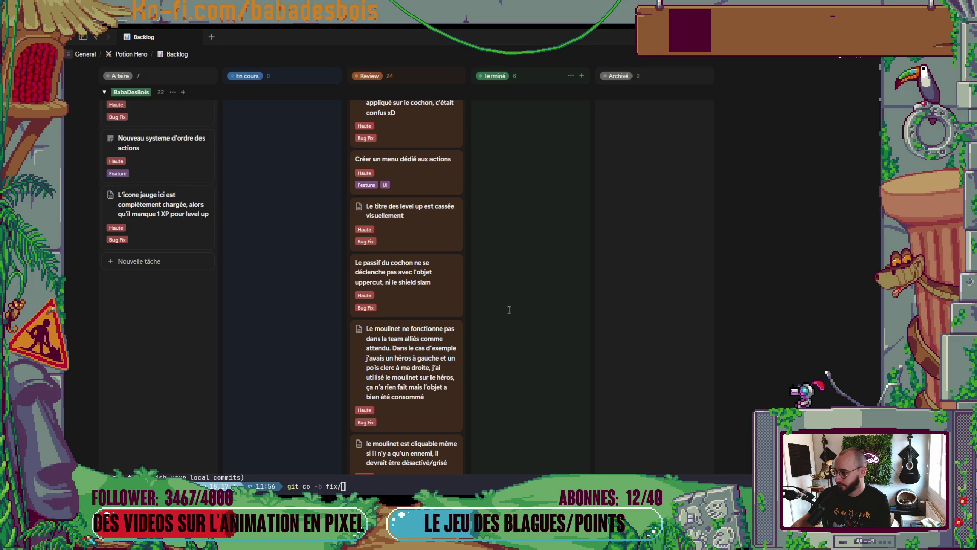
scroll(310, 273, up, 5)
- Move the 'L'icone jauge' card from A faire to En cours, then return to the terminal
drag(164, 283, 300, 270)
scroll(558, 184, down, 2)
scroll(558, 183, down, 2)
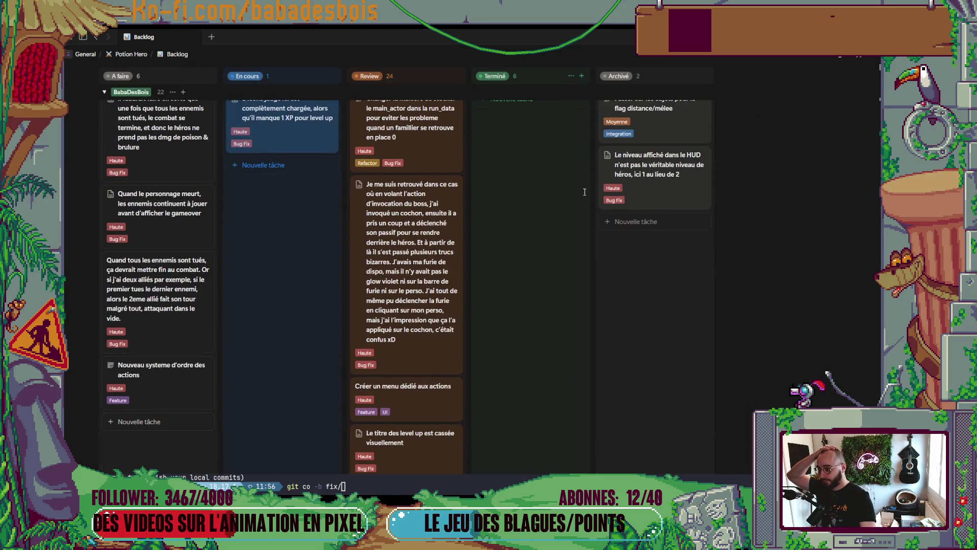
scroll(565, 198, up, 2)
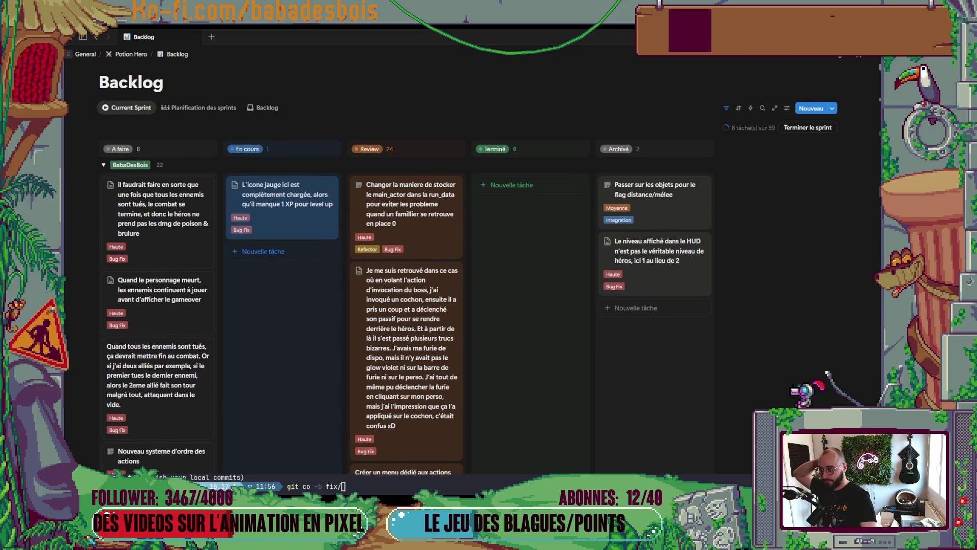
key(alt+Tab)
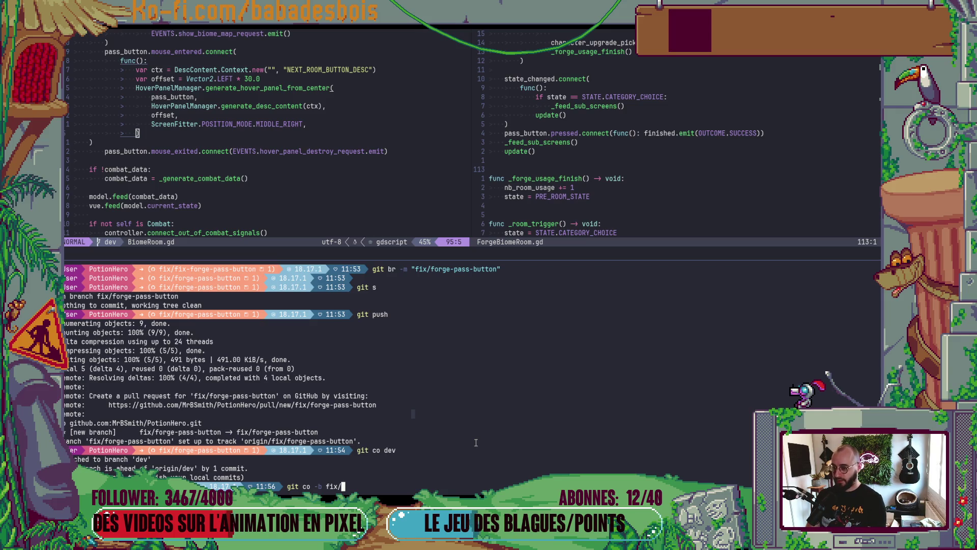
- Complete and run 'git co -b fix/exp-gauge' to create the new branch from dev
key(alt+Tab)
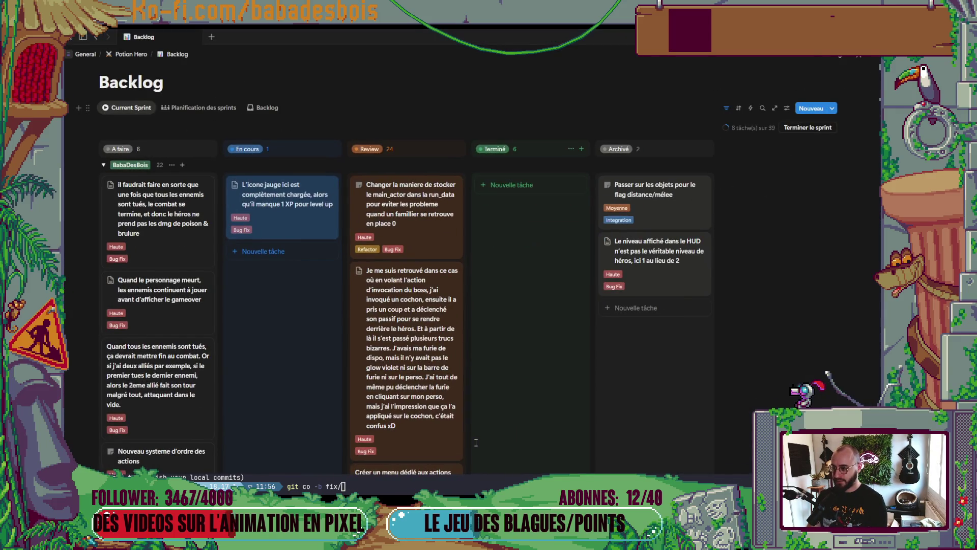
key(alt+Tab)
text(gauge)
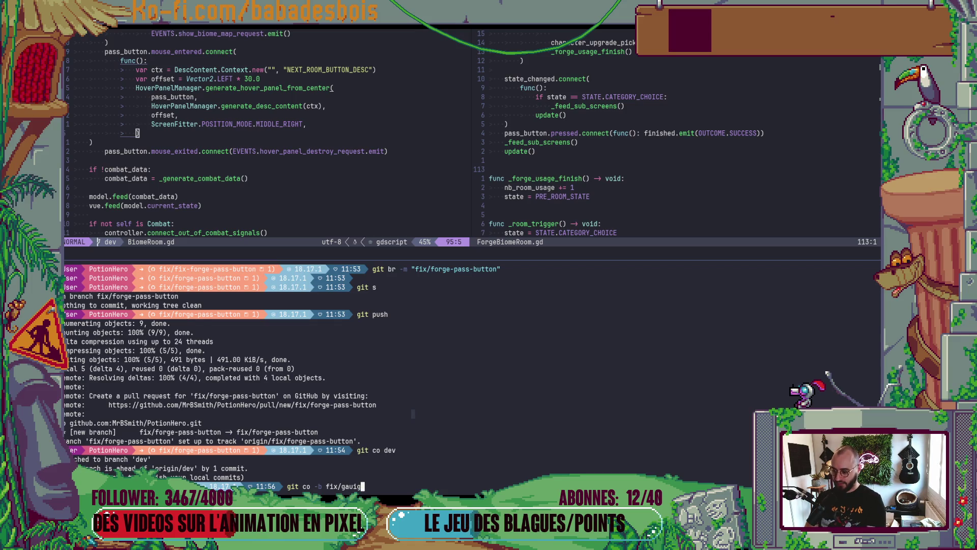
key(ctrl+Left)
text(e)
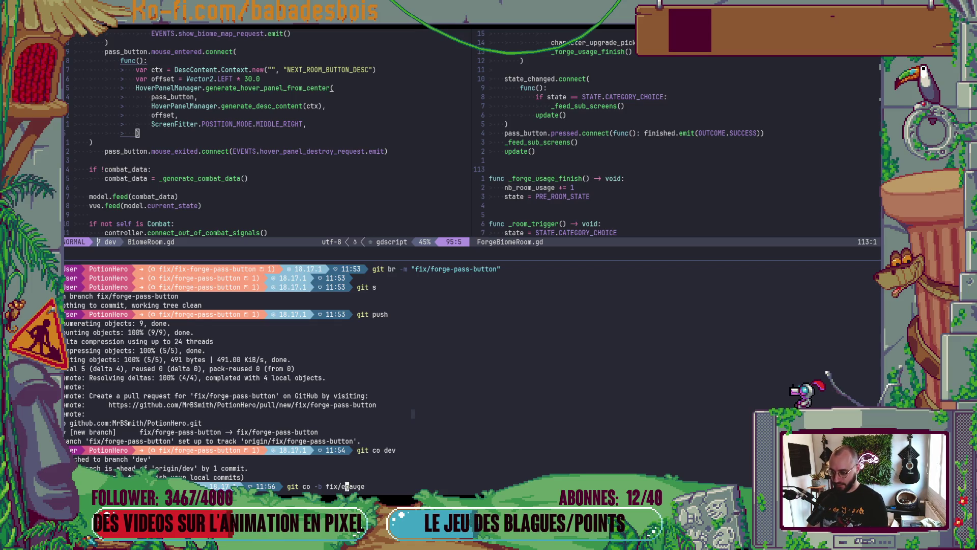
text(xp-)
key(Return)
- Enlarge Godot's FileSystem dock to show the Forge files, then bring up a blank Firefox tab
key(alt+Tab)
key(alt+shift+Tab)
key(alt+Tab)
key(alt+Tab)
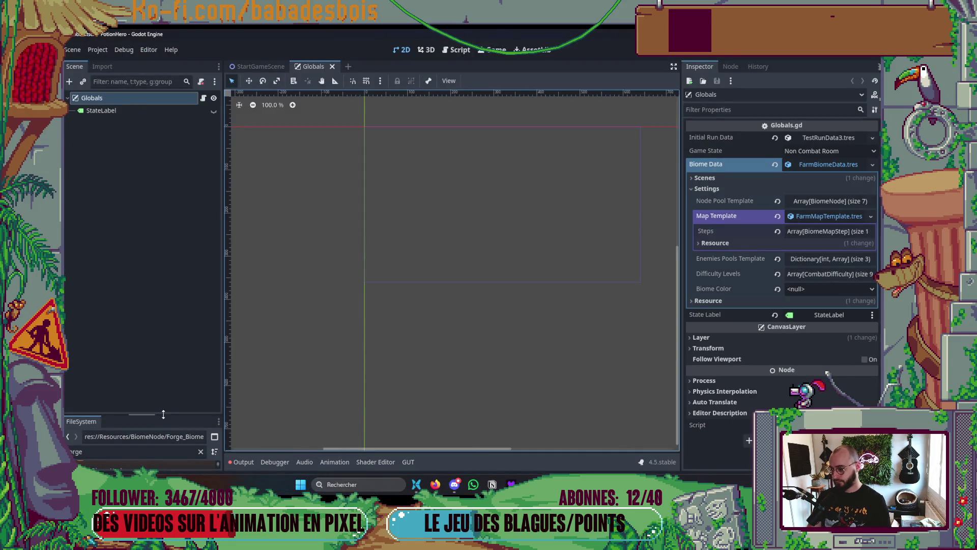
drag(164, 415, 164, 250)
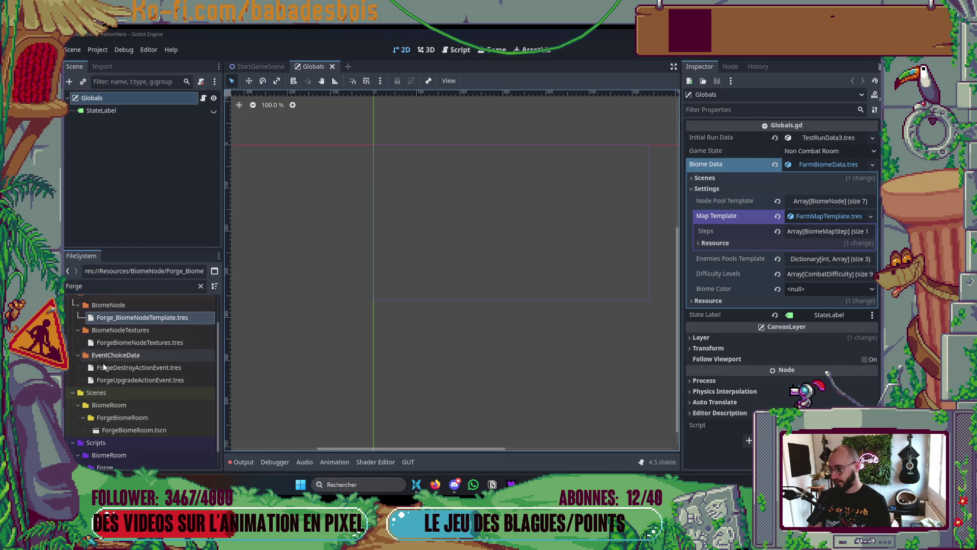
key(alt+Tab)
key(alt+Tab)
key(alt+Tab)
key(alt+Tab)
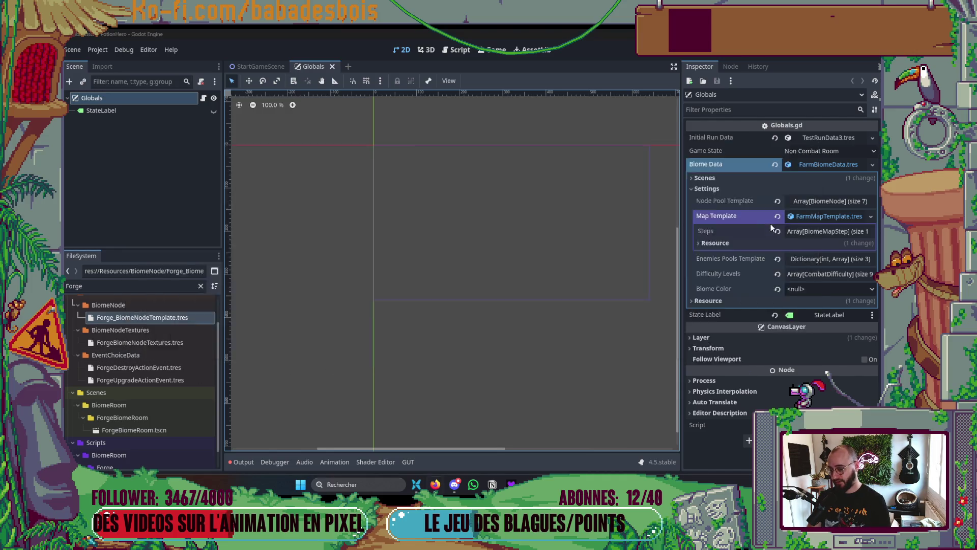
click(570, 38)
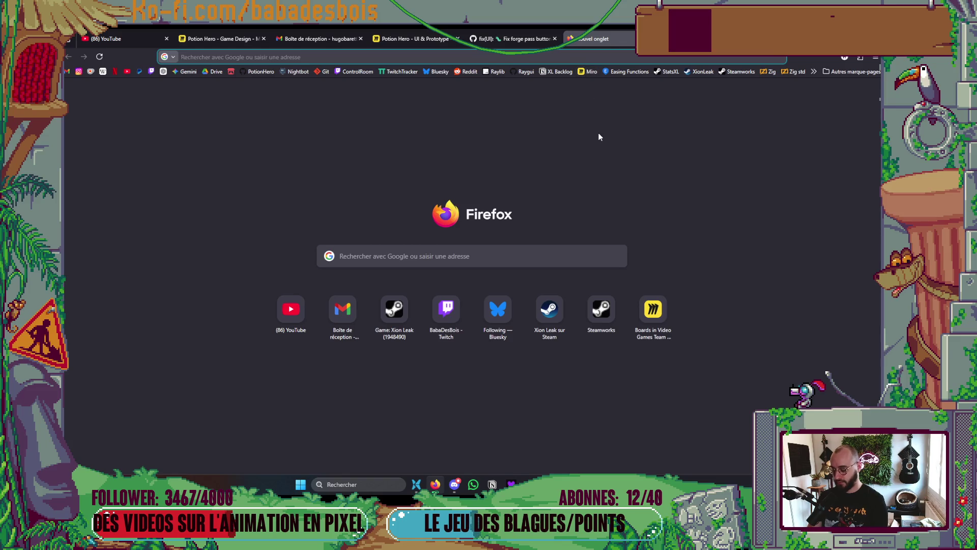
- Load the Godot website and open the 'Release candidate: Godot 4.6 RC 2' article
text(ghost)
key(BackSpace)
key(BackSpace)
key(BackSpace)
text(odotengine.org/)
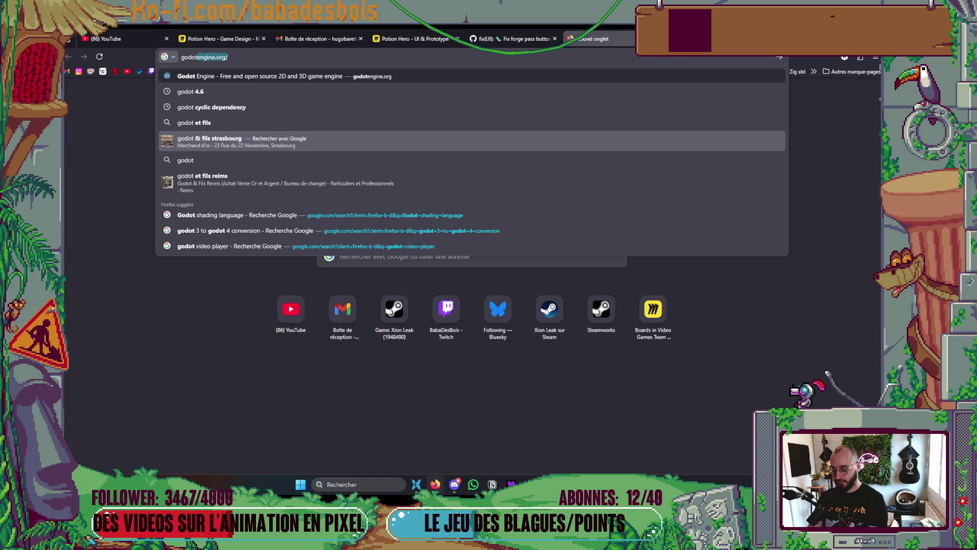
key(Return)
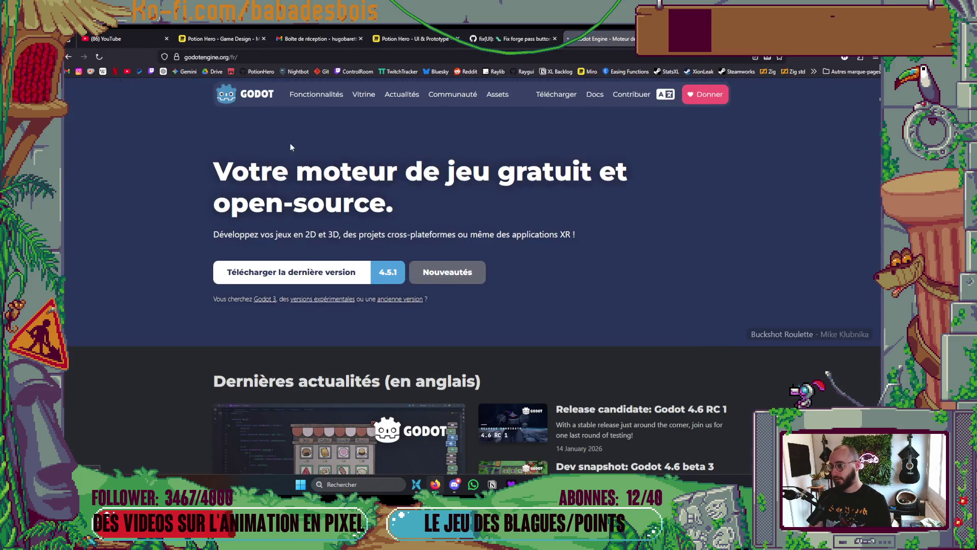
scroll(428, 222, down, 4)
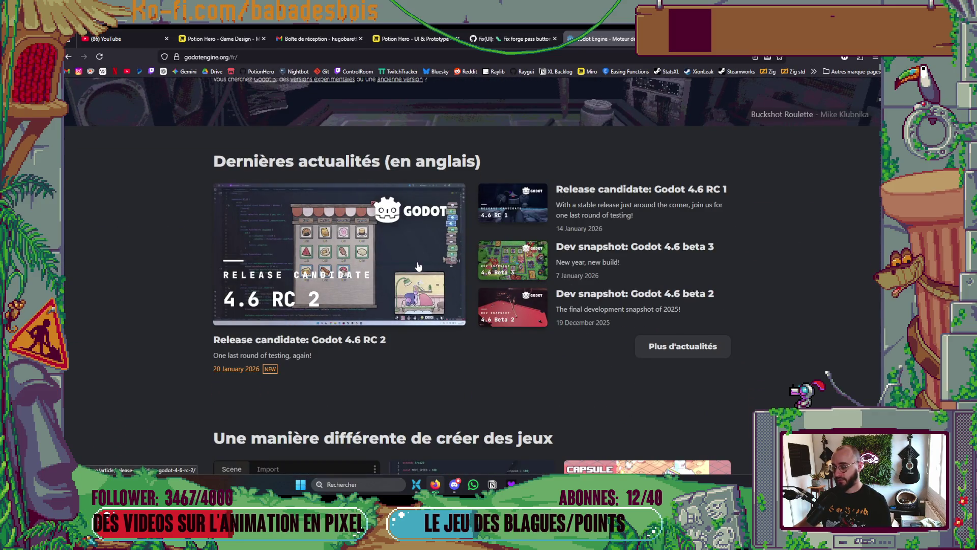
click(220, 376)
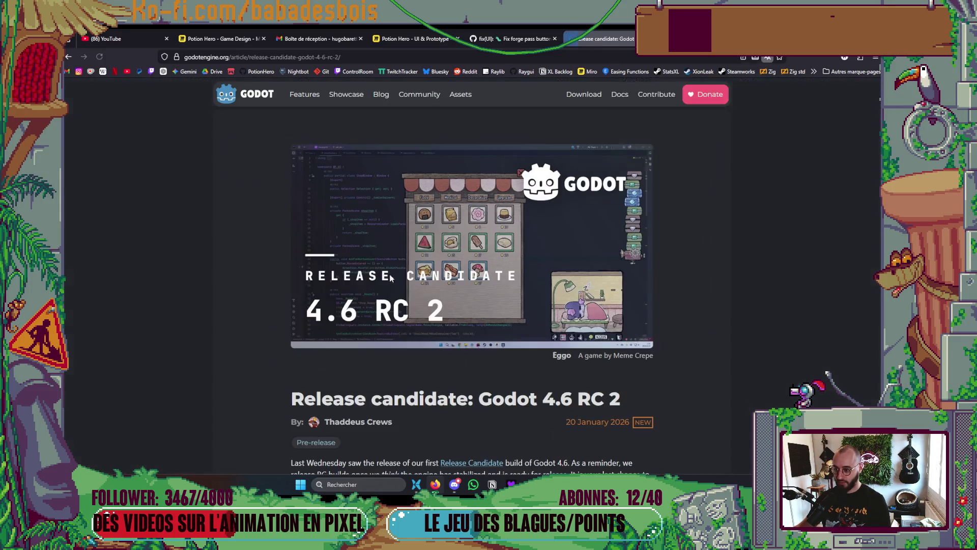
- Dismiss the translation offer and read the article's introduction and highlights
scroll(590, 331, down, 3)
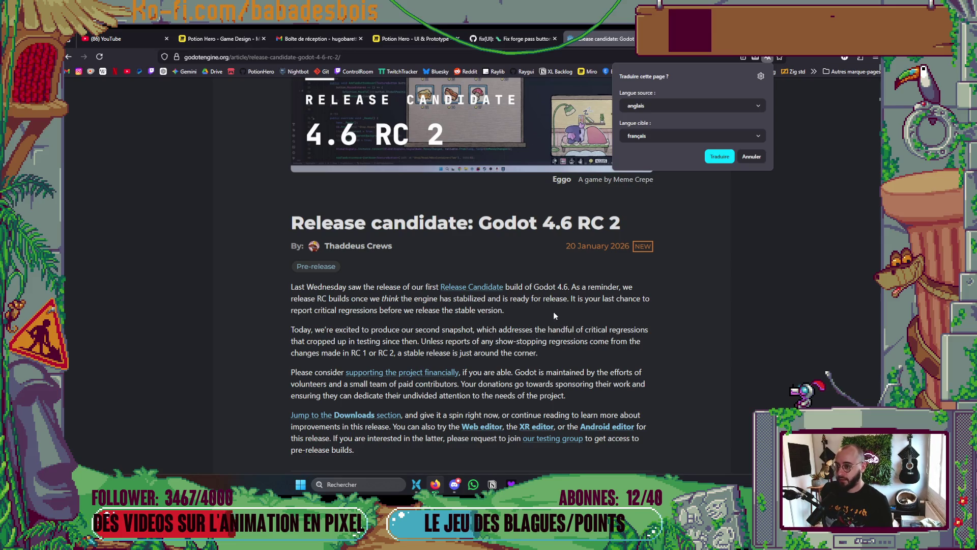
scroll(554, 315, down, 2)
scroll(553, 315, down, 2)
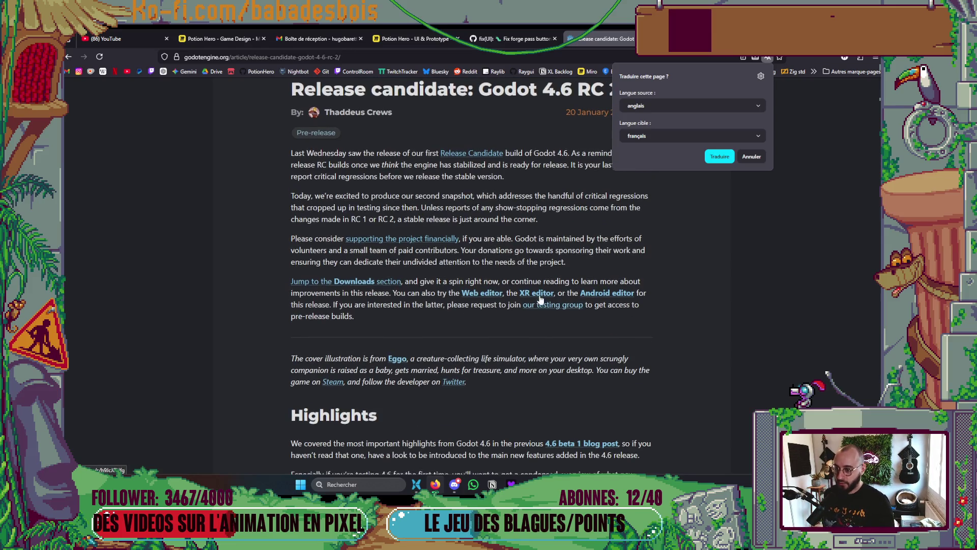
click(633, 326)
scroll(633, 324, down, 3)
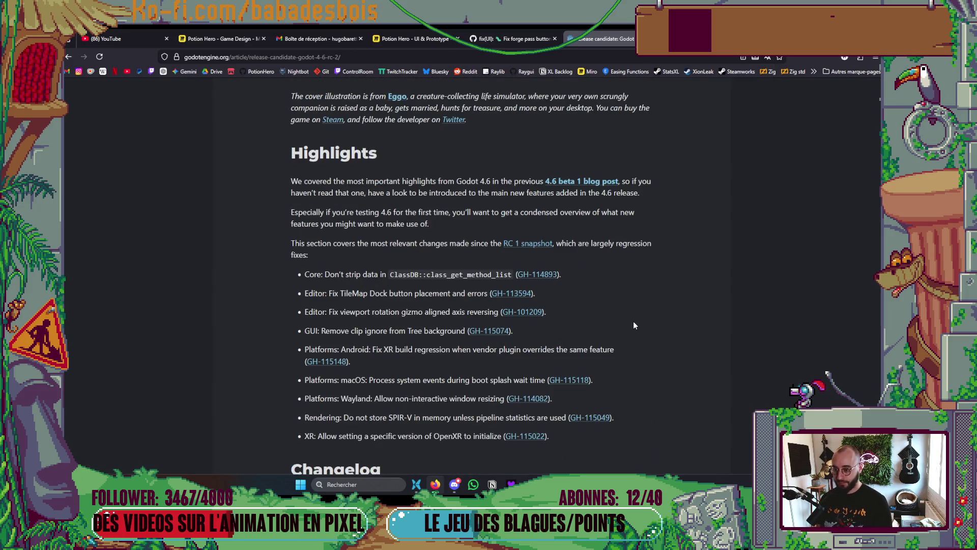
scroll(633, 308, up, 5)
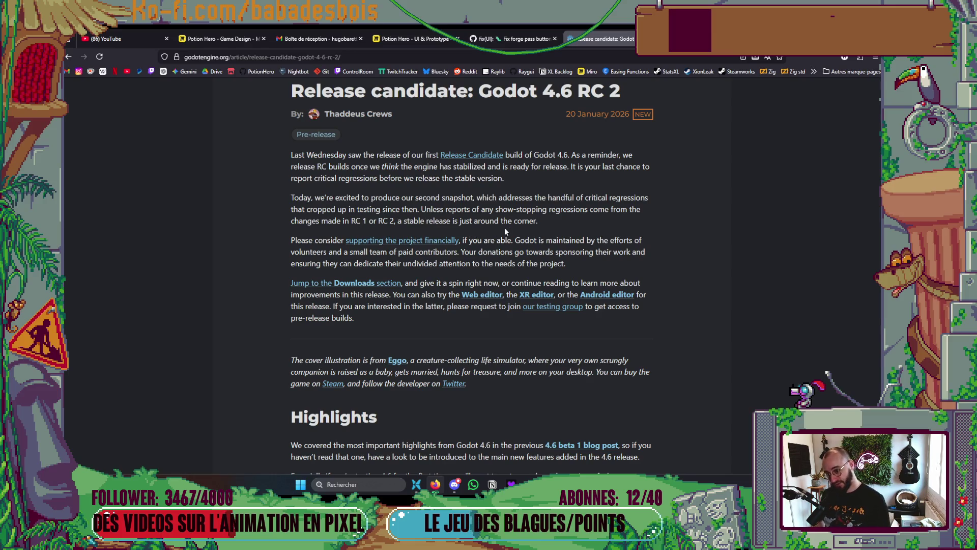
drag(568, 229, 304, 198)
click(673, 218)
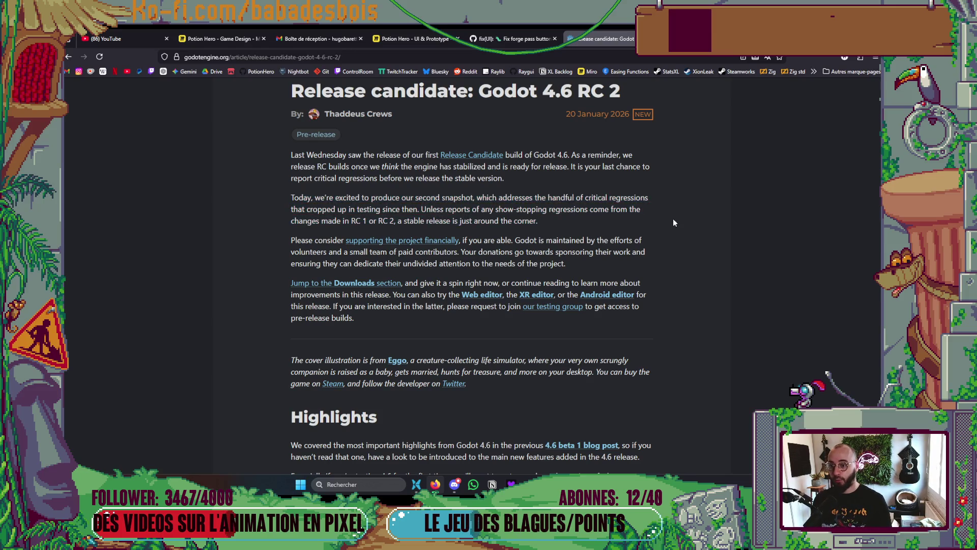
scroll(672, 218, up, 6)
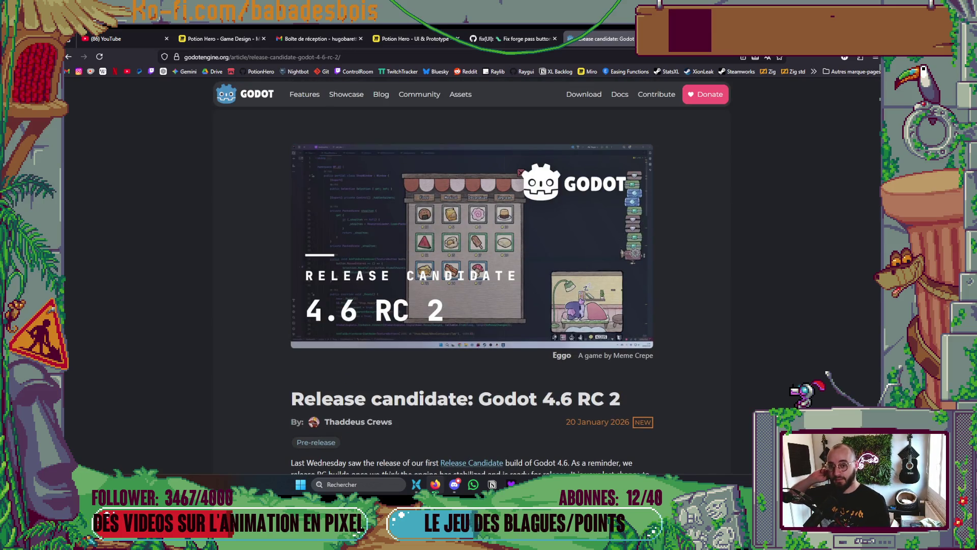
- Glance at the Notion Backlog board from the taskbar, then return to Godot
key(alt+Tab)
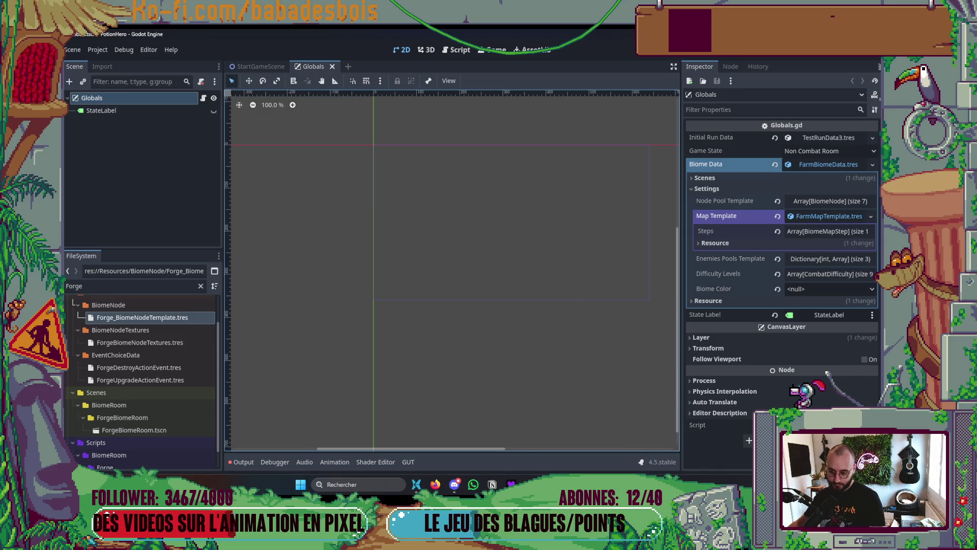
mouse_move(529, 483)
click(549, 463)
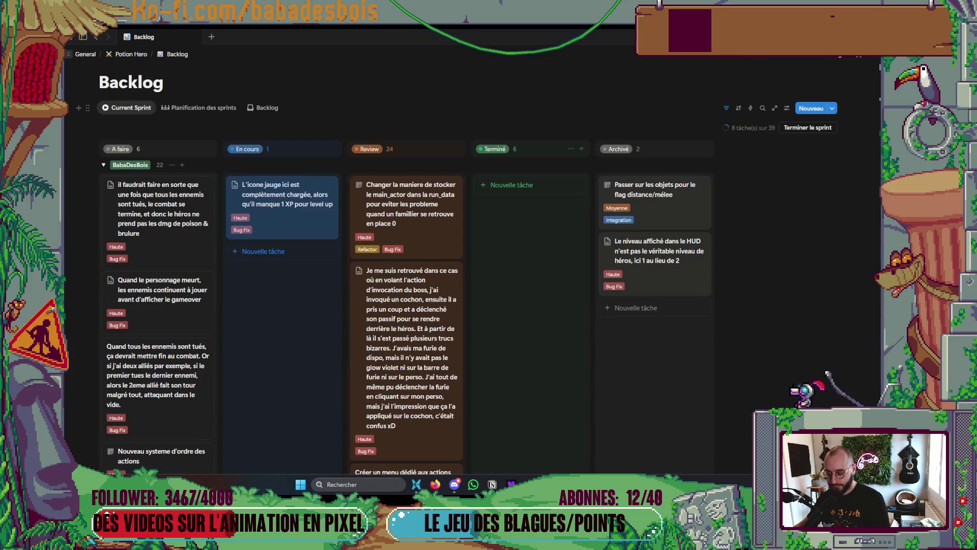
key(alt+Tab)
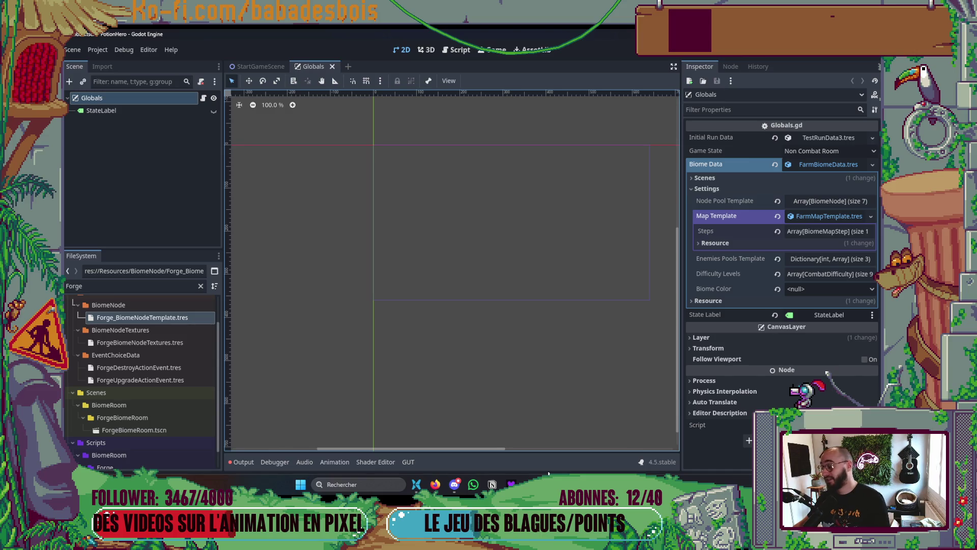
- Fold Map Template and Biome Data's Settings section in the Globals Inspector
click(825, 215)
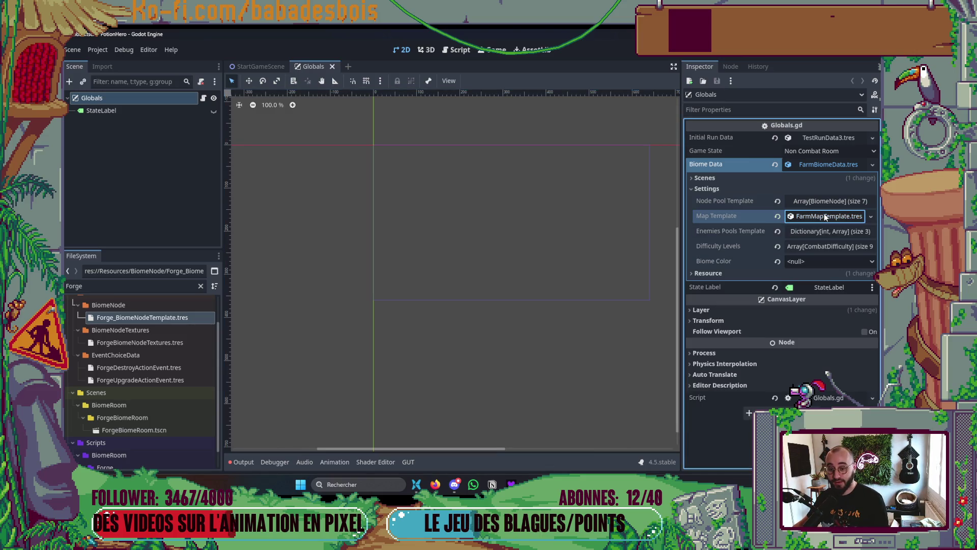
click(826, 166)
click(827, 166)
click(729, 188)
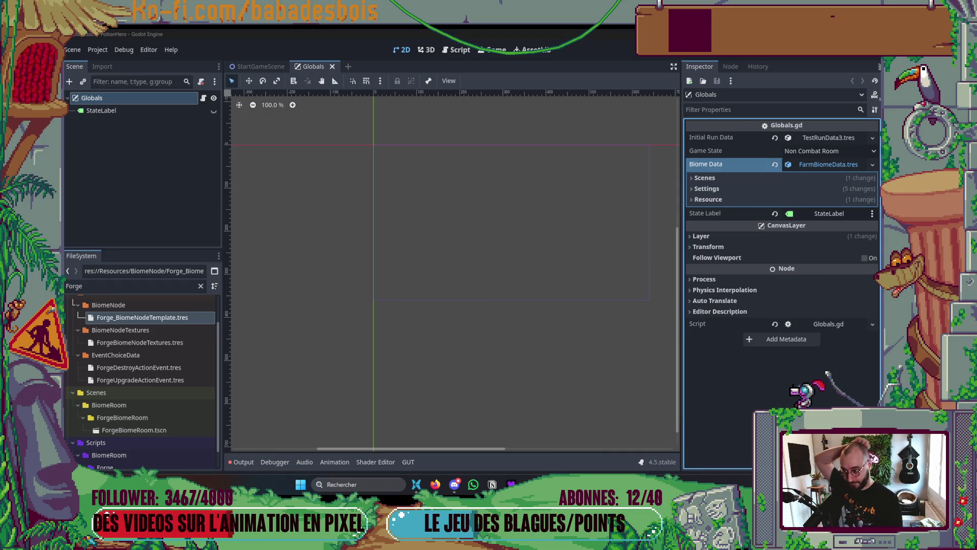
key(alt+Tab)
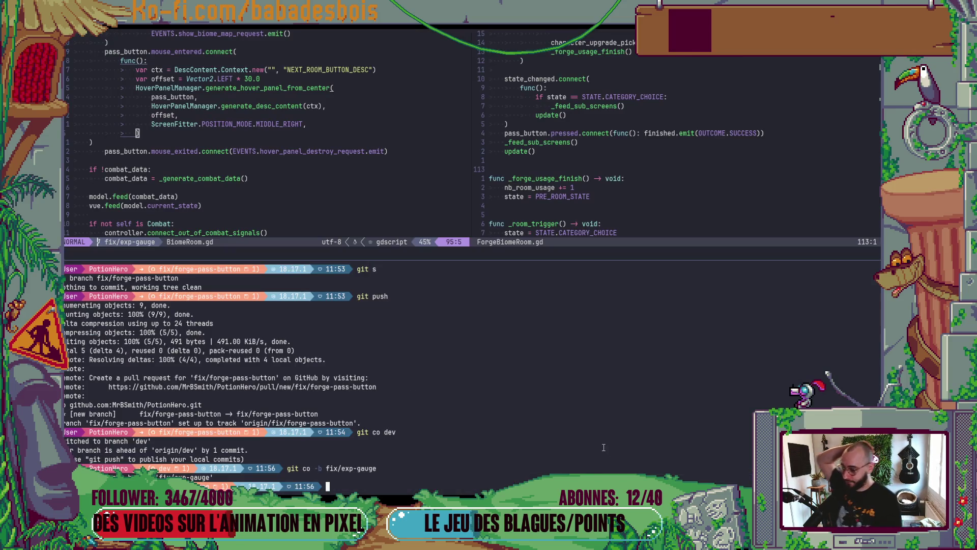
- Check status with 'git s' on fix/exp-gauge, clear and close the terminal pane, return to Godot
text(git s)
key(Return)
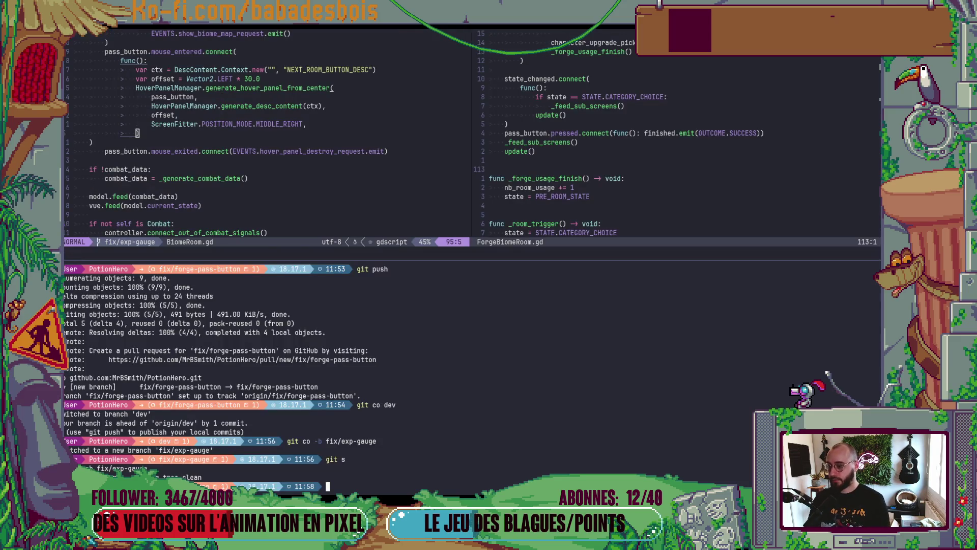
key(ctrl+l)
key(ctrl+d)
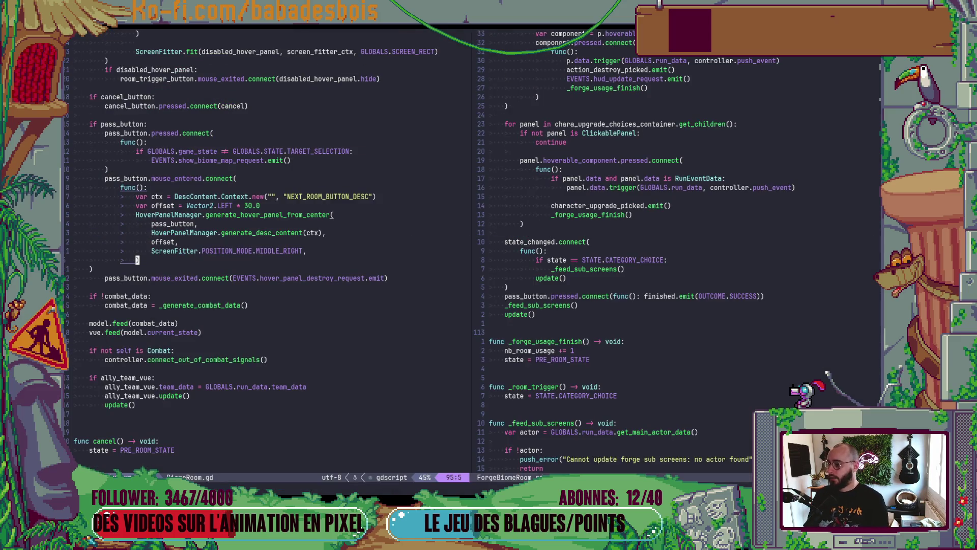
key(alt+Tab)
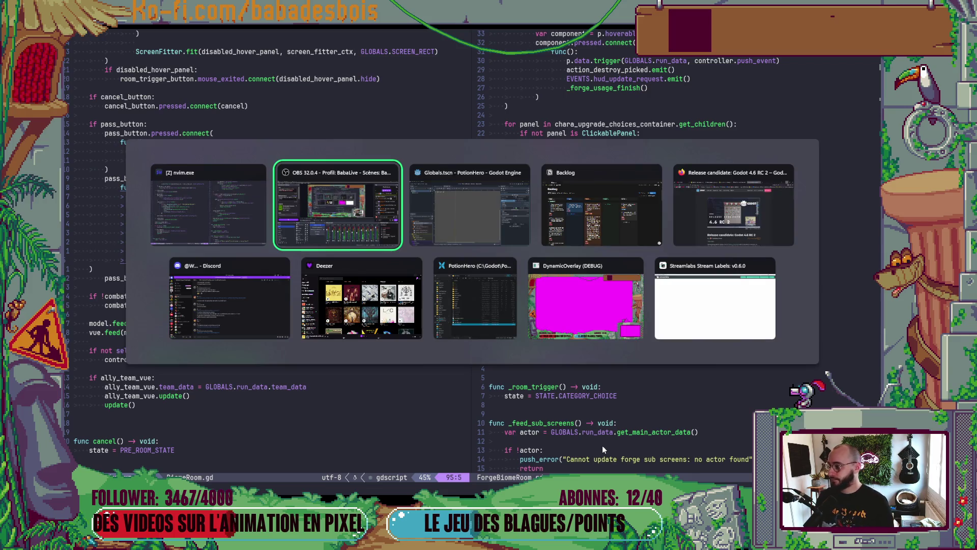
key(alt+Tab)
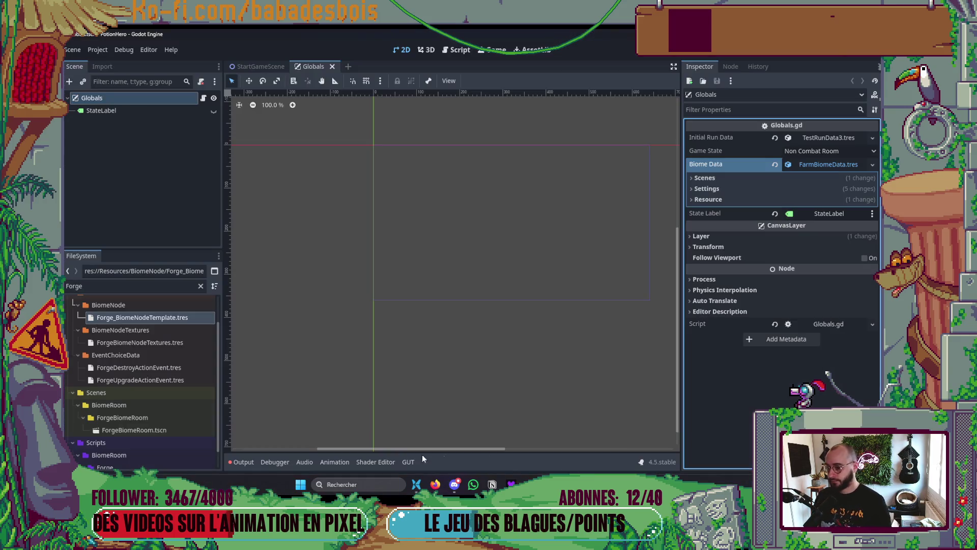
- Scroll Godot's FileSystem dock back to the top of the project files
scroll(167, 317, up, 2)
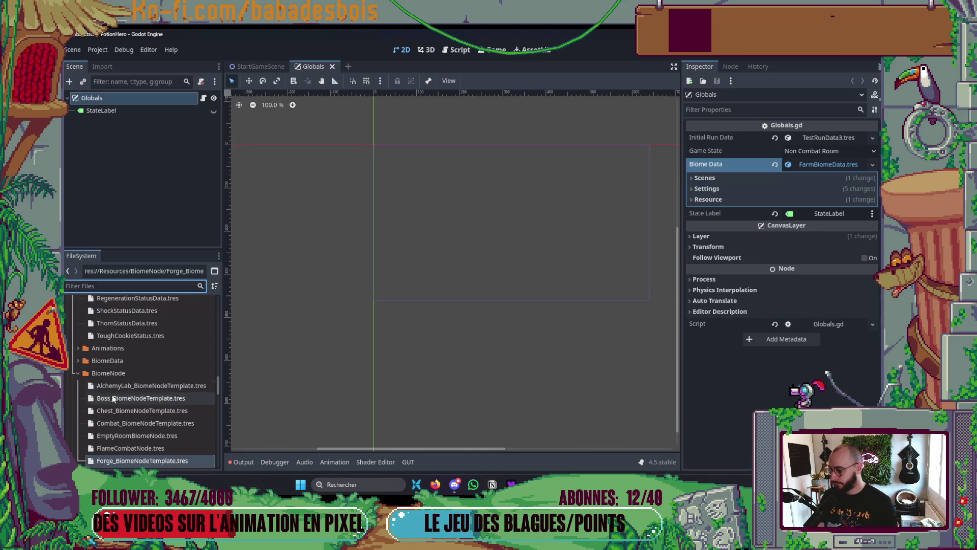
click(74, 372)
scroll(82, 373, up, 5)
scroll(84, 364, up, 8)
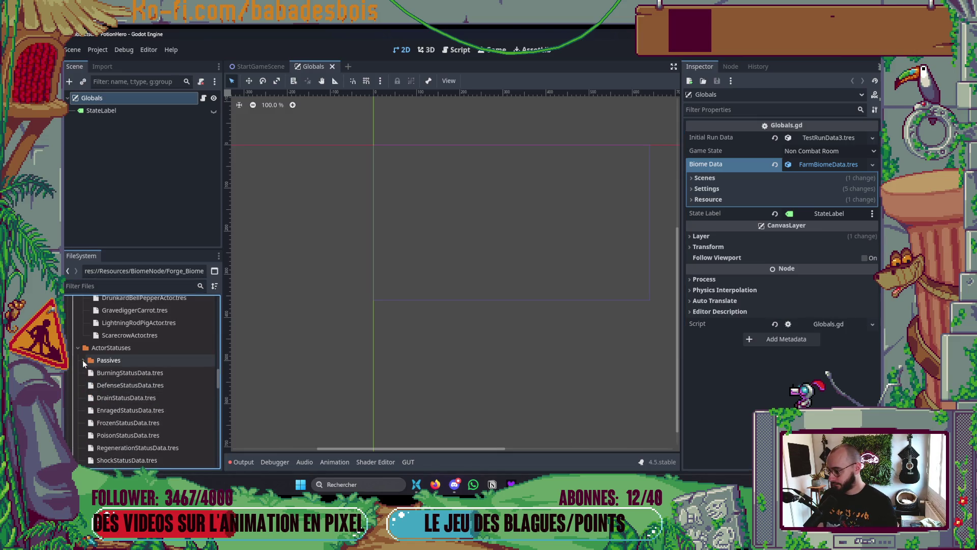
scroll(127, 366, up, 10)
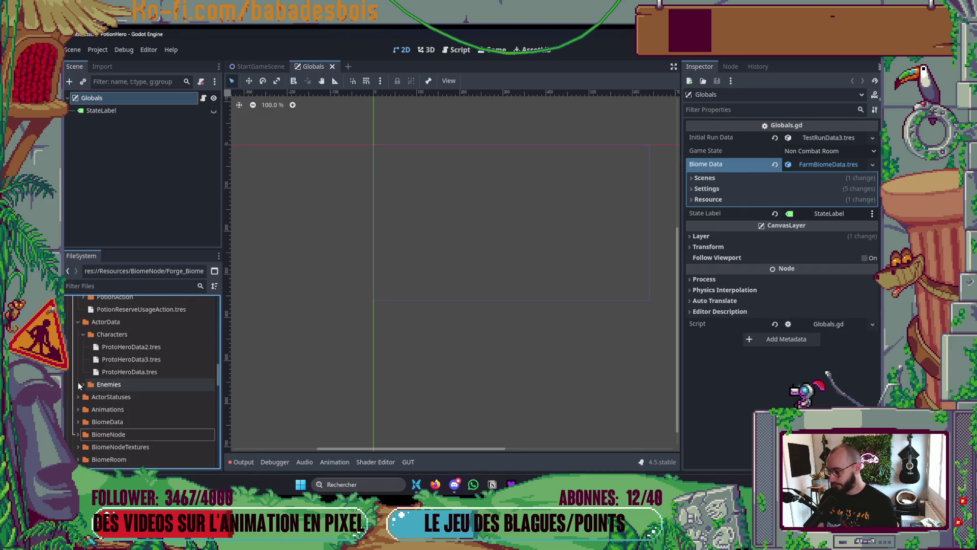
scroll(170, 359, up, 5)
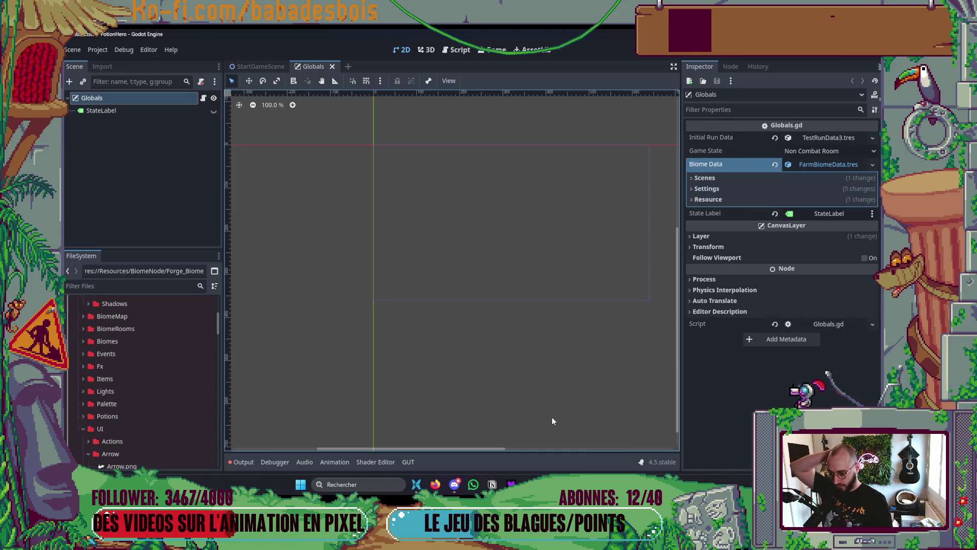
- Minimise all windows to the desktop and launch Aseprite
key(alt+Tab)
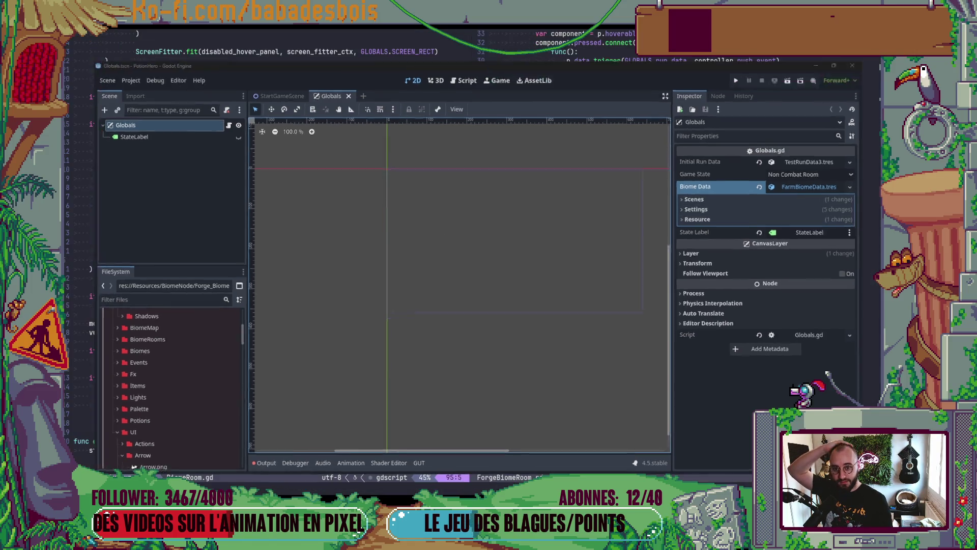
key(super+d)
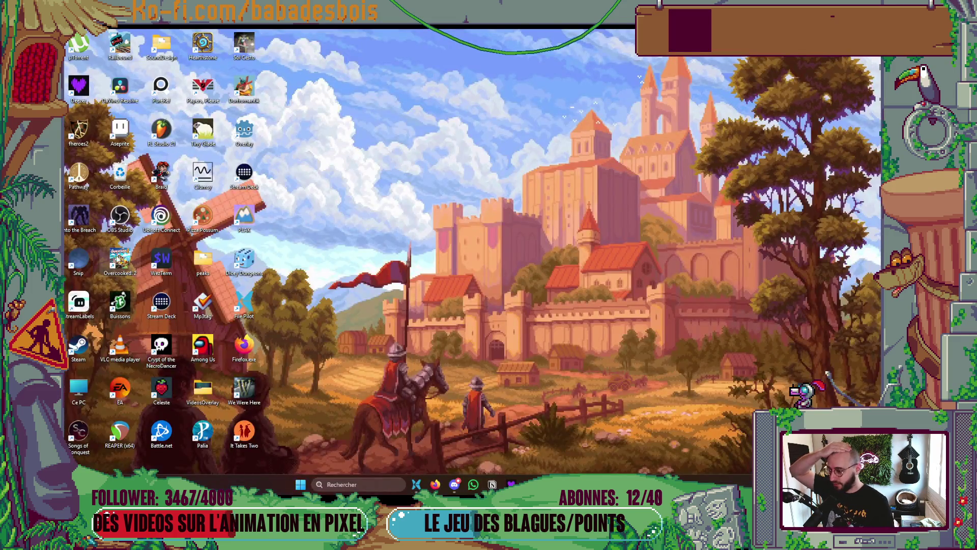
double_click(120, 134)
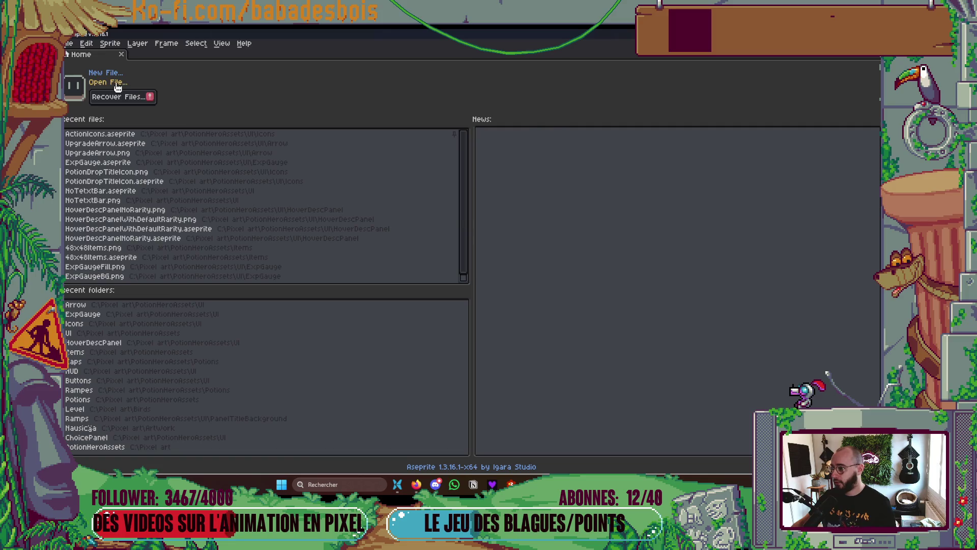
- Open UI/ExpGauge/ExpGauge.aseprite and show only the purple outlined star layer
click(116, 84)
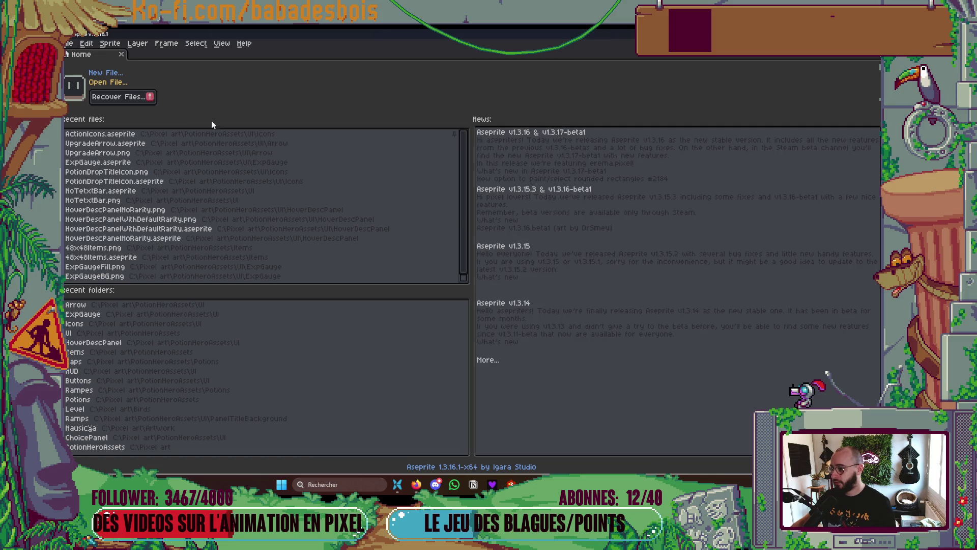
click(503, 119)
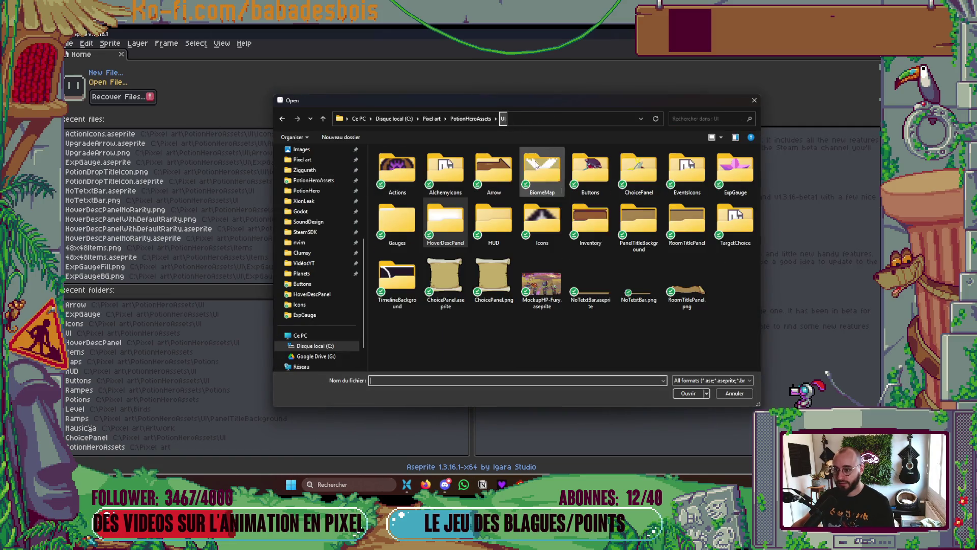
double_click(723, 176)
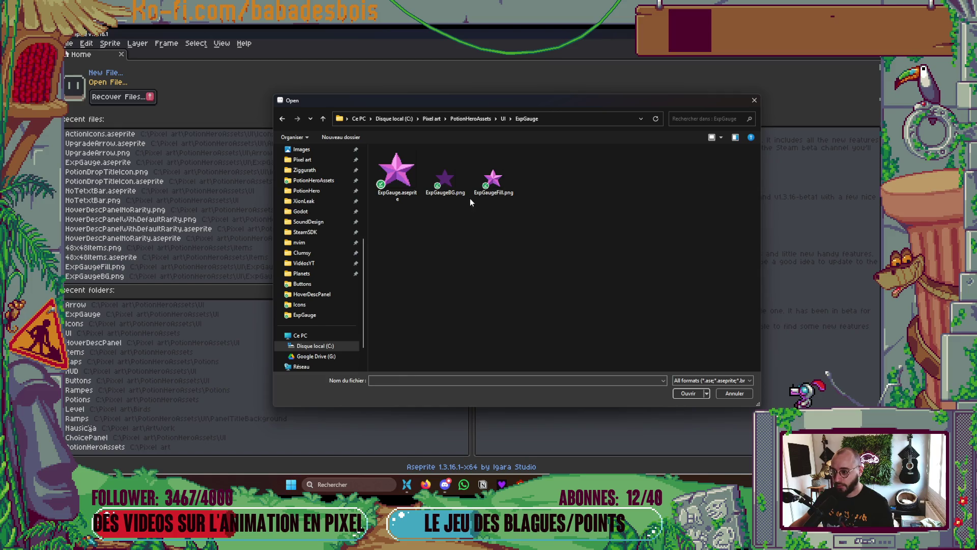
double_click(397, 173)
scroll(360, 279, up, 5)
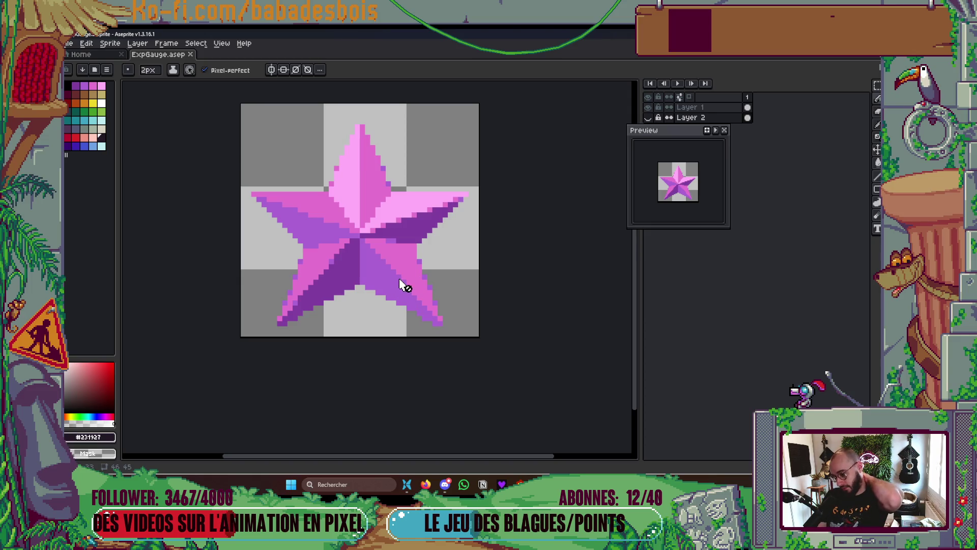
click(648, 107)
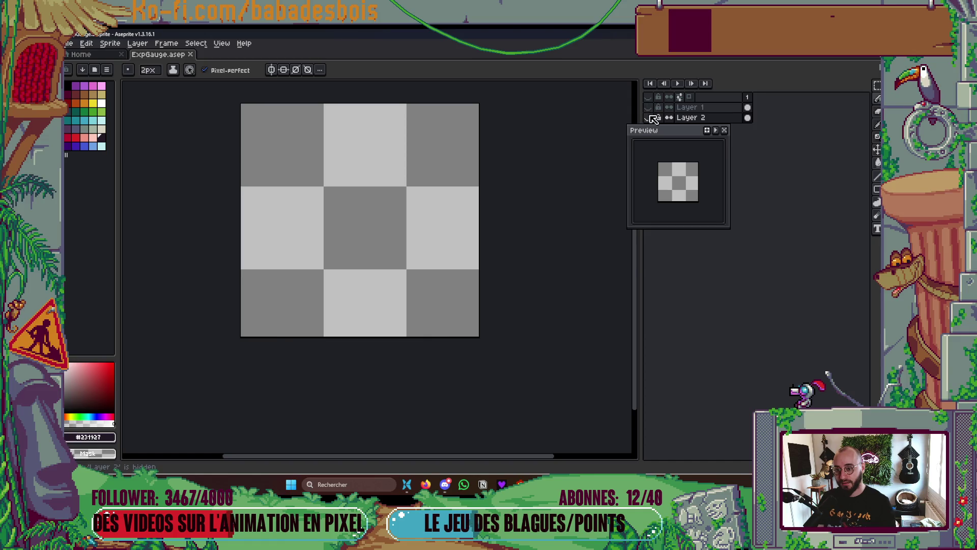
click(649, 118)
click(110, 43)
click(133, 151)
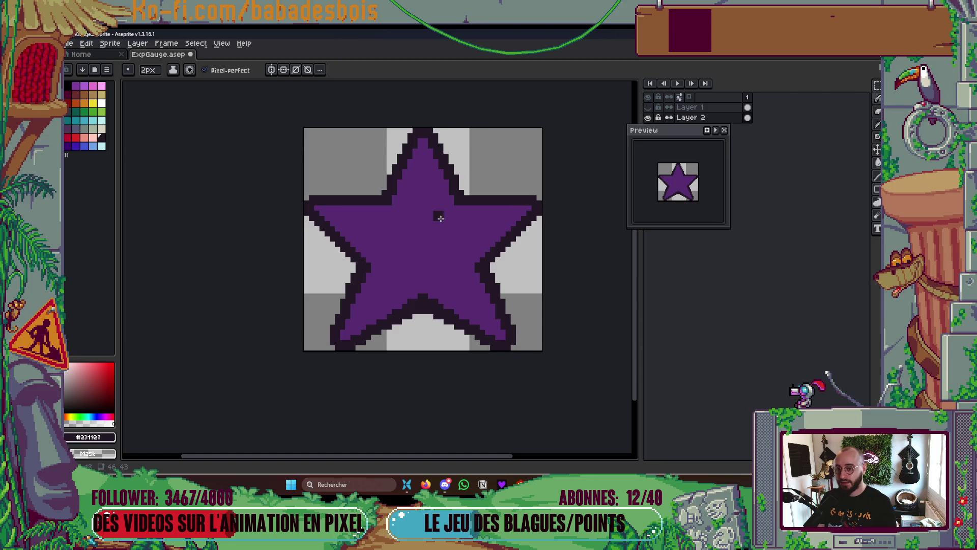
- Export the outlined star as ExpGaugeBG.png, overwriting the old file, then re-show the pink star layer
key(ctrl+alt+shift+s)
click(504, 156)
click(529, 179)
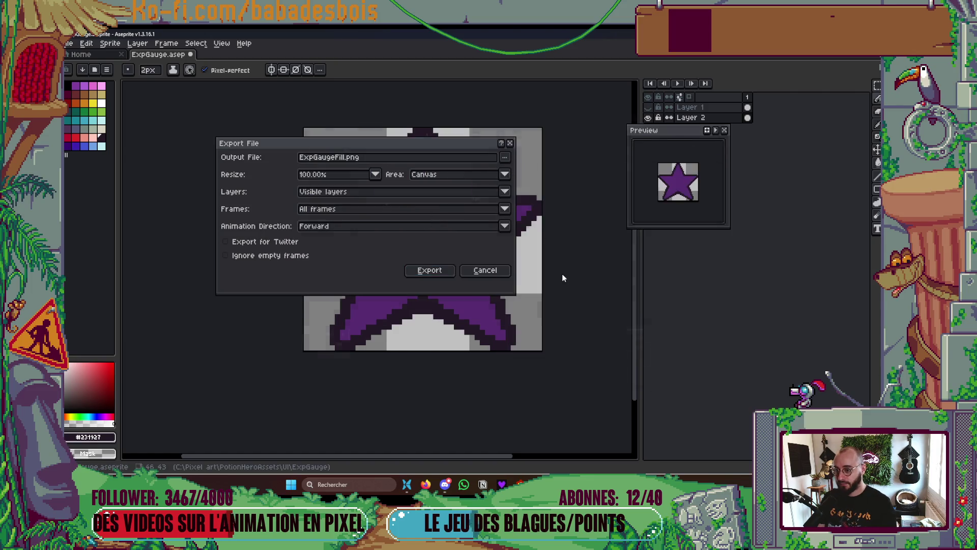
click(461, 180)
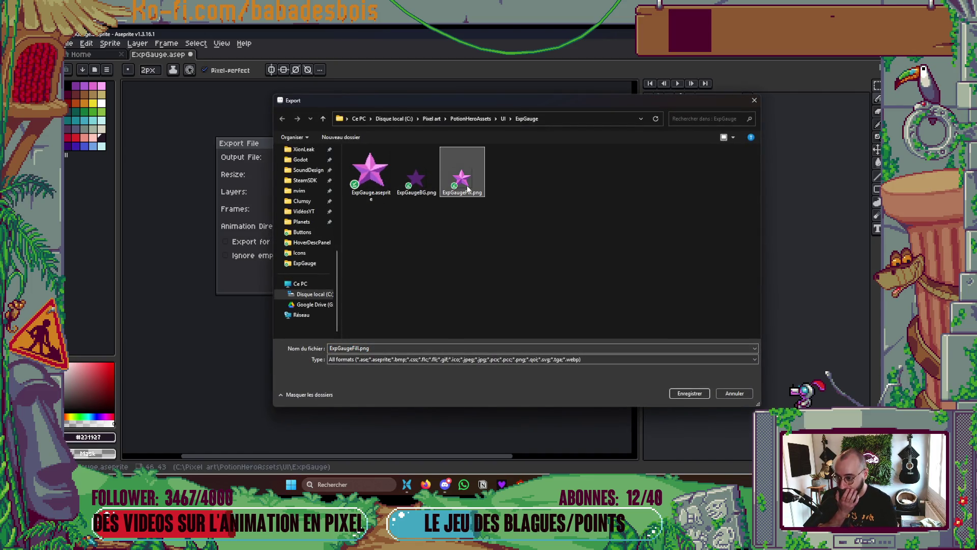
click(421, 176)
click(690, 393)
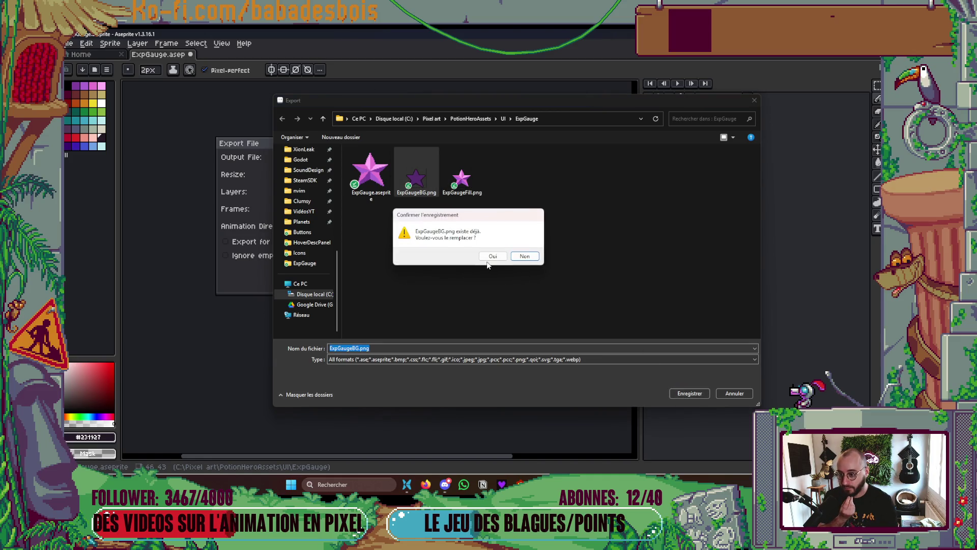
click(494, 256)
click(441, 277)
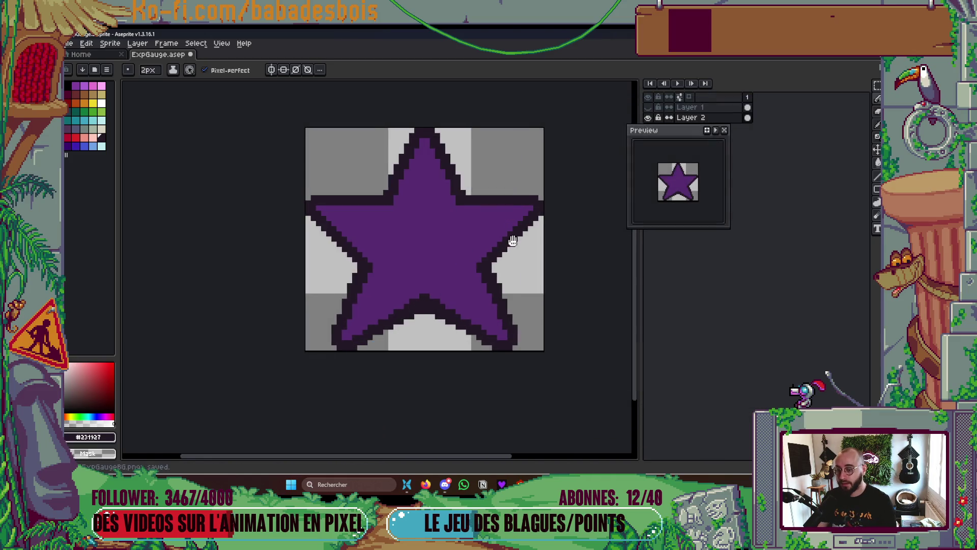
click(648, 117)
click(649, 108)
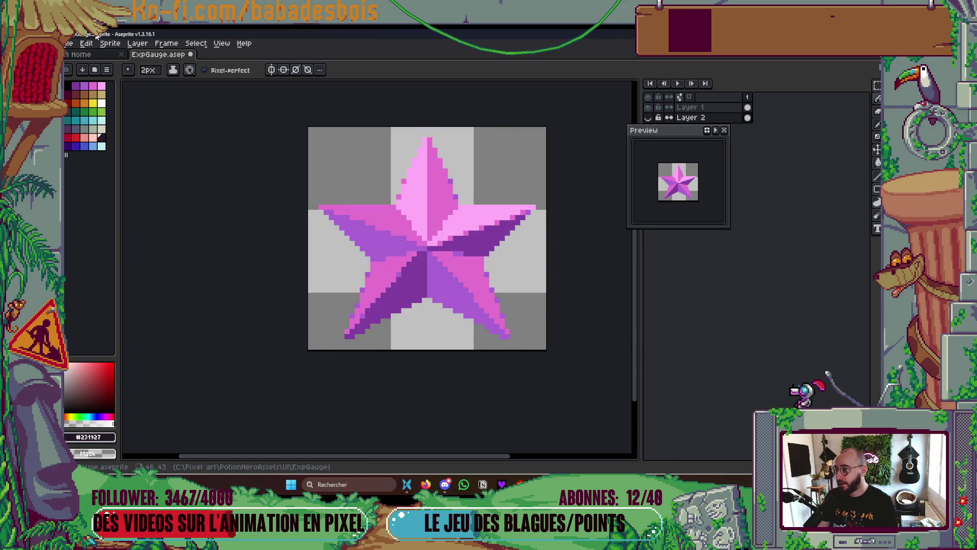
- Set up a sprite sheet export with Trim Sprite enabled and output saved to a file
key(ctrl+e)
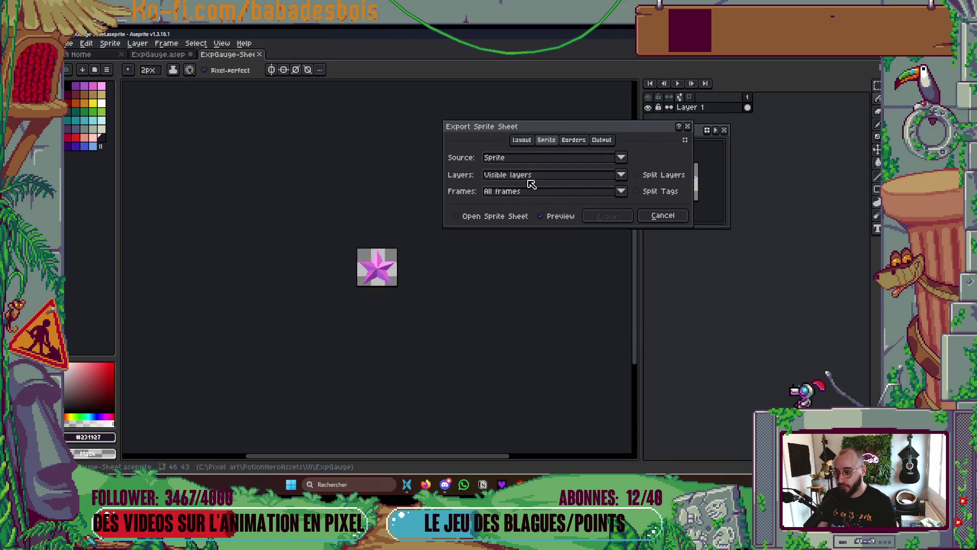
click(573, 140)
click(596, 155)
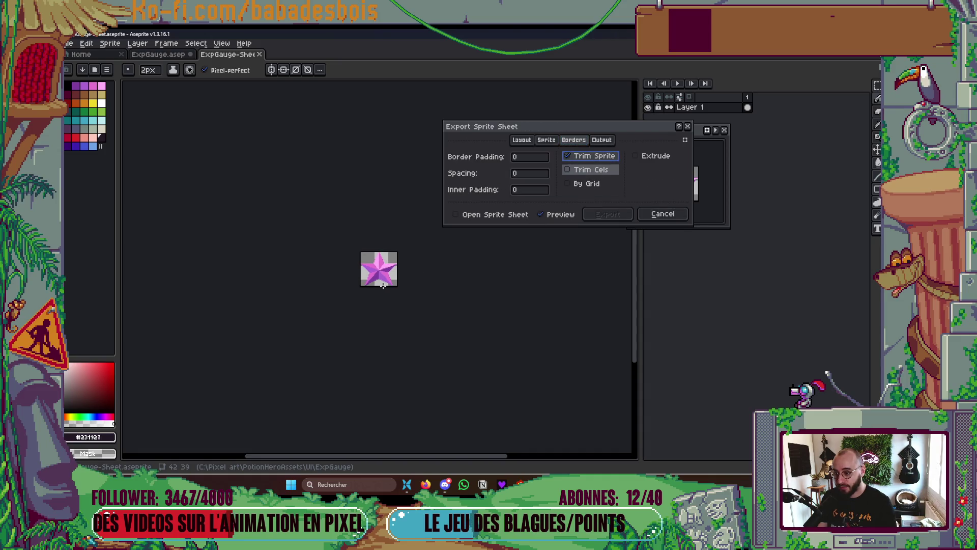
click(602, 140)
click(504, 161)
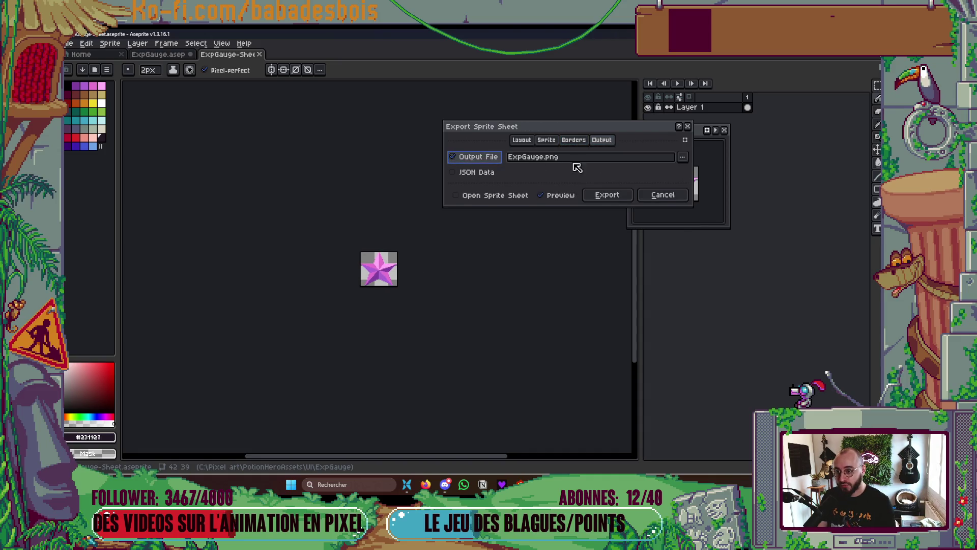
- Export the trimmed pink star over ExpGaugeFill.png, replacing the old file, then show the desktop
click(683, 157)
click(462, 176)
click(690, 393)
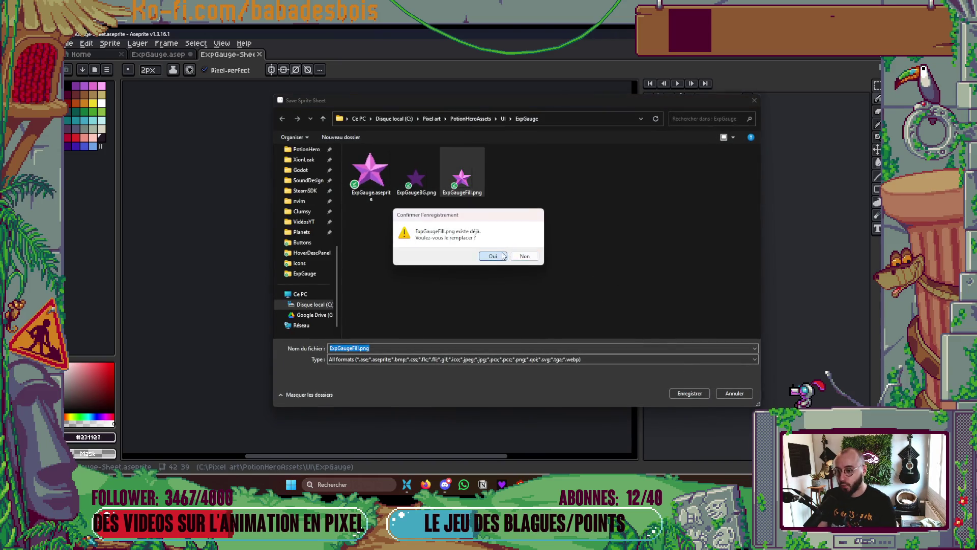
click(493, 256)
click(608, 198)
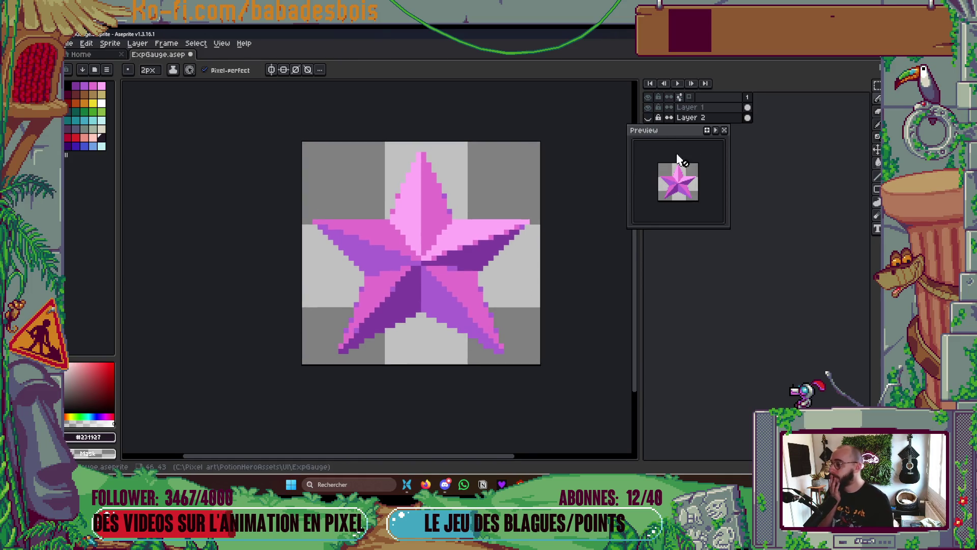
key(super+d)
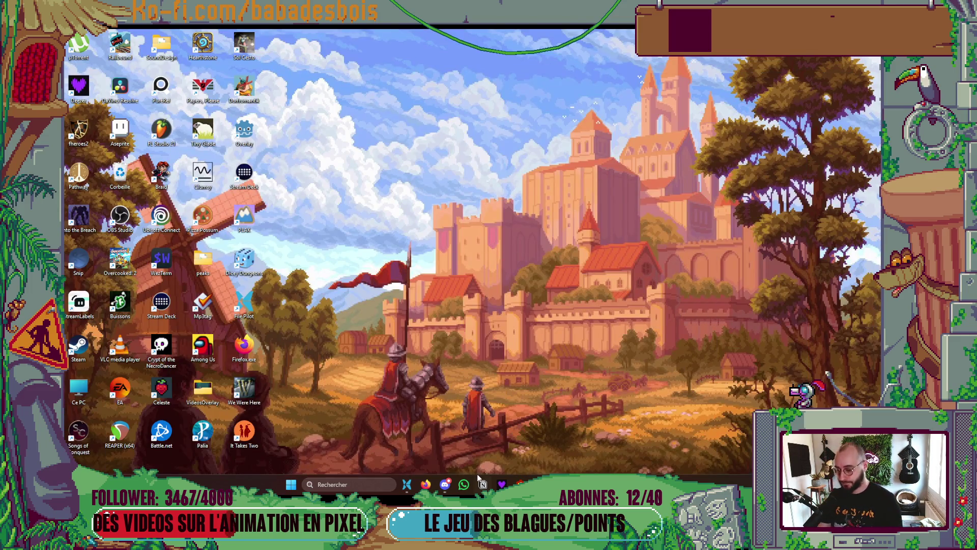
- Collapse the Biome Data sub-properties in Godot's Inspector
mouse_move(614, 485)
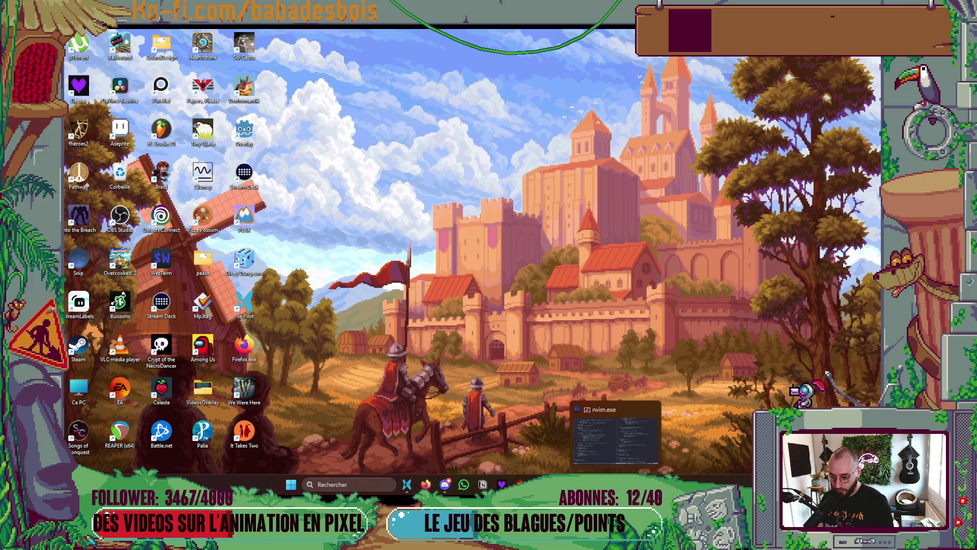
click(626, 435)
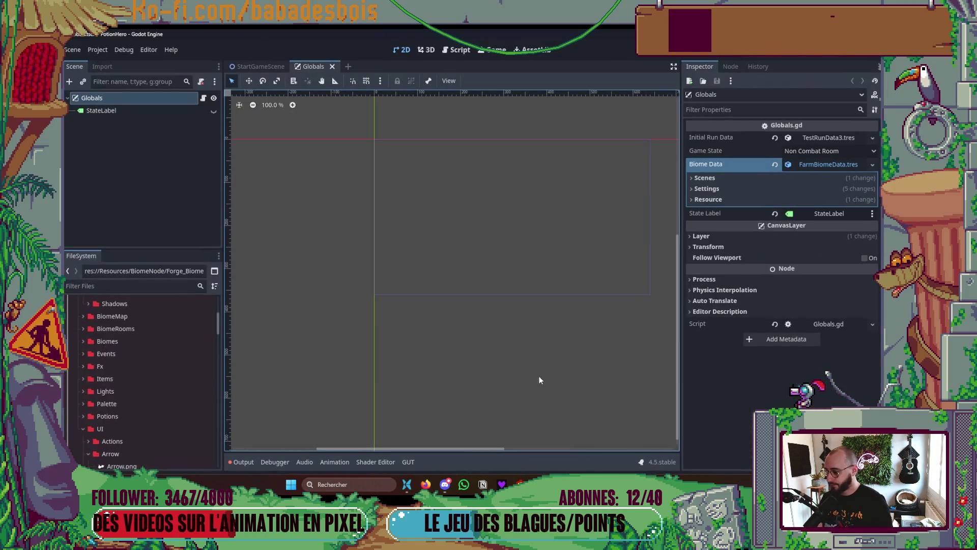
click(127, 286)
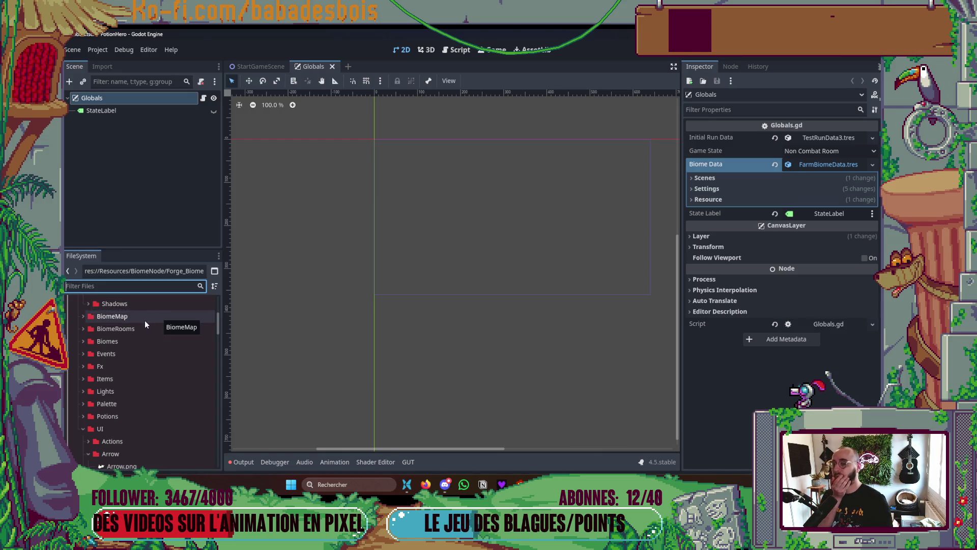
click(829, 164)
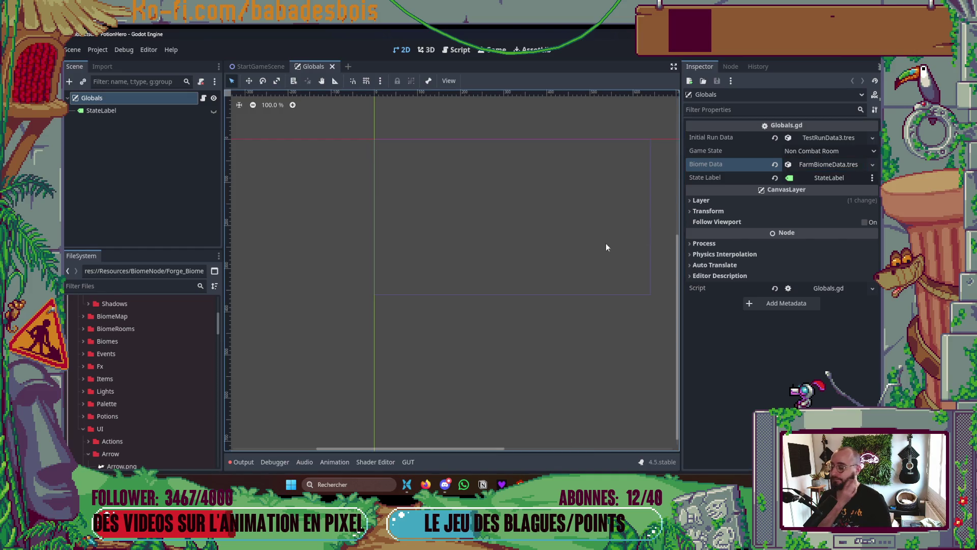
- Open the ExpGauge file's folder from Aseprite and select both exported star PNGs
click(413, 486)
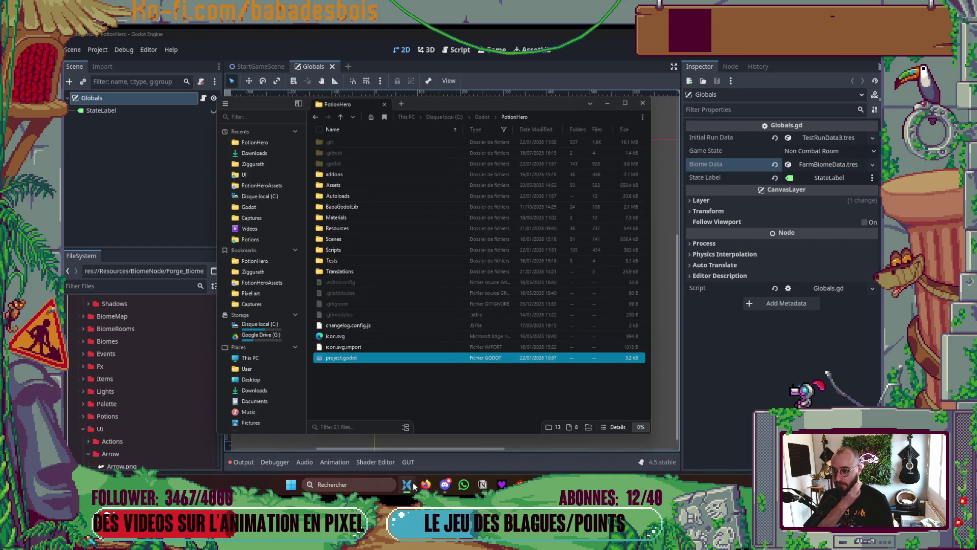
click(407, 484)
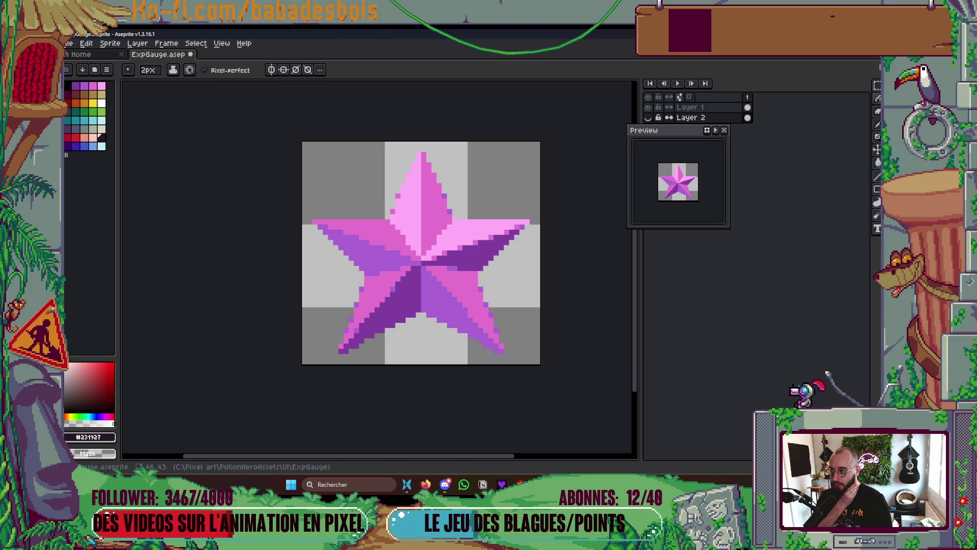
scroll(446, 255, up, 1)
right_click(162, 56)
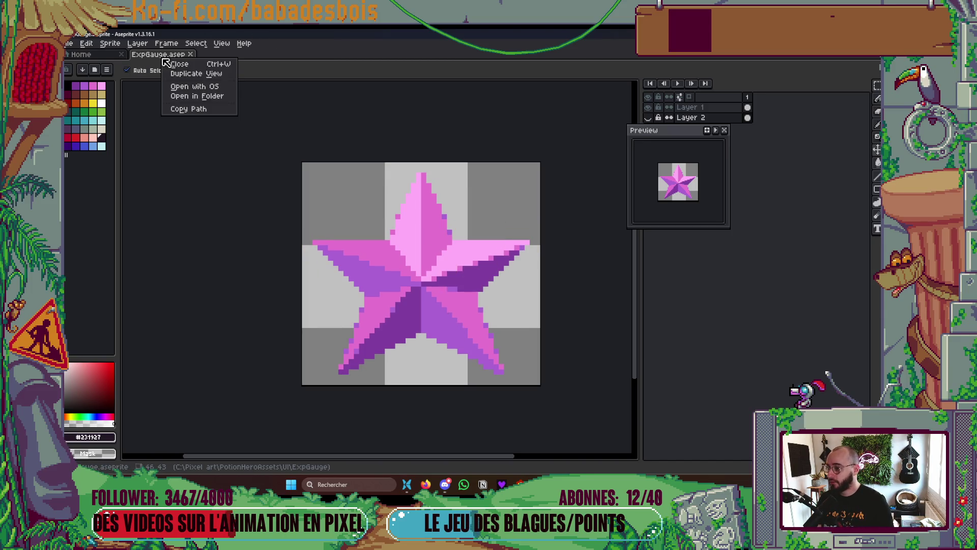
click(189, 96)
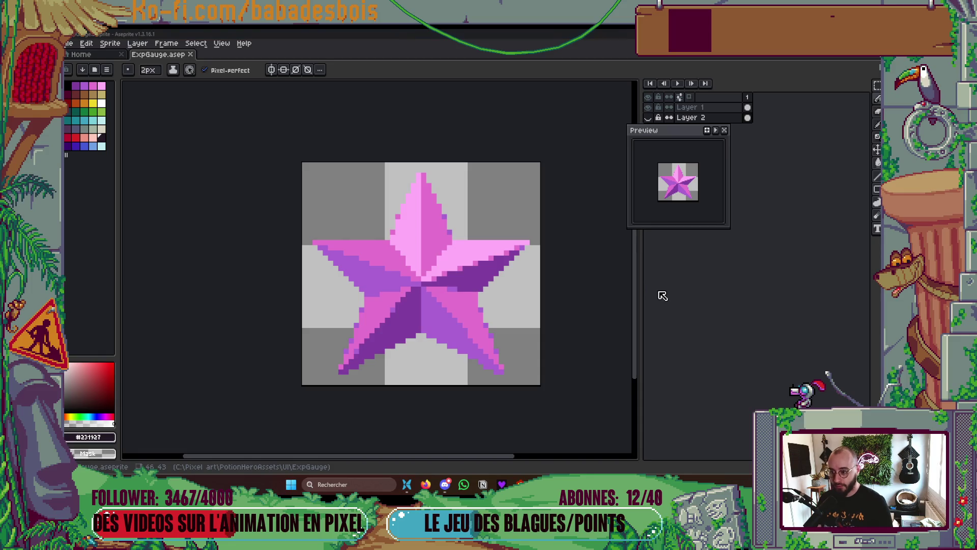
drag(620, 253, 460, 189)
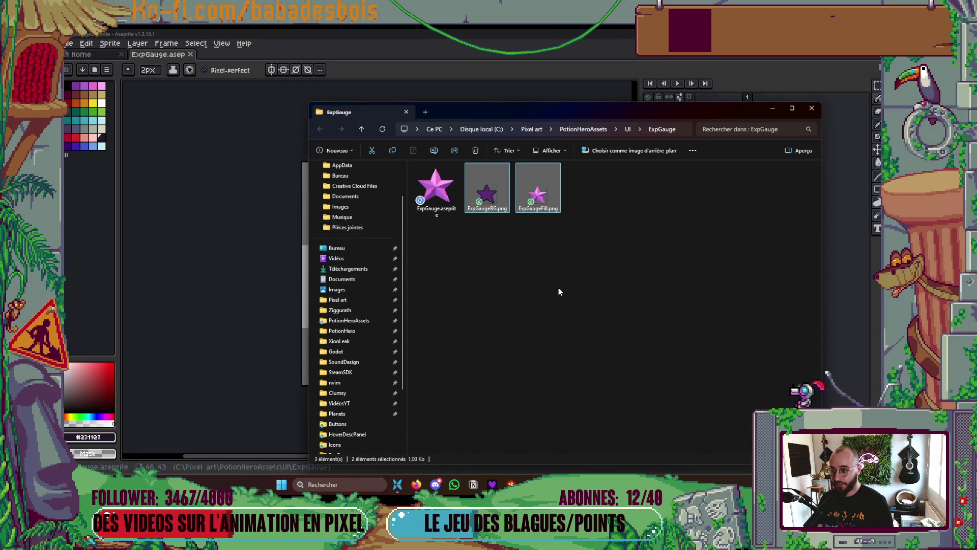
- Filter Godot's FileSystem by 'Exp' and select the ExpGauge sprite folder
key(super+Tab)
key(Right)
key(Return)
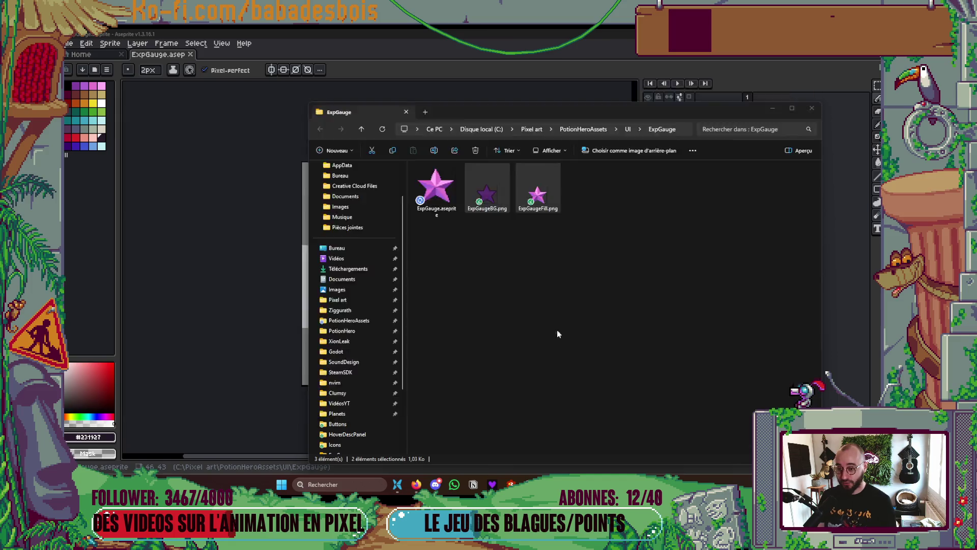
click(157, 287)
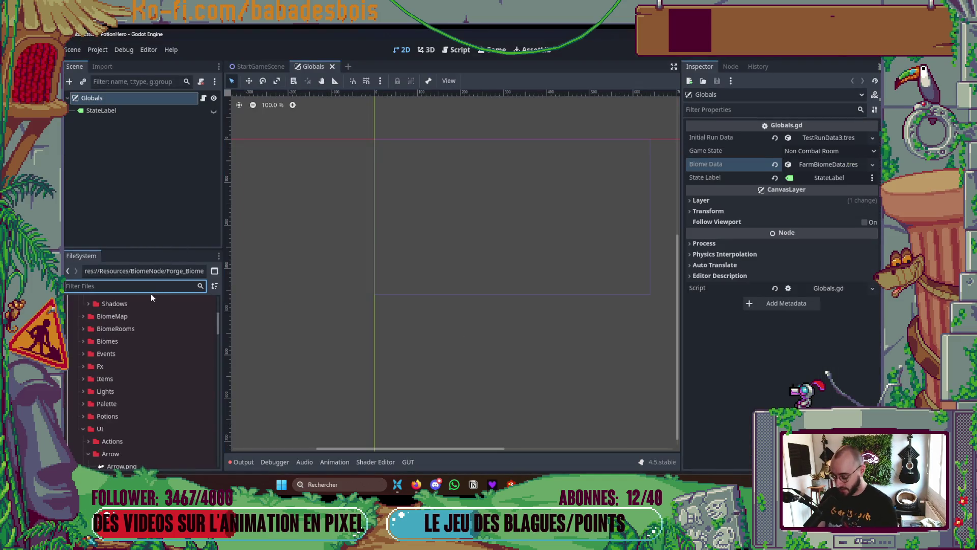
text(Exp)
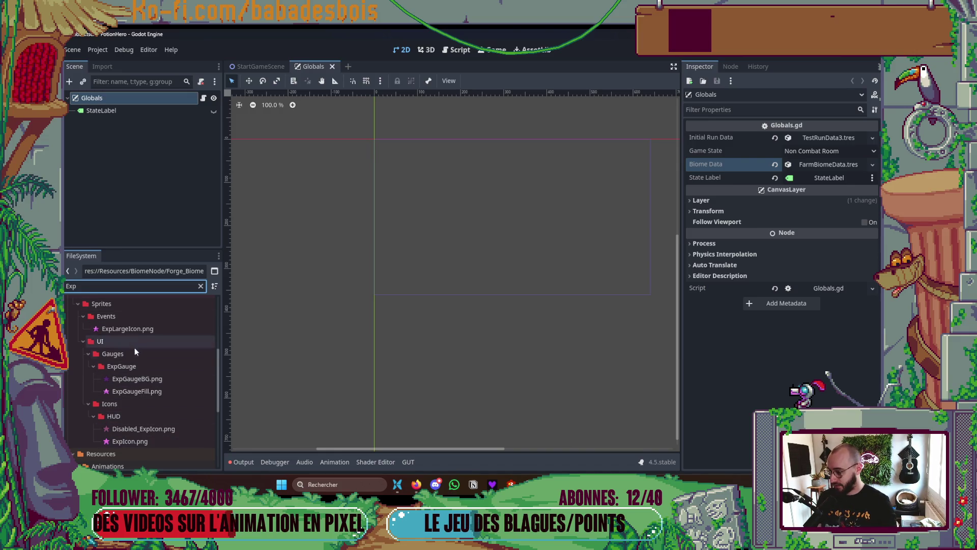
click(134, 368)
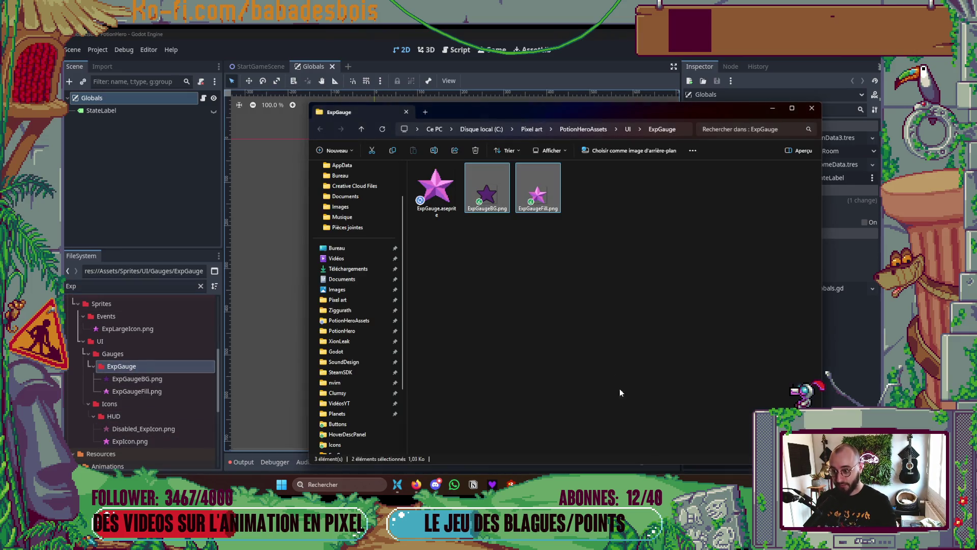
- Move the two star PNGs into the game's ExpGauge folder, then test-run the game and close it
mouse_move(630, 316)
mouse_down()
mouse_move(498, 204)
mouse_move(313, 323)
mouse_move(181, 370)
mouse_up()
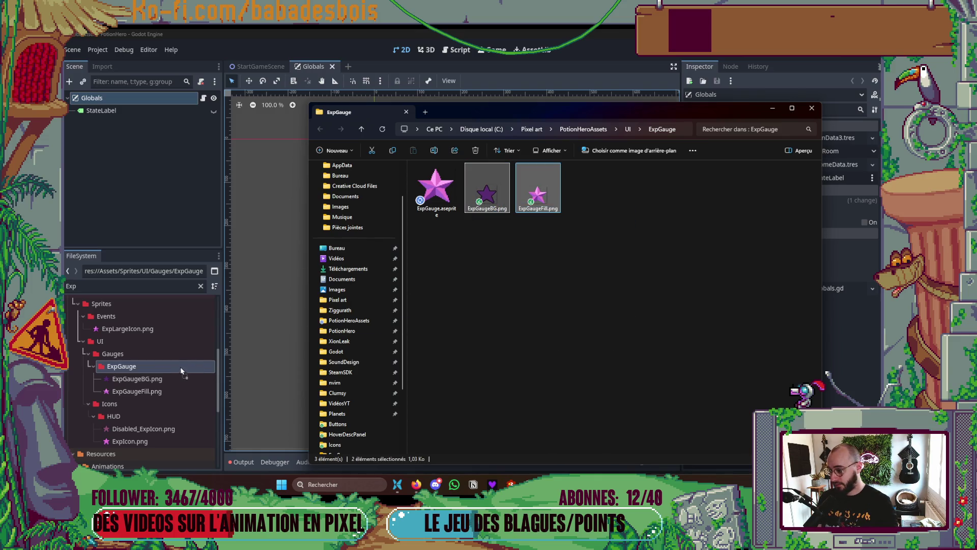
click(362, 339)
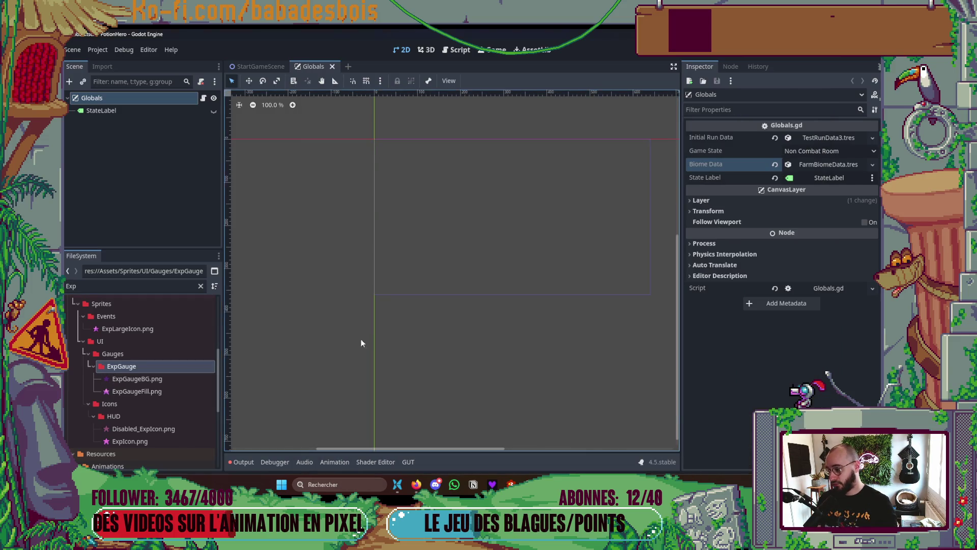
key(F5)
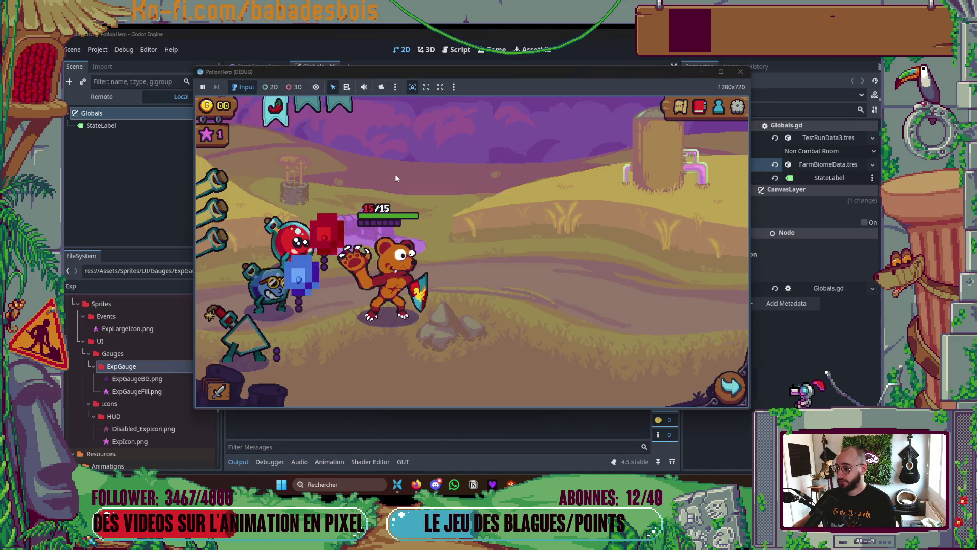
mouse_move(214, 137)
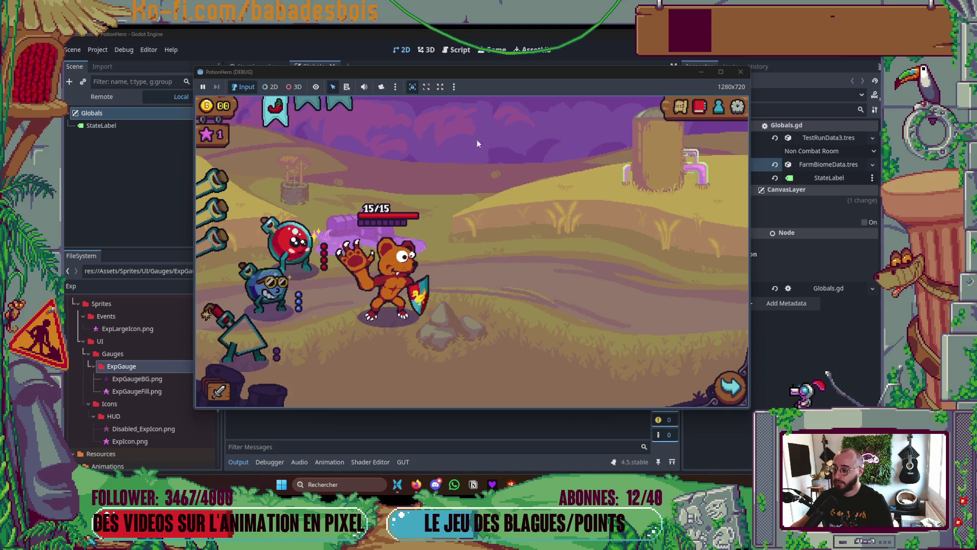
click(741, 72)
drag(483, 135, 545, 166)
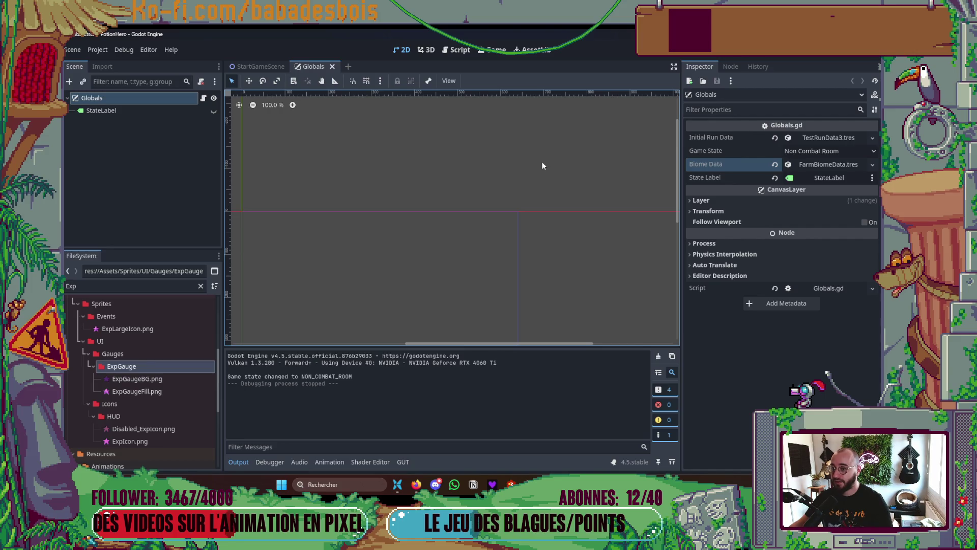
- Inspect Biome Data's Settings group, then collapse Biome Data again
drag(399, 140, 422, 159)
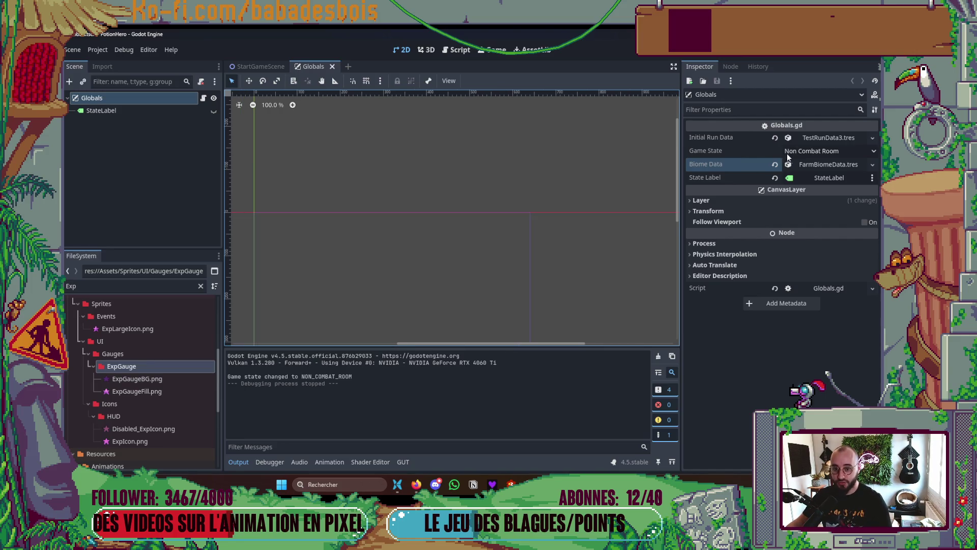
click(804, 164)
click(731, 188)
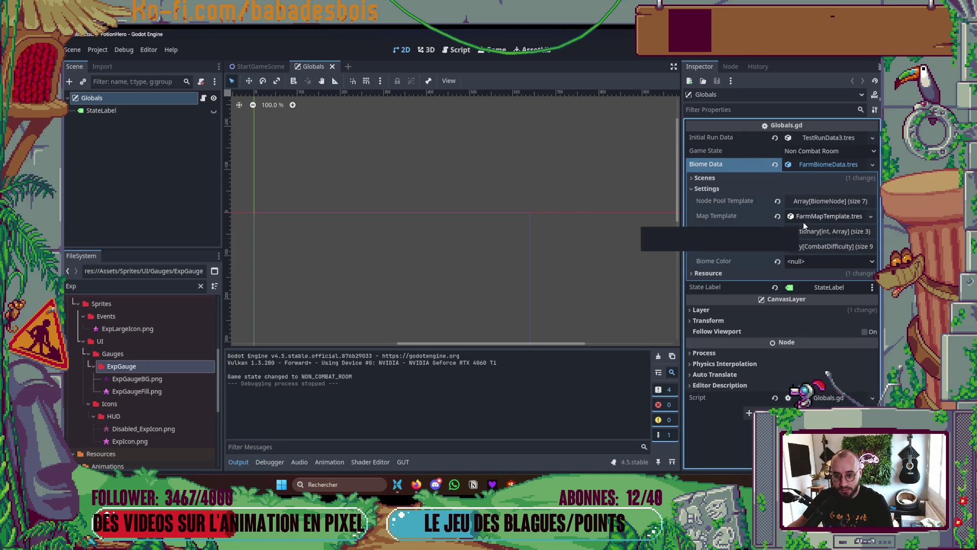
click(752, 189)
click(753, 191)
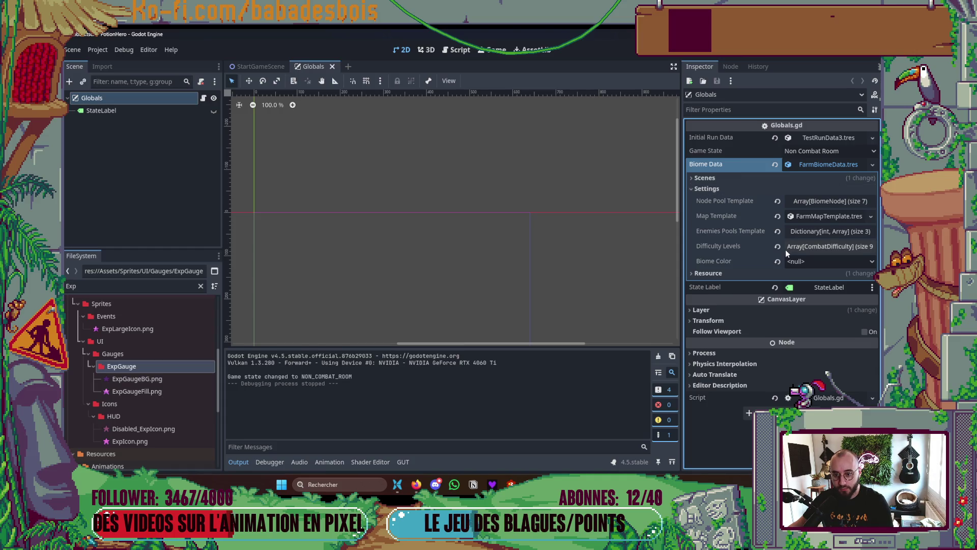
click(811, 165)
- Expand Initial Run Data > POC_TeamData3 > Actors > ProtoHeroData3 down to ExpComponentTemplate.tres, widening the Inspector
click(823, 136)
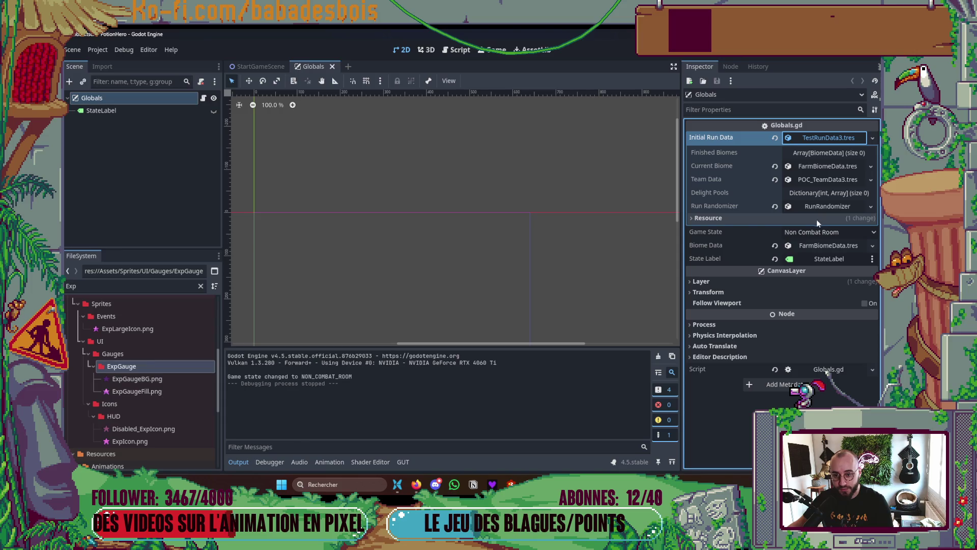
click(812, 178)
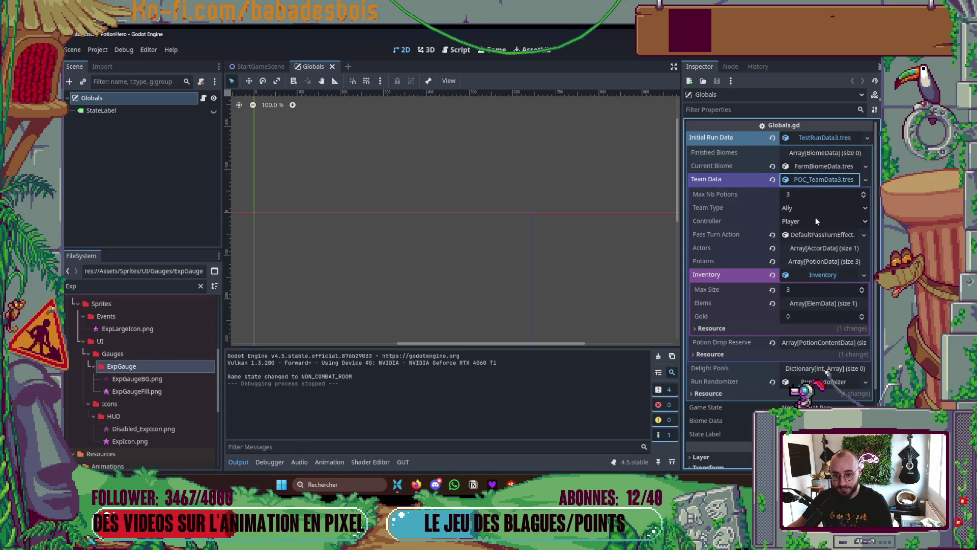
click(800, 244)
click(809, 278)
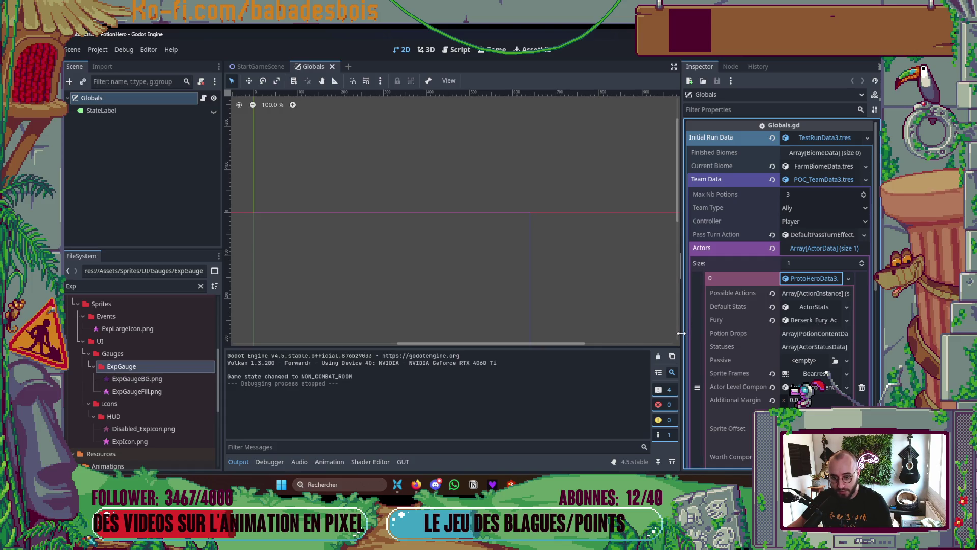
drag(681, 332, 586, 333)
scroll(769, 387, down, 3)
click(789, 302)
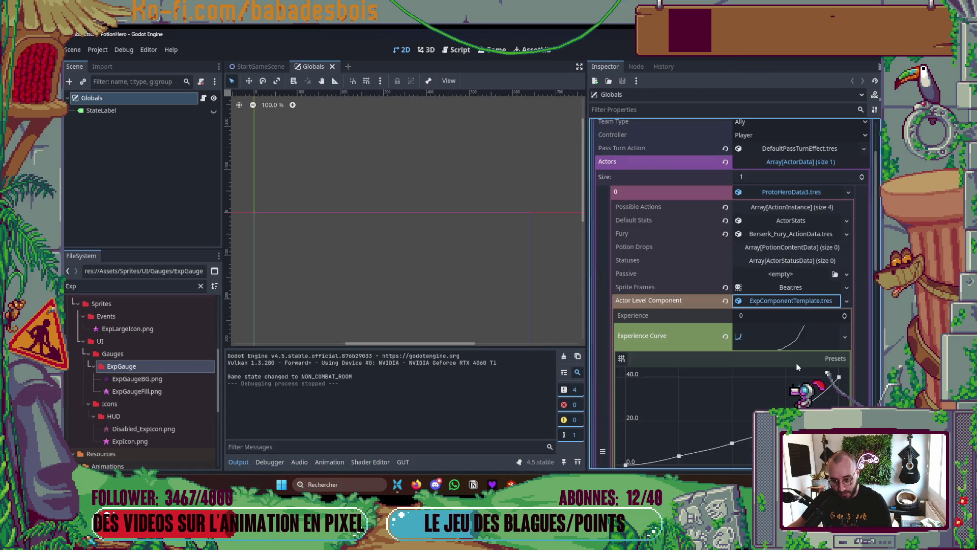
- List the Experience Curve's points and set the second point's y to 10
scroll(793, 352, down, 4)
scroll(780, 363, down, 2)
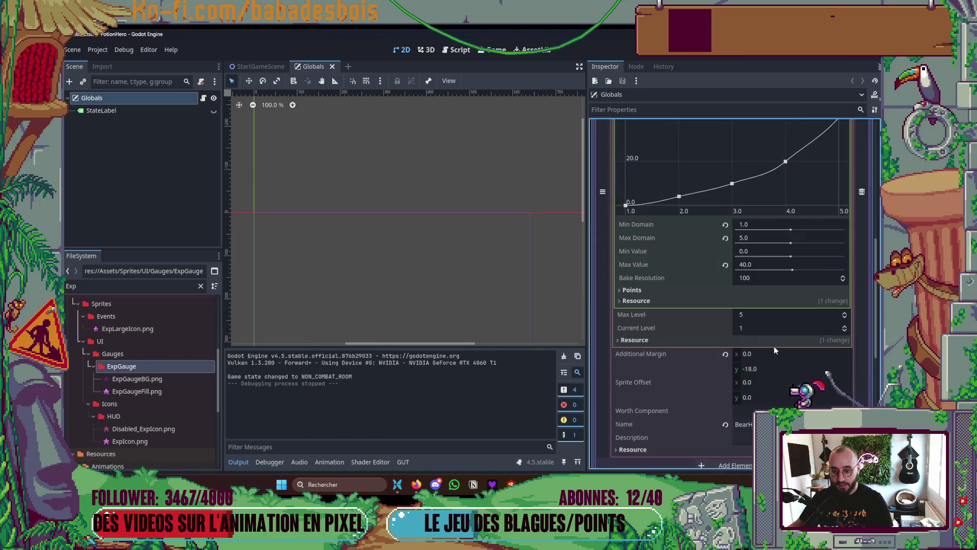
click(646, 300)
click(644, 299)
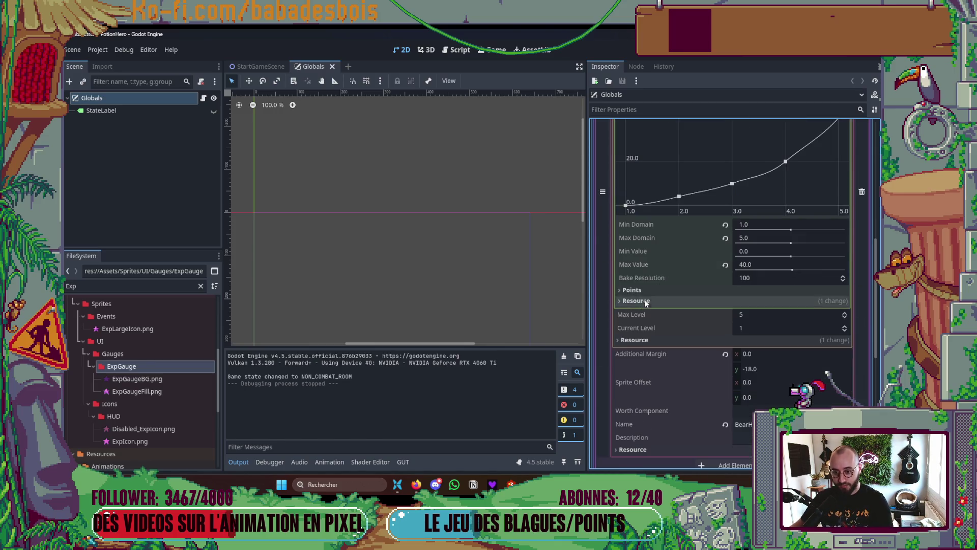
click(642, 291)
scroll(763, 348, down, 1)
click(766, 339)
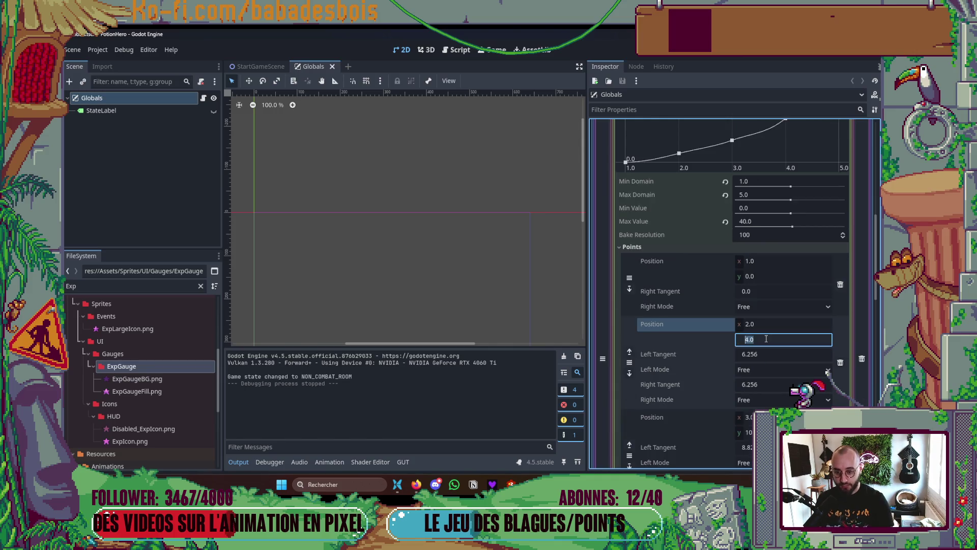
key(Return)
- Collapse and re-expand the Actors and ProtoHeroData3 entries back to ExpComponentTemplate.tres
scroll(784, 326, up, 4)
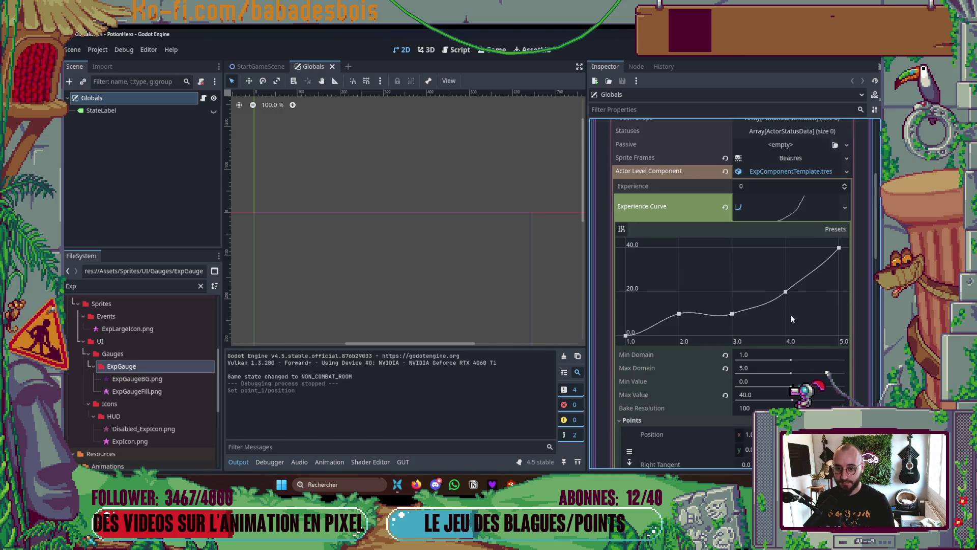
click(789, 170)
scroll(760, 222, up, 4)
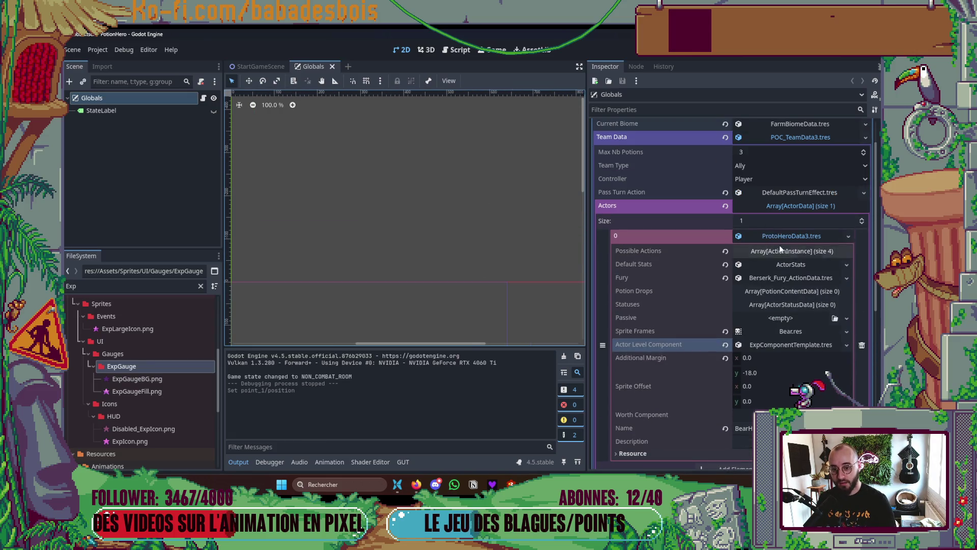
click(789, 236)
click(834, 207)
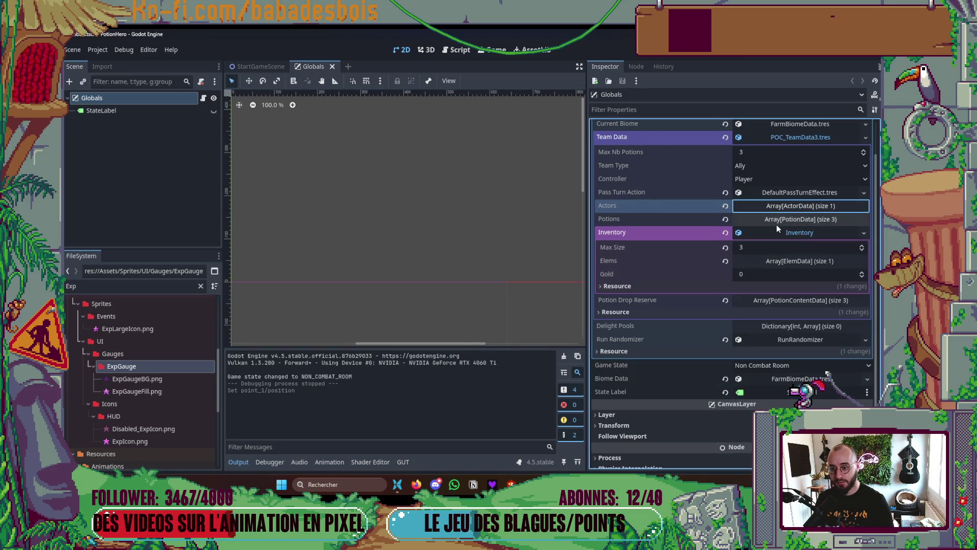
click(800, 206)
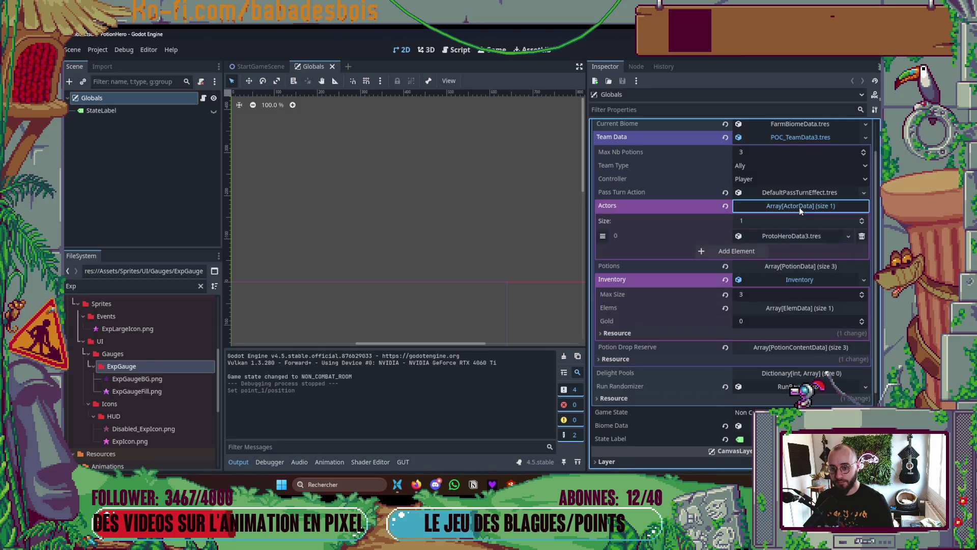
click(795, 236)
click(790, 344)
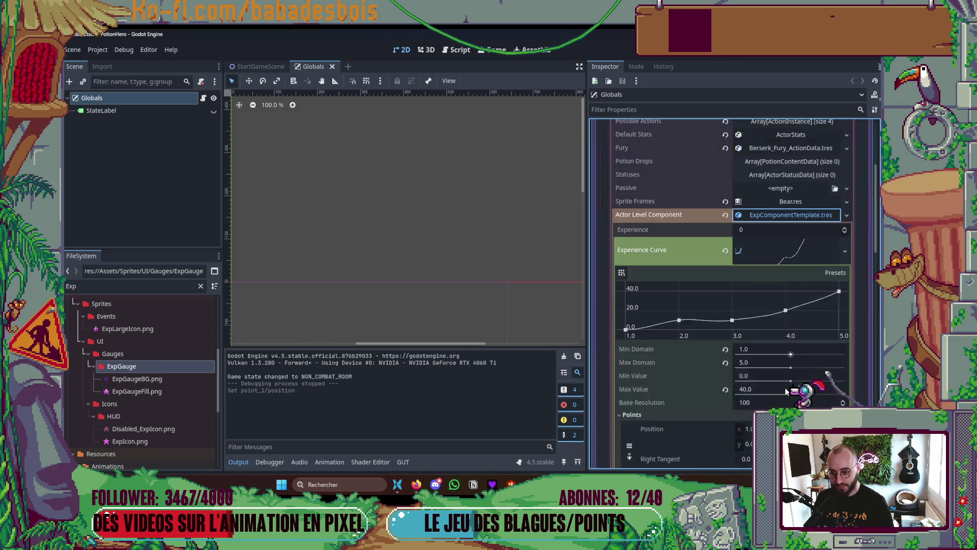
- Collapse the curve's point list and the Experience Curve editor, then switch to Neovim
scroll(786, 381, down, 3)
scroll(738, 305, up, 2)
click(640, 328)
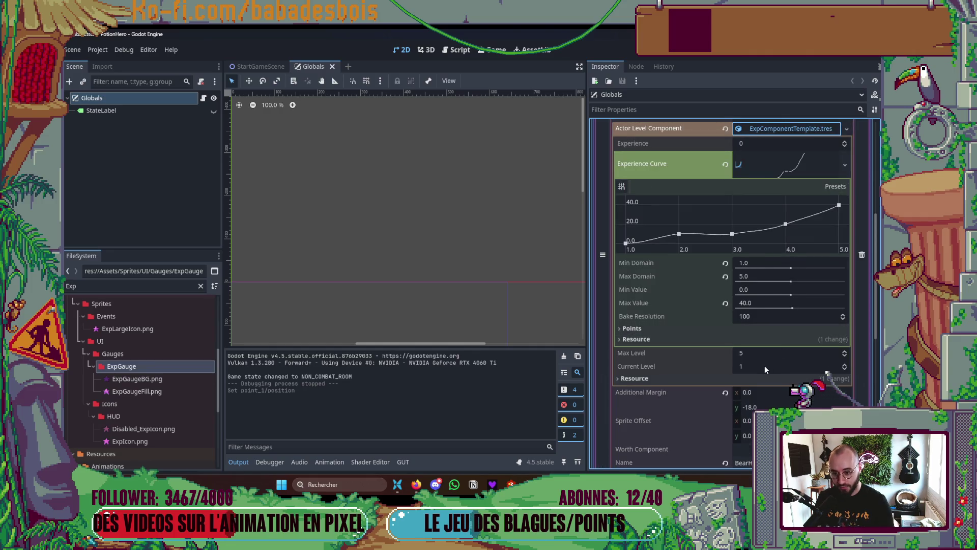
scroll(768, 353, down, 3)
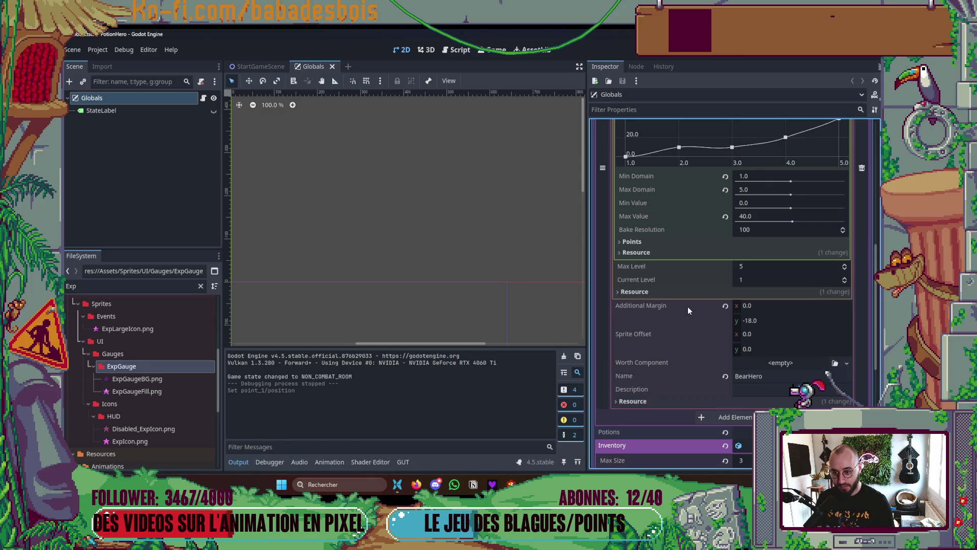
scroll(759, 378, up, 3)
scroll(756, 362, up, 2)
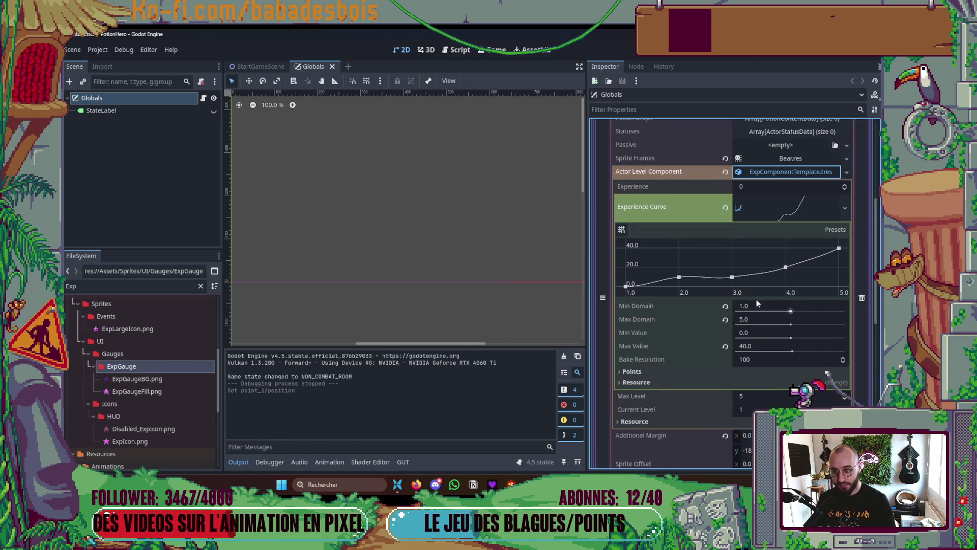
click(792, 208)
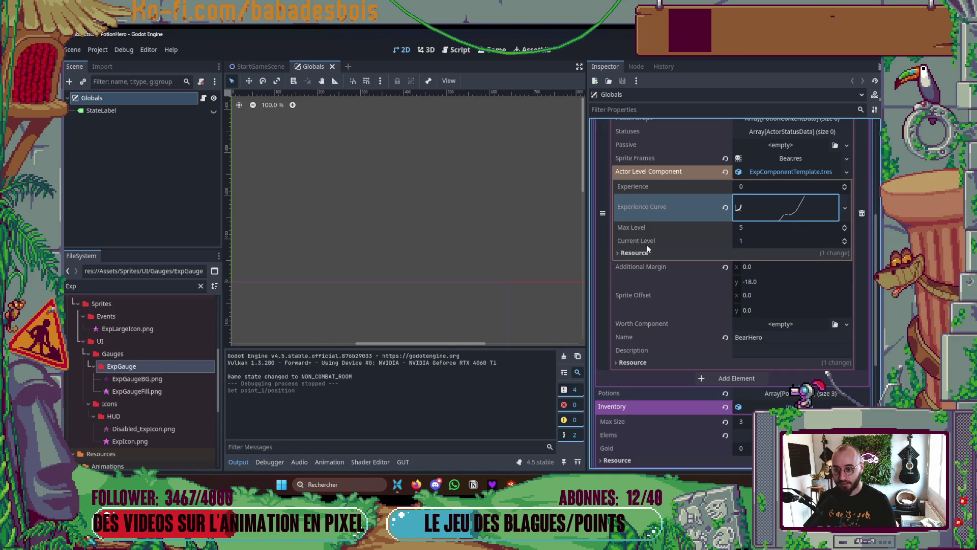
key(alt+Tab)
click(345, 240)
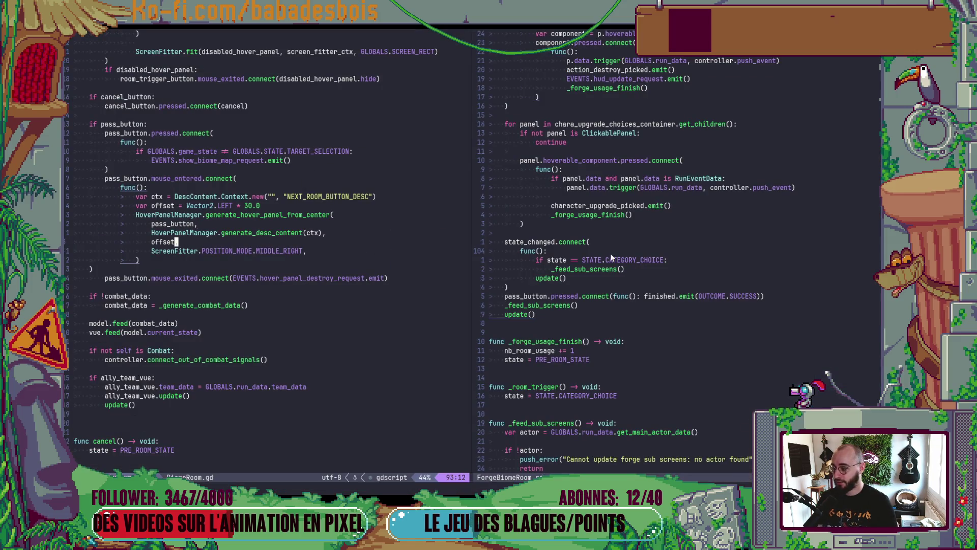
- Open ActorLevelComponent.gd in Neovim through the file finder
key(ctrl+p)
text(Ex)
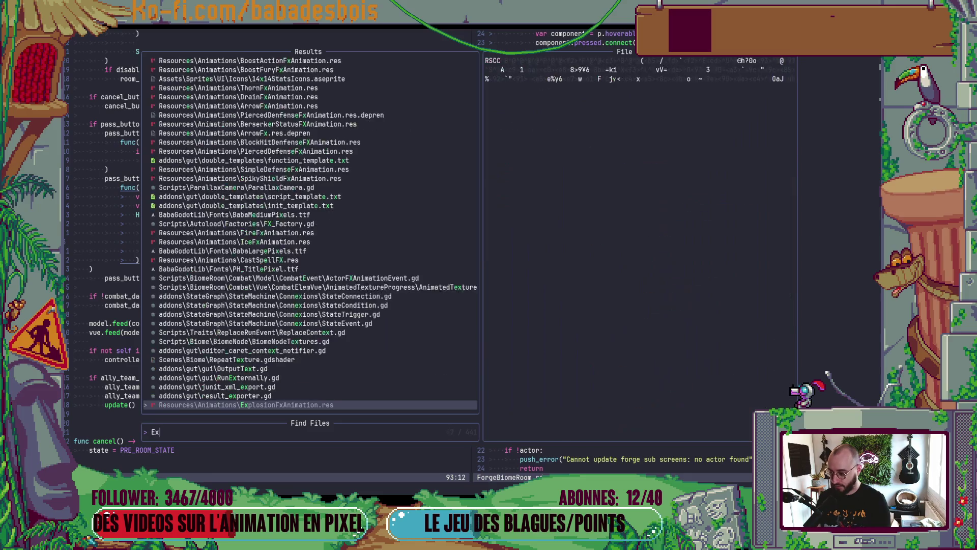
text(pe)
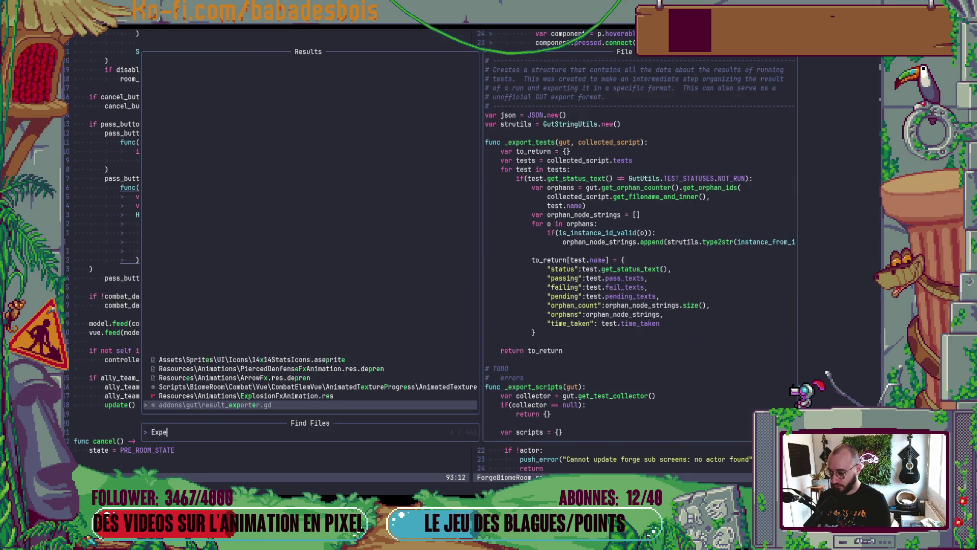
key(BackSpace)
key(BackSpace)
key(BackSpace)
text(LevelCom)
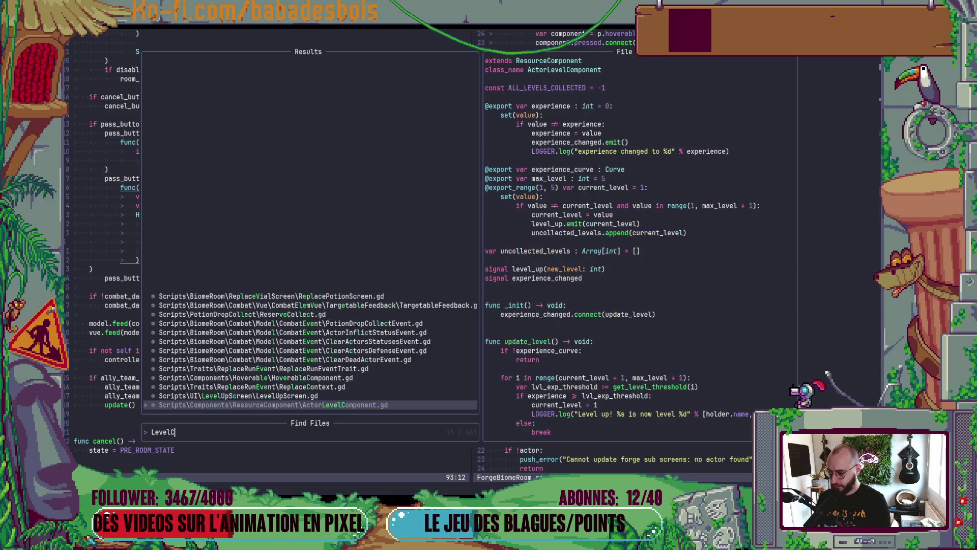
key(Return)
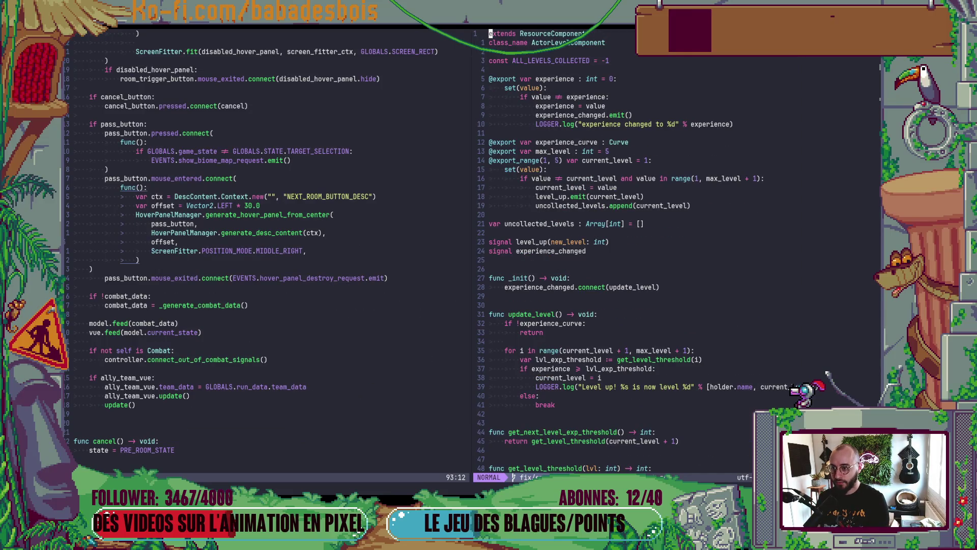
- Check the hero's Experience field in Godot's Inspector against the script
key(alt+Tab)
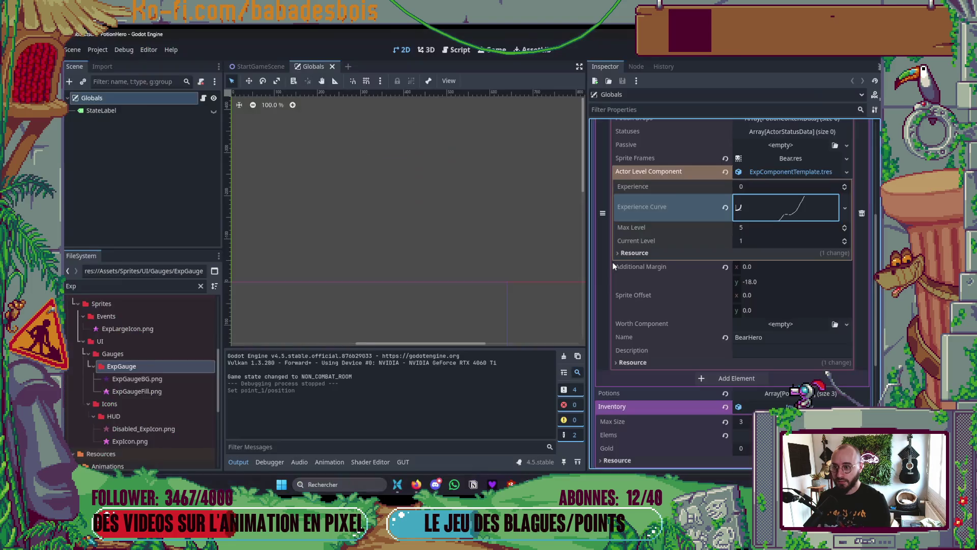
scroll(793, 277, up, 2)
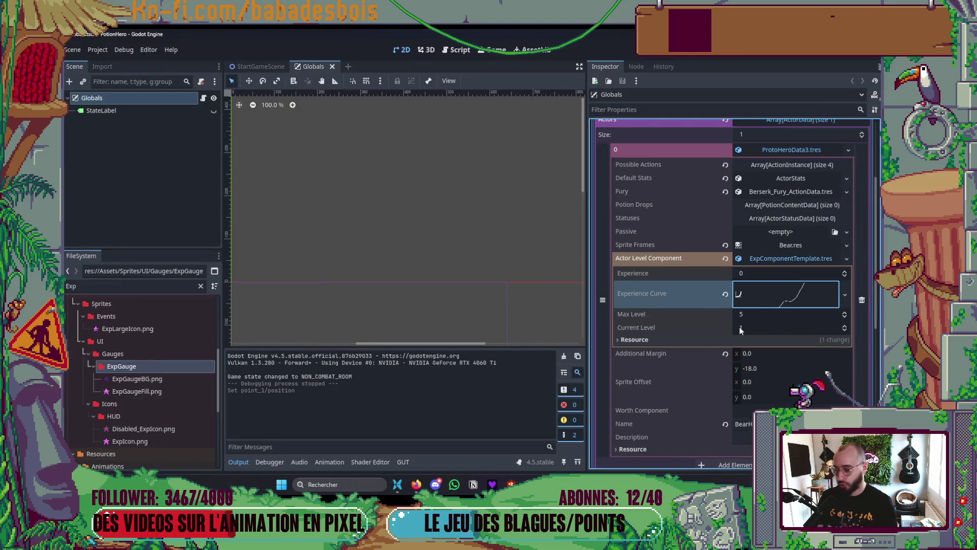
key(alt+Tab)
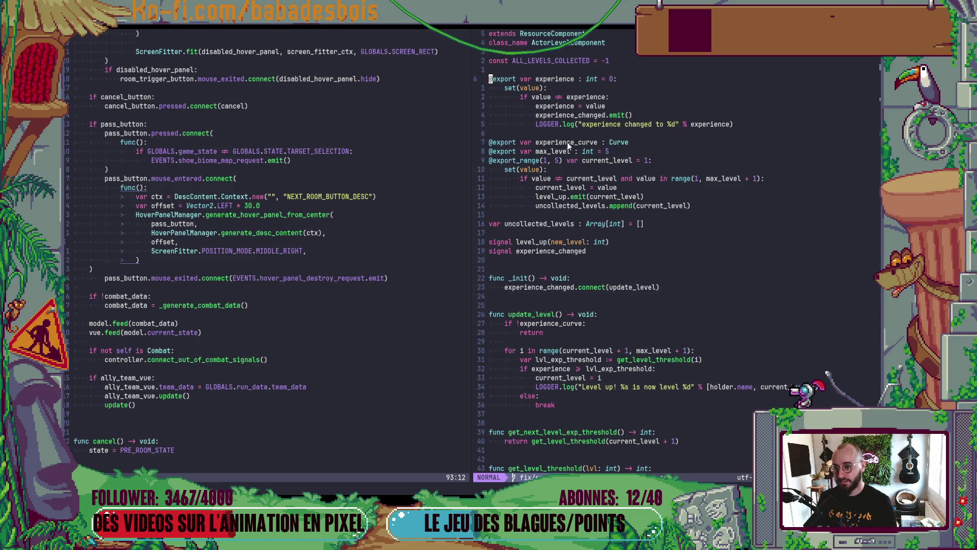
key(alt+Tab)
click(763, 276)
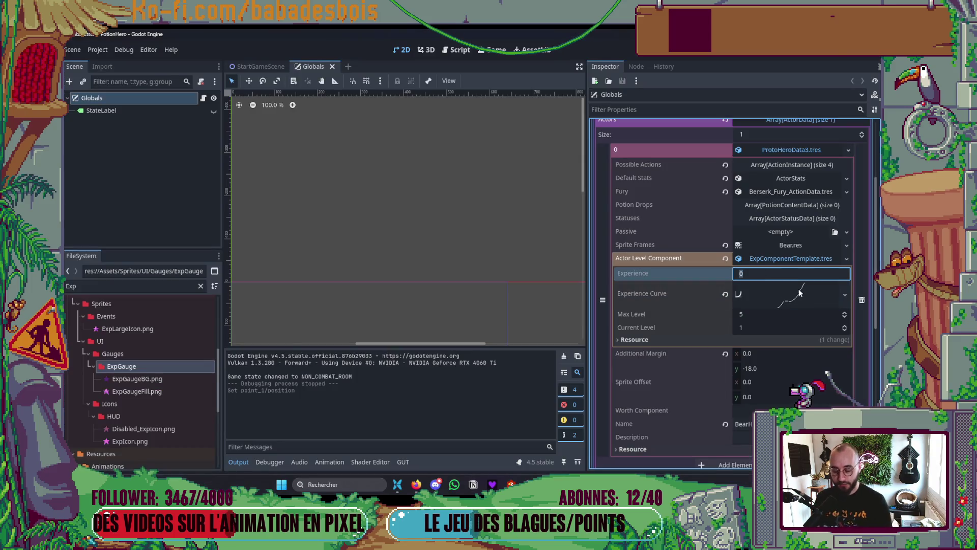
key(alt+Tab)
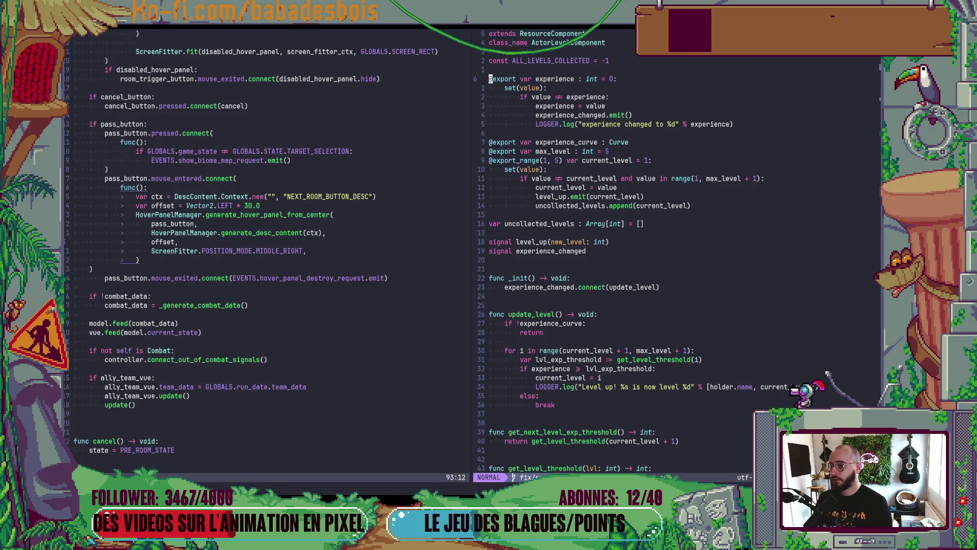
- Move the experience variable and its setter below experience_curve and save with :w
key(shift+v)
key(j)
key(j)
key(j)
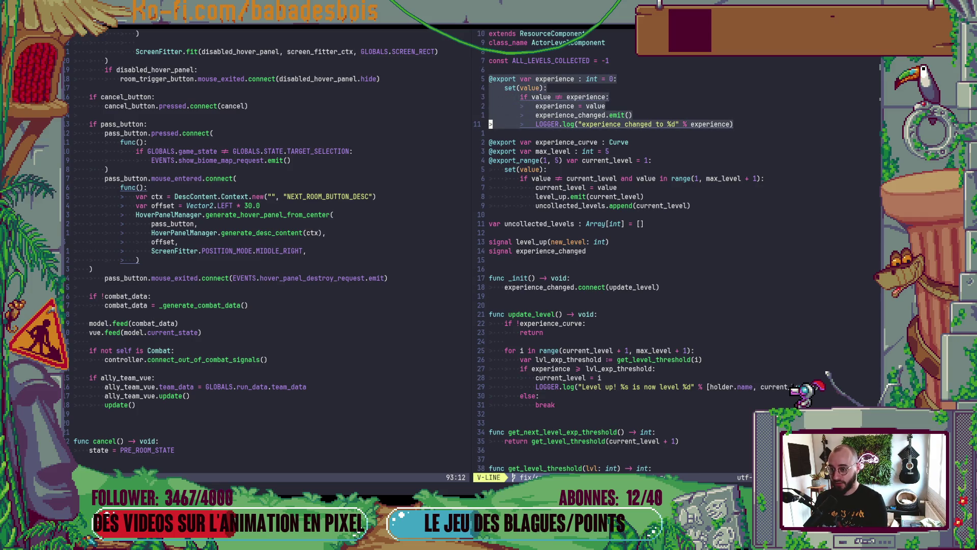
key(shift+j)
key(shift+j)
key(Escape)
text(:w)
key(Return)
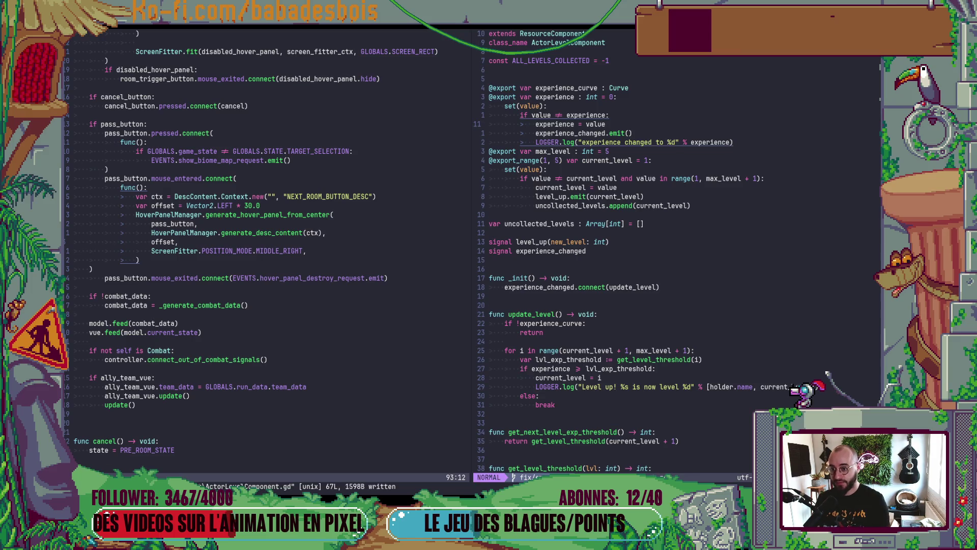
key(alt+Tab)
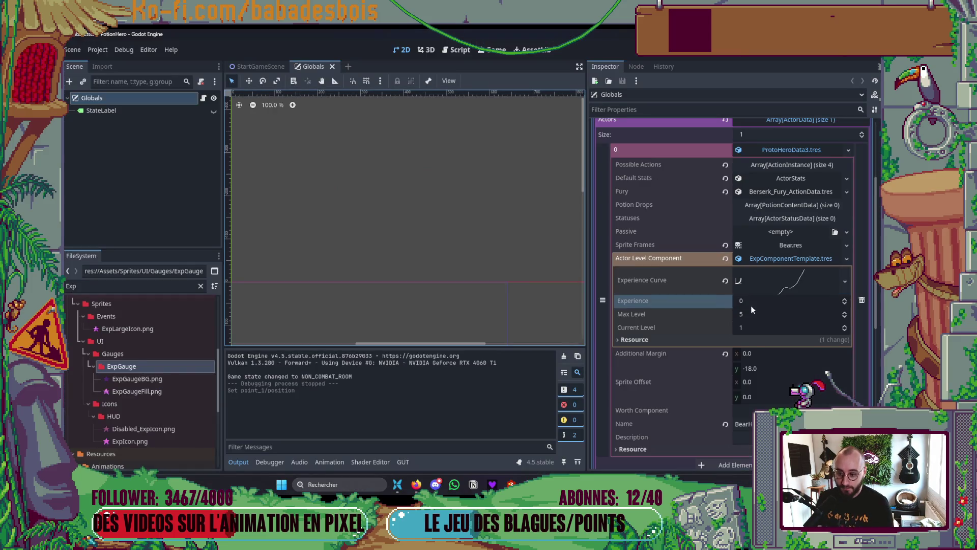
- Set the hero's Experience to 9 and run the game, widening the script editor on the error
click(764, 304)
text(9)
key(Return)
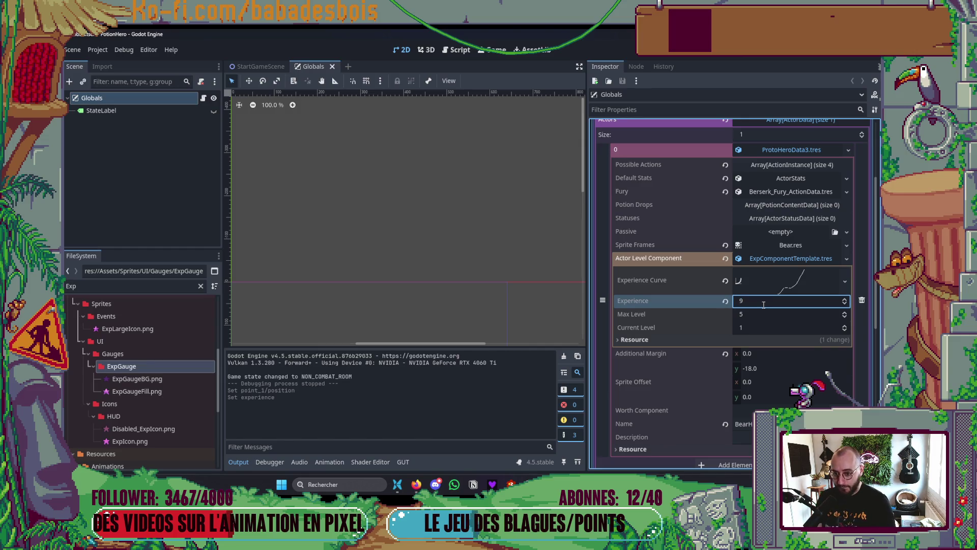
key(F5)
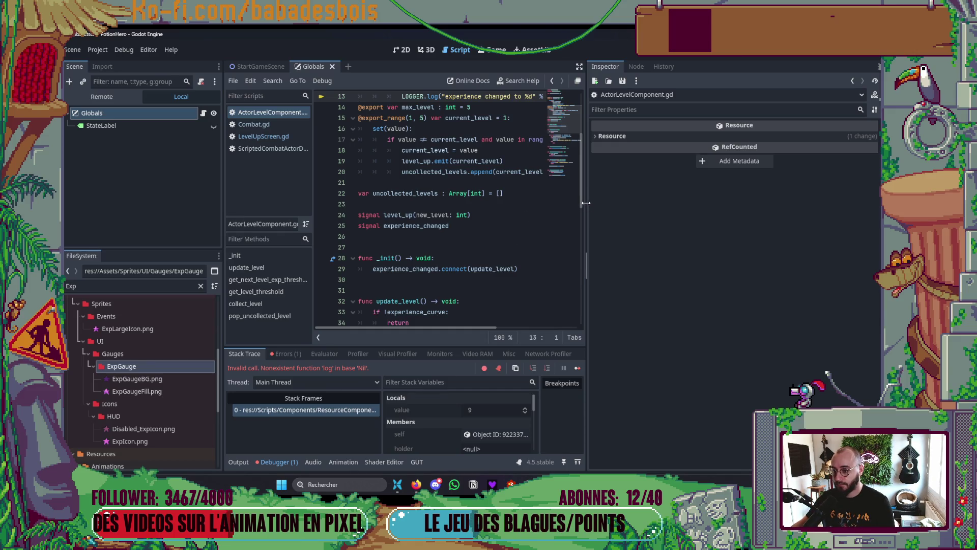
drag(586, 203, 680, 204)
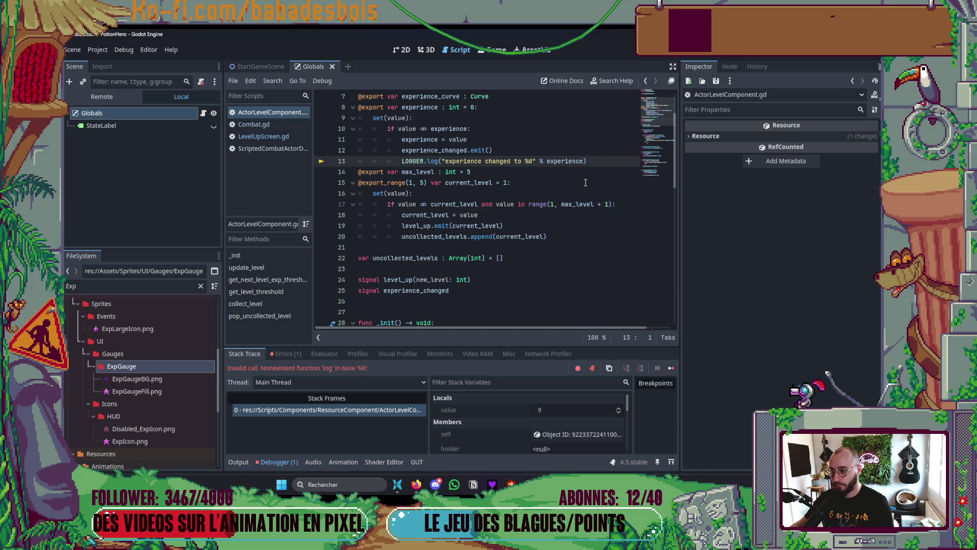
- Browse the Project Settings pages, including the autoload globals list, then close it
click(98, 50)
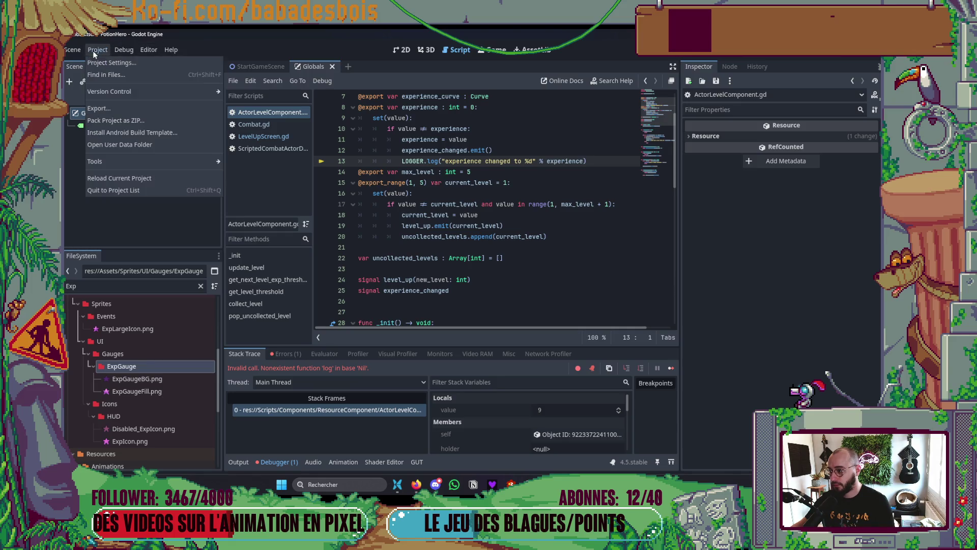
click(109, 64)
click(347, 121)
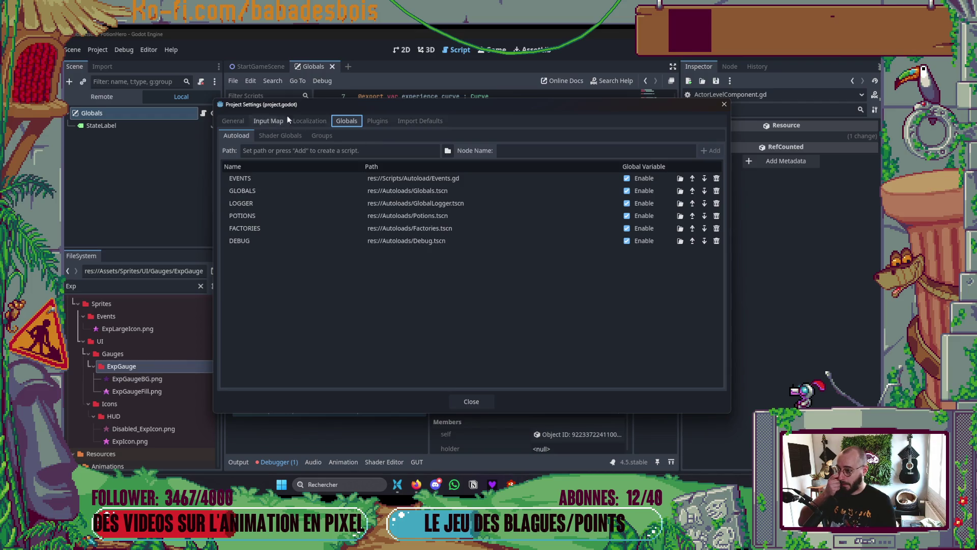
click(304, 120)
click(268, 120)
click(227, 123)
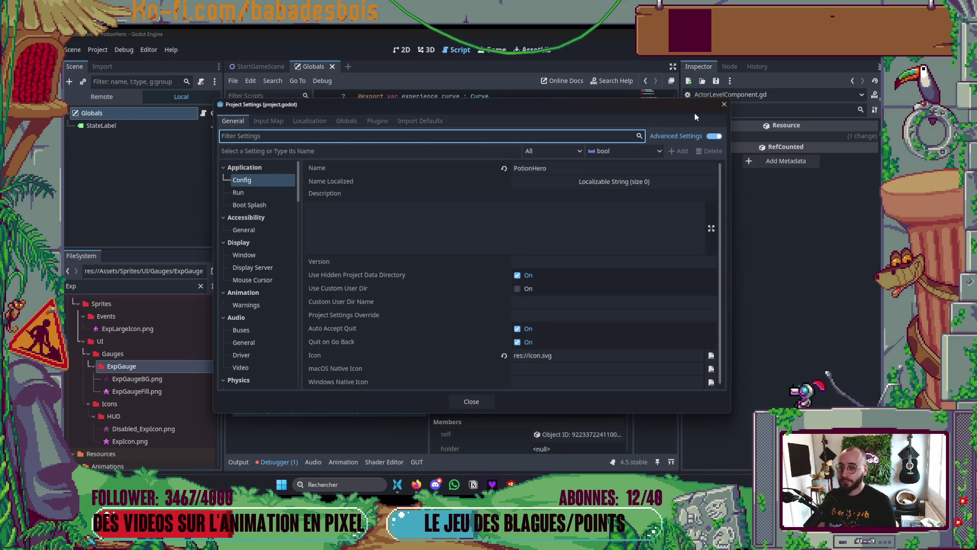
click(723, 104)
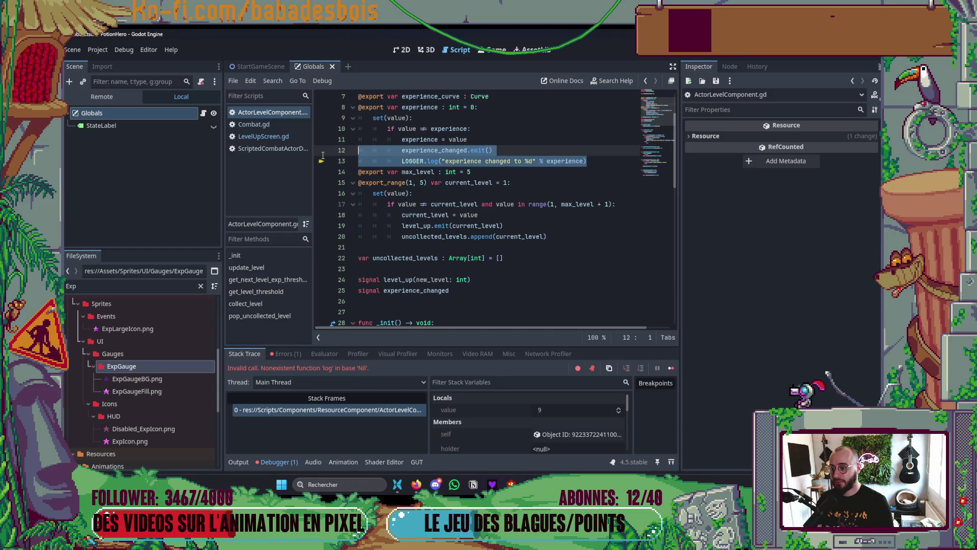
- Delete the LOGGER.log line, save the script, dismiss the error and stop debugging
key(BackSpace)
key(BackSpace)
click(558, 226)
key(ctrl+s)
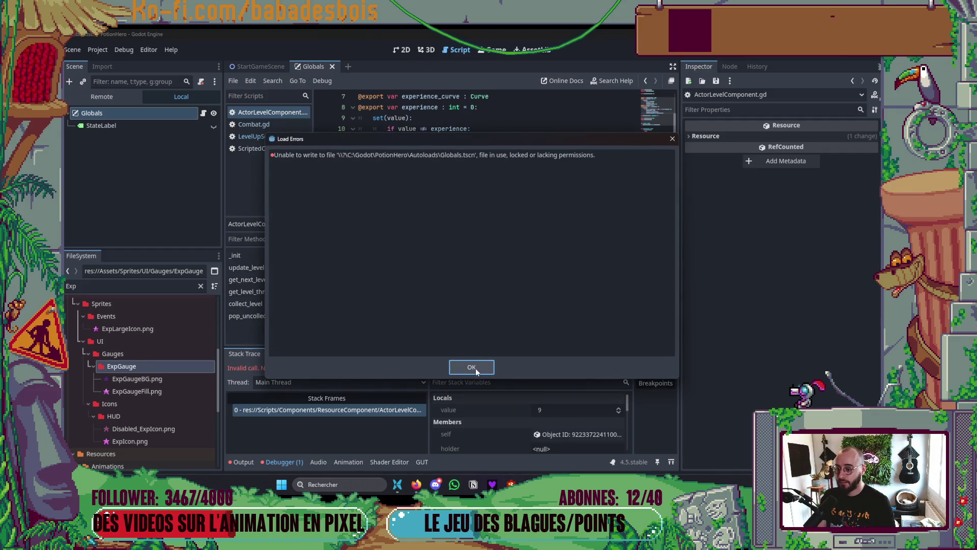
click(475, 368)
key(F8)
- Run the game again and close it after it plays without halting
click(401, 51)
key(F5)
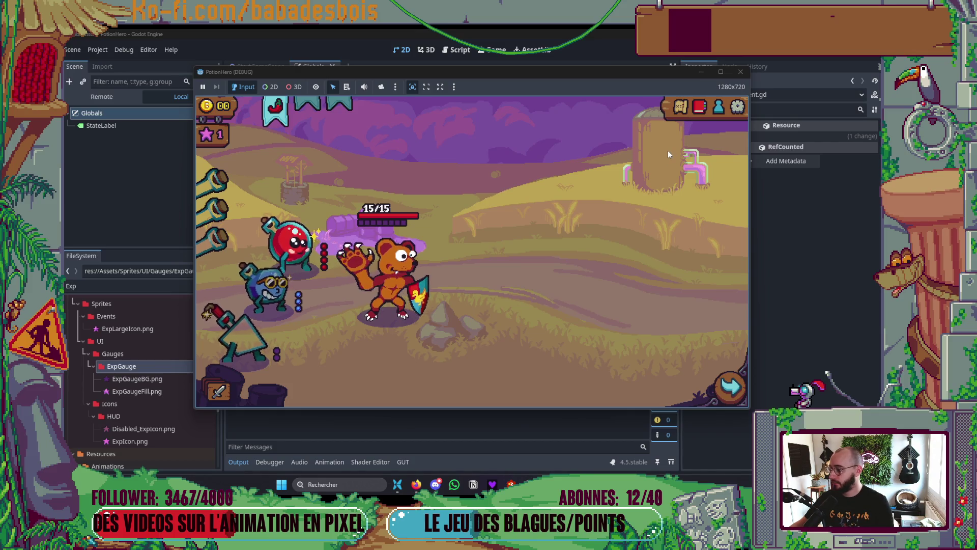
mouse_move(210, 135)
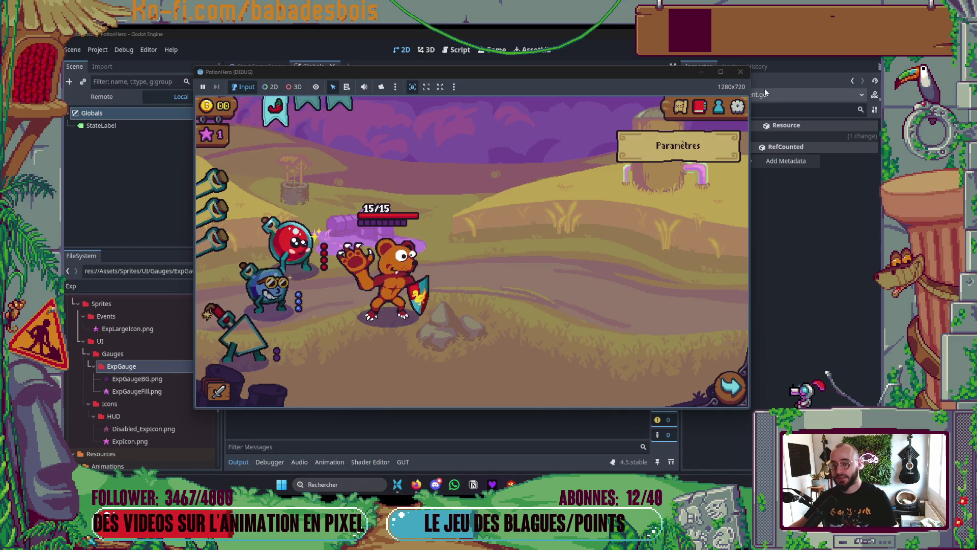
click(740, 72)
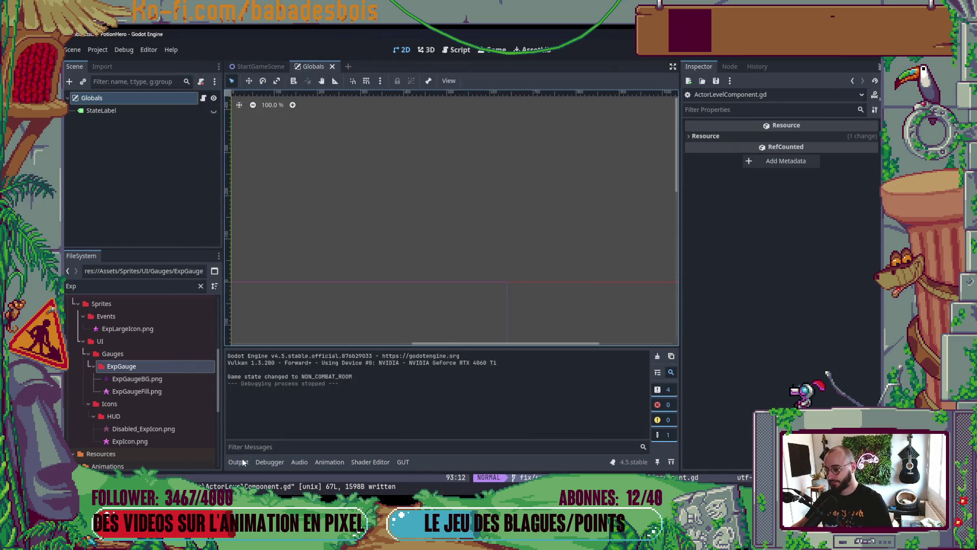
- Hide the Output log and quick-open the HUD scene
click(243, 462)
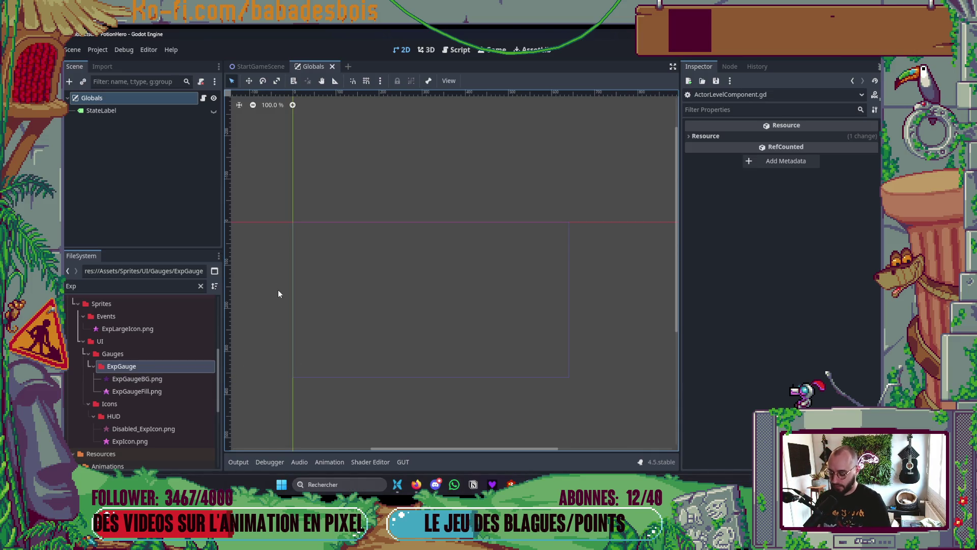
key(ctrl+shift+o)
text(hud)
key(Return)
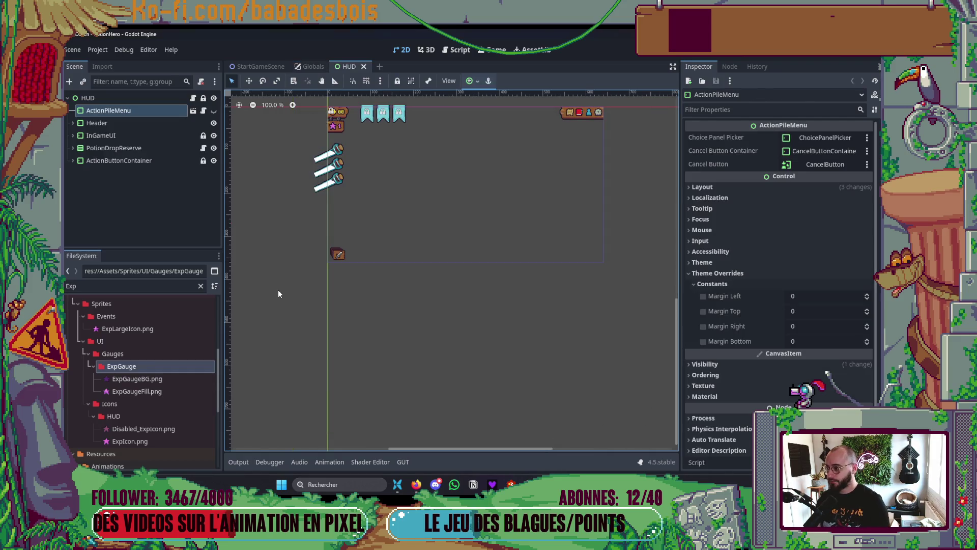
- Expand Header > LeftSide in the HUD scene tree and browse its child nodes
scroll(347, 149, up, 3)
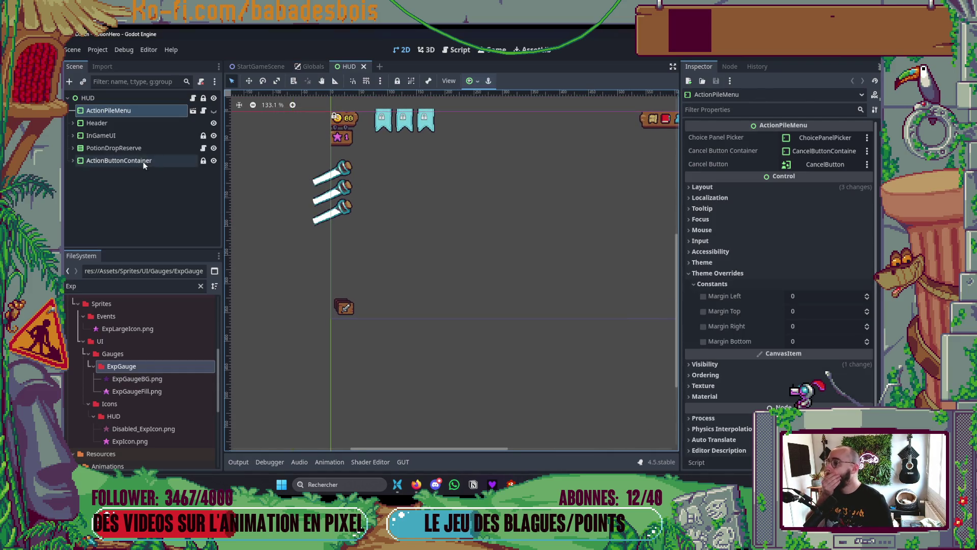
click(73, 123)
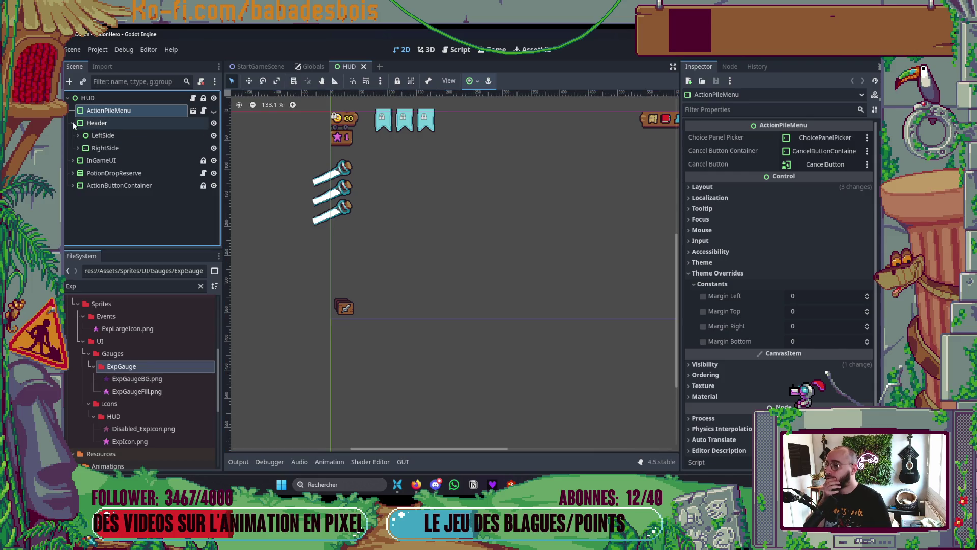
click(78, 136)
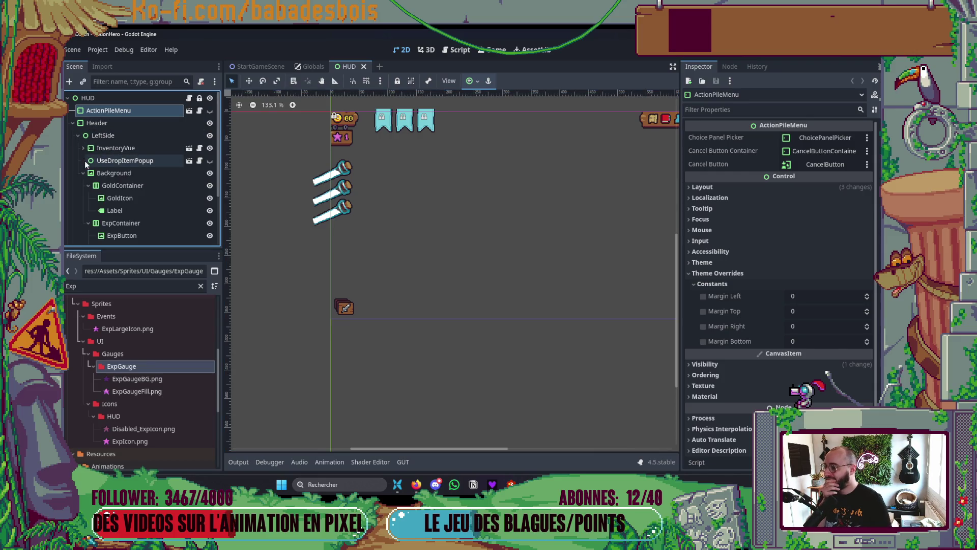
click(84, 173)
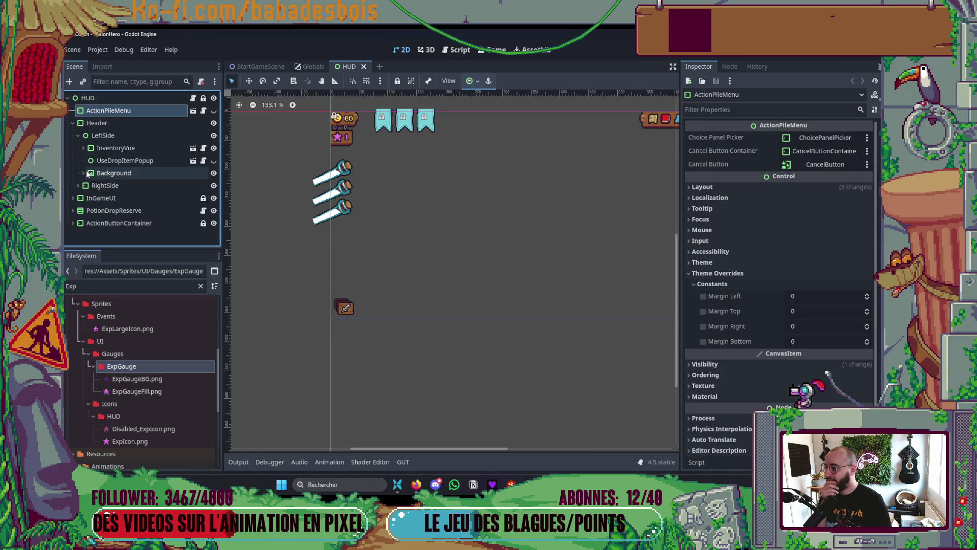
click(83, 147)
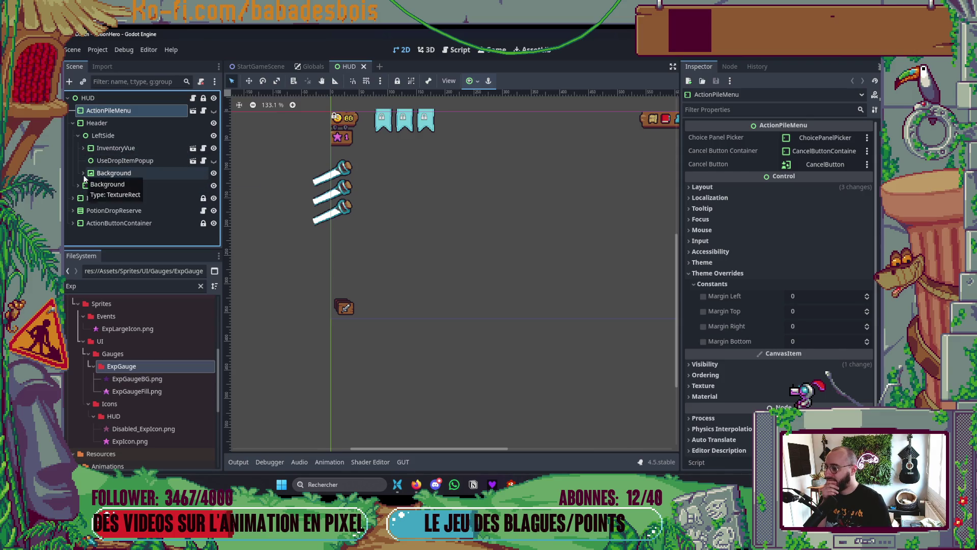
click(82, 147)
scroll(309, 127, up, 5)
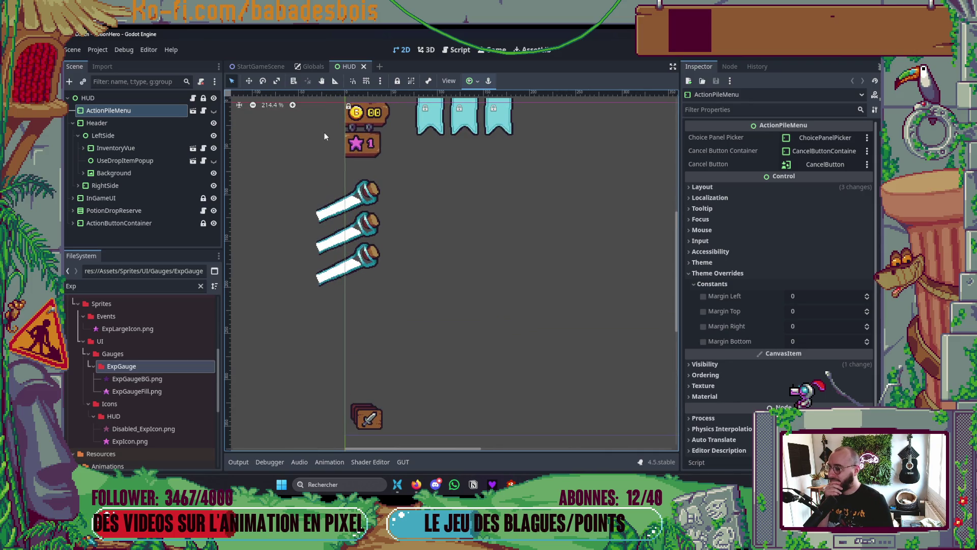
- Quick-open the ExpGauge scene by searching 'Exp'
key(ctrl+shift+a)
text(Exp)
key(Down)
key(Return)
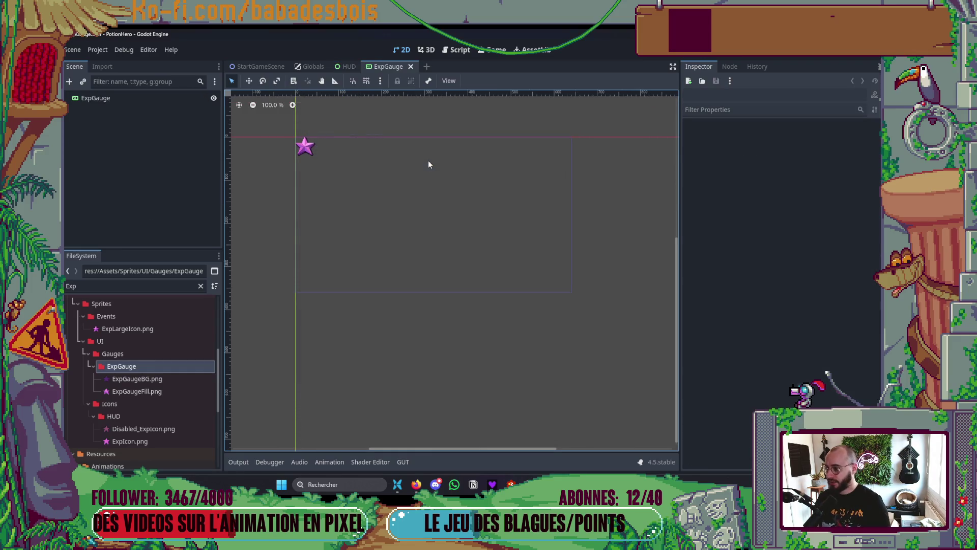
- Set the ExpGauge star's Progress Offset to 2 on x and y
click(157, 98)
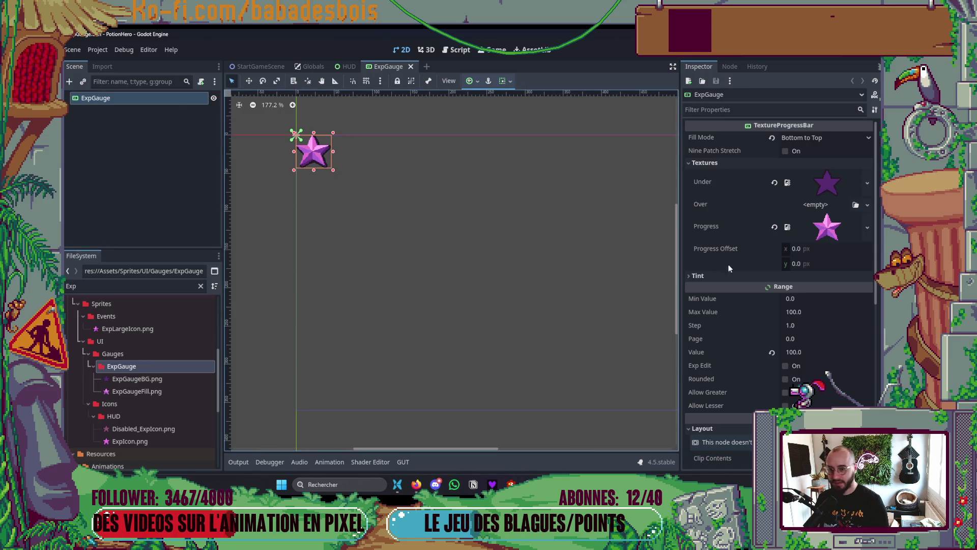
click(801, 250)
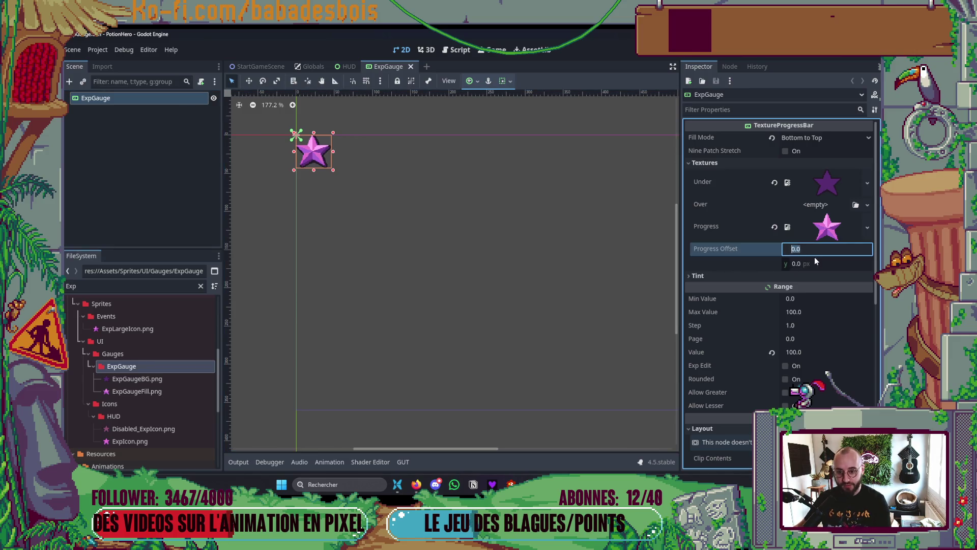
text(2)
key(Tab)
text(2)
key(Return)
scroll(332, 157, up, 8)
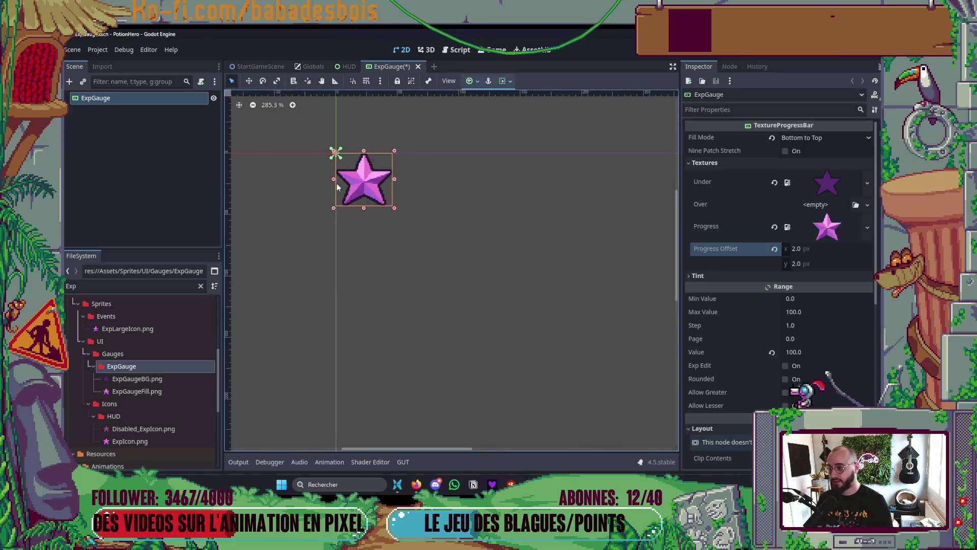
- Save the ExpGauge scene and run it to check the star gauge
key(ctrl+s)
scroll(515, 231, up, 2)
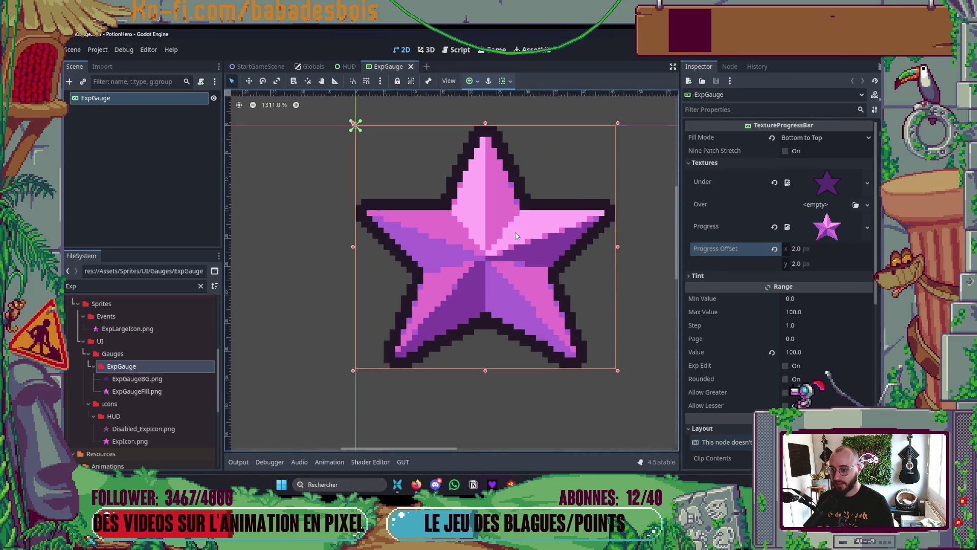
scroll(519, 227, down, 5)
key(F6)
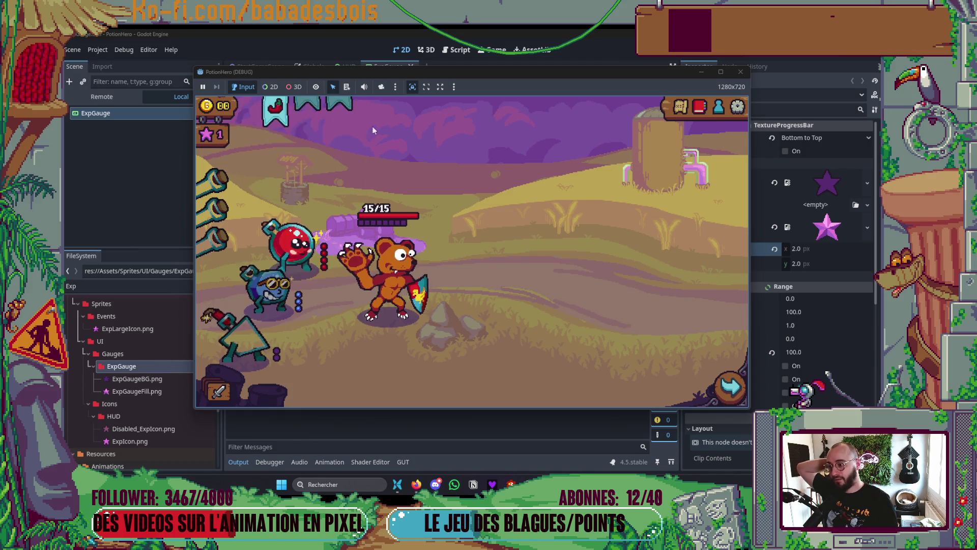
- Close the PotionHero test run, hide the Output panel and deselect the star gauge
click(740, 72)
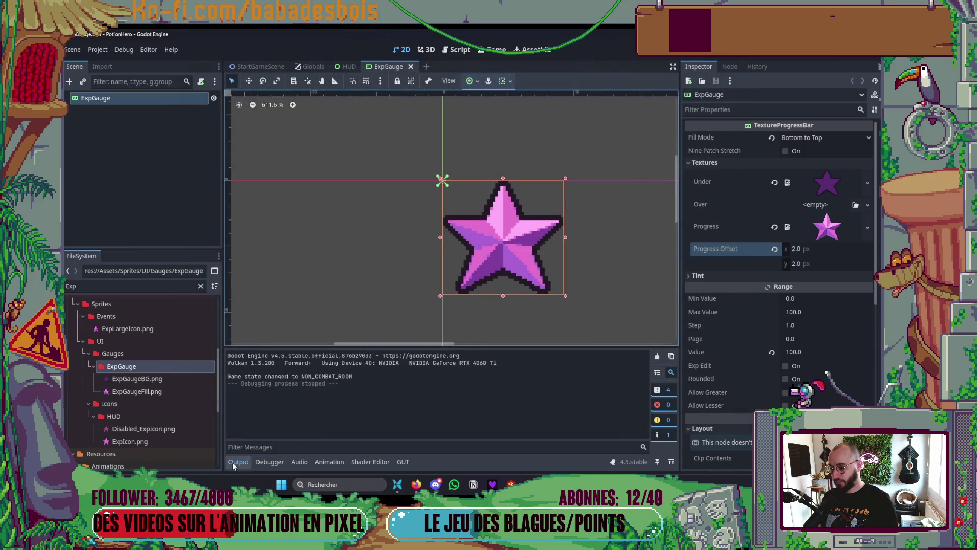
click(239, 462)
click(432, 394)
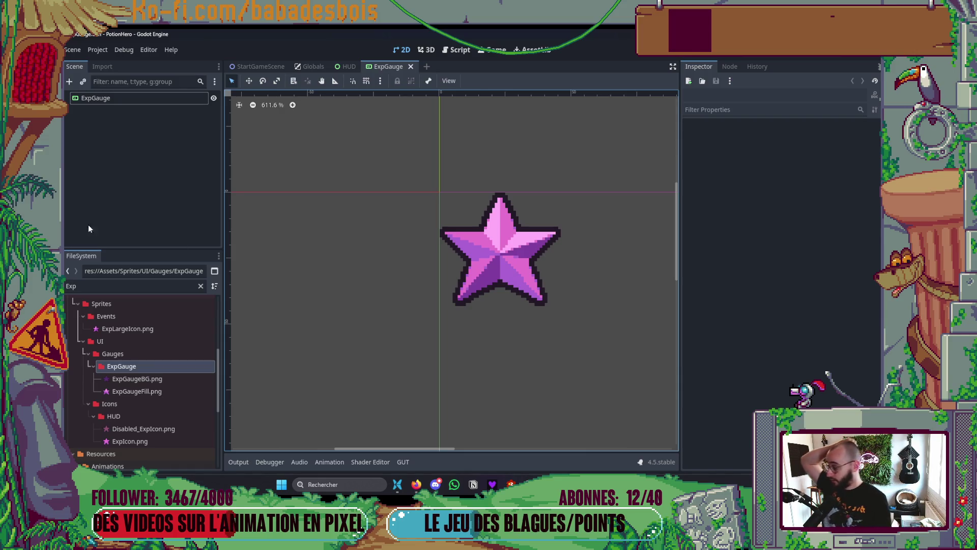
- In the Notion backlog, add a Sprint 19 task titled 'Marges incorect de la jauge d'exp dans son hover panel'
click(550, 448)
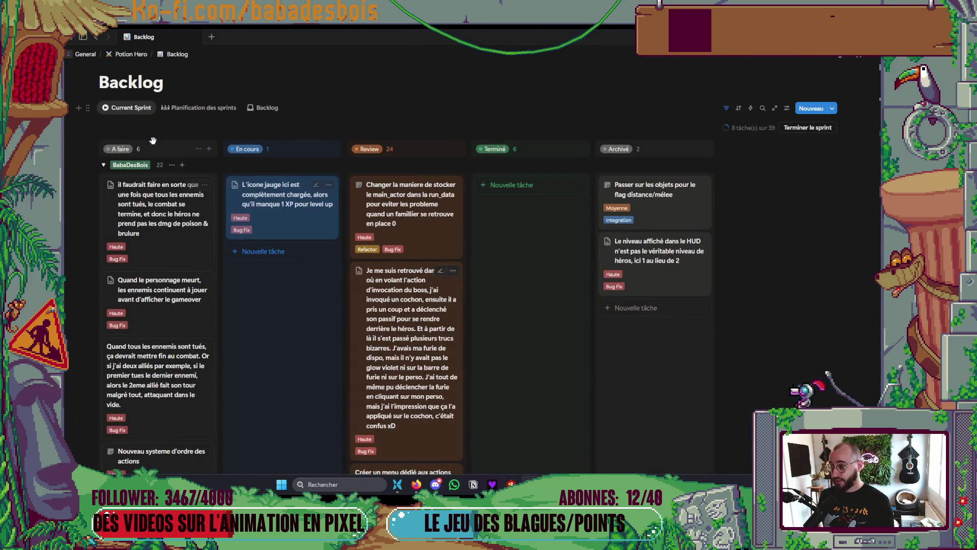
scroll(356, 321, down, 15)
scroll(155, 101, up, 3)
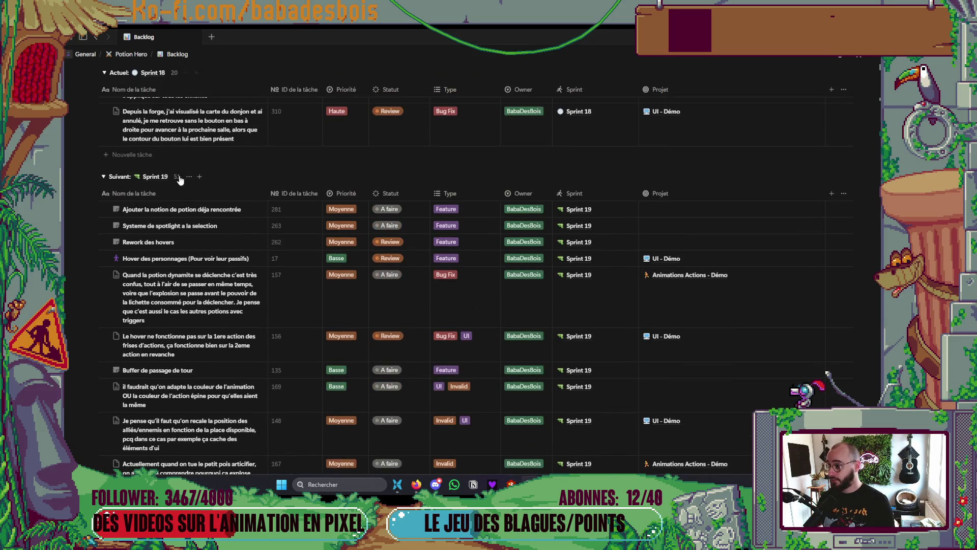
click(200, 176)
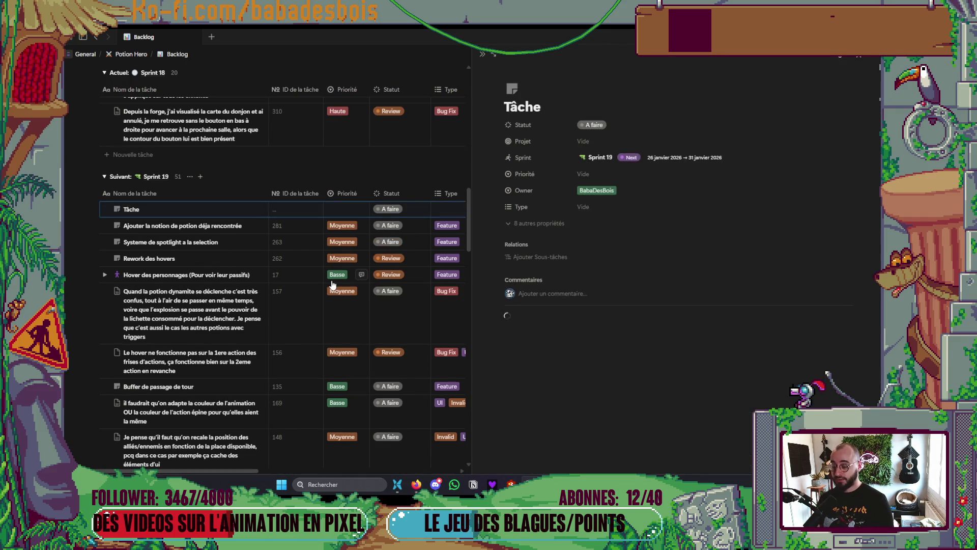
key(ctrl+BackSpace)
text(Marges)
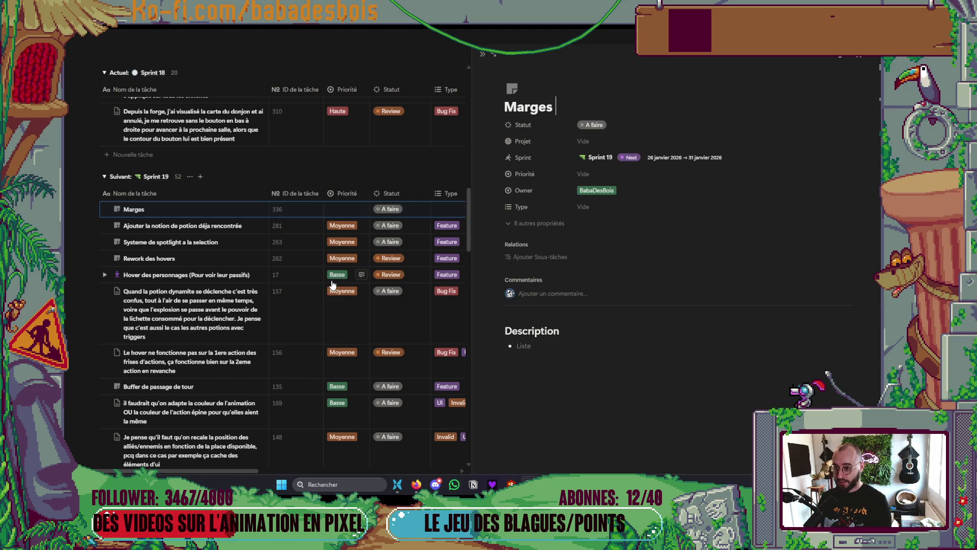
text( in)
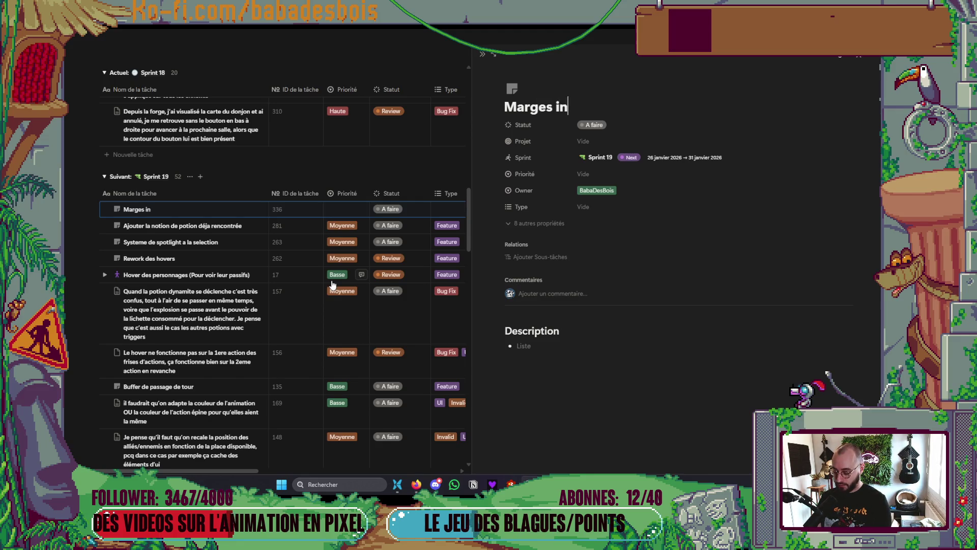
text(corect des)
key(BackSpace)
text(la )
text(jauge d')
text(’ex)
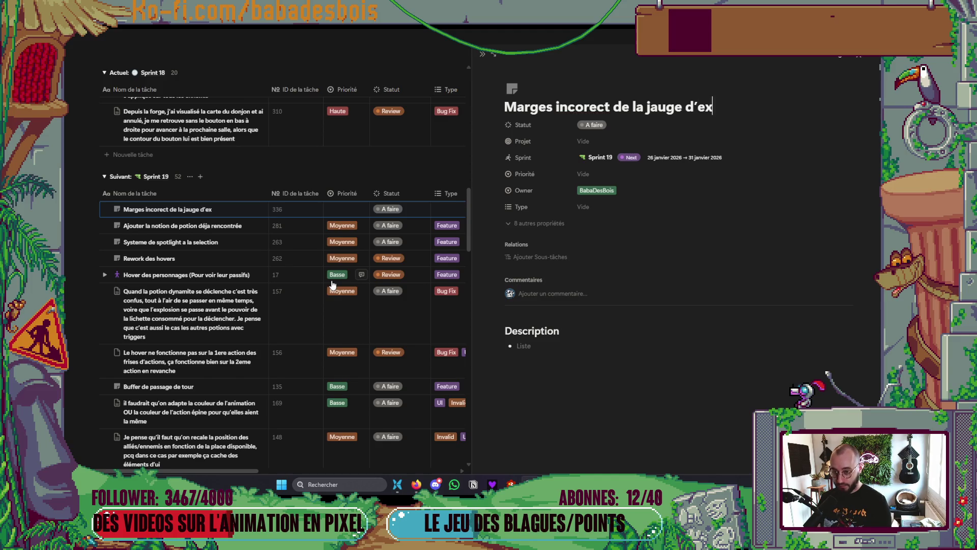
text(p dans son hj)
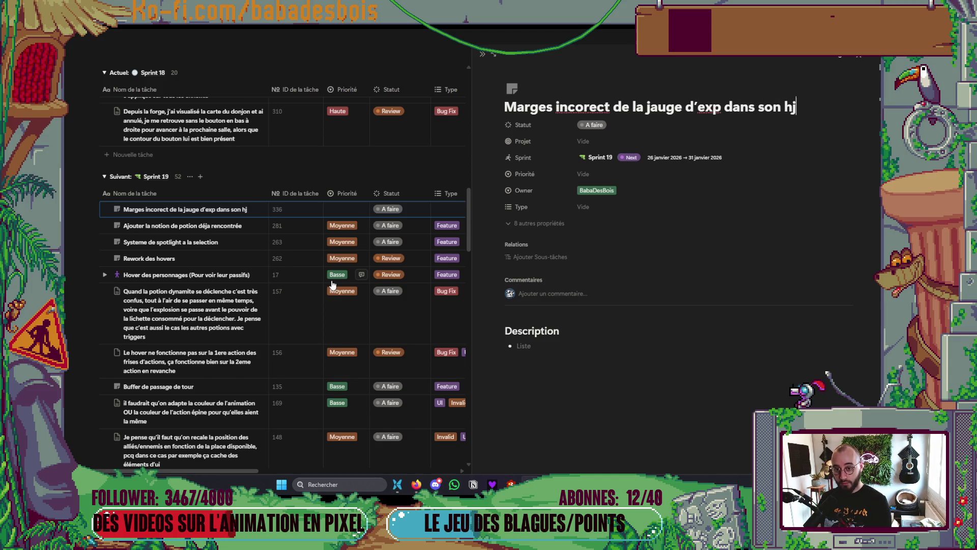
key(BackSpace)
text(over panel)
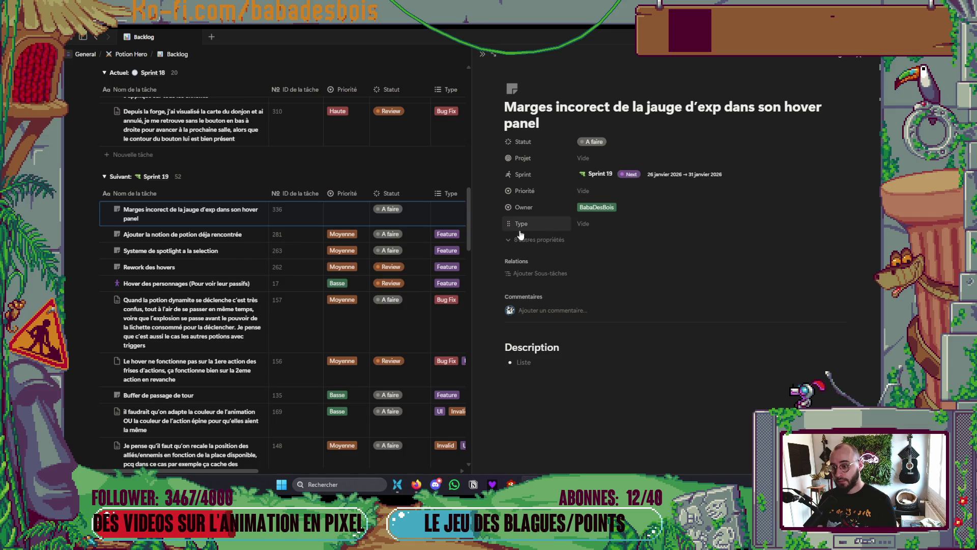
- Set the new task's Type to Bug Fix and UI
click(591, 225)
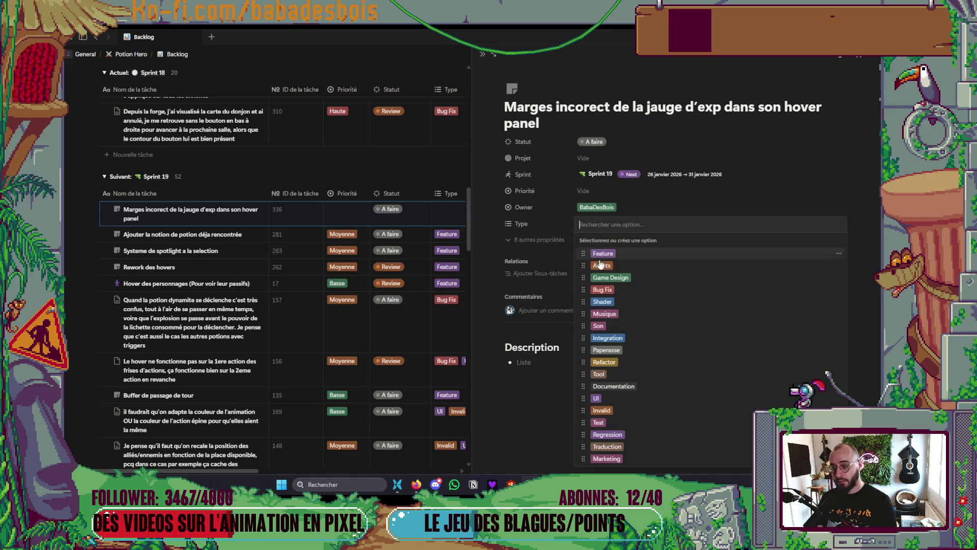
click(602, 289)
click(676, 195)
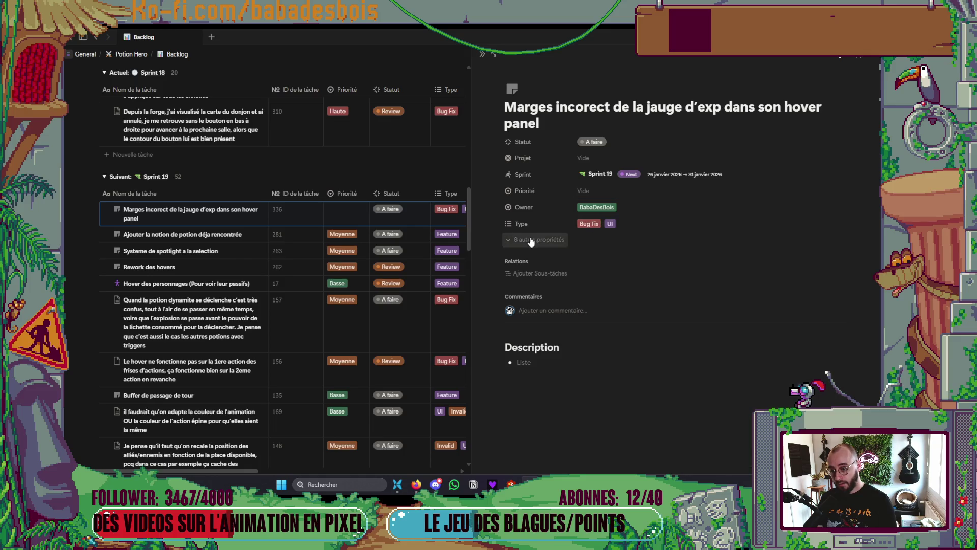
- Give task 336 Moyenne priority from its hidden properties, then close its page
click(539, 240)
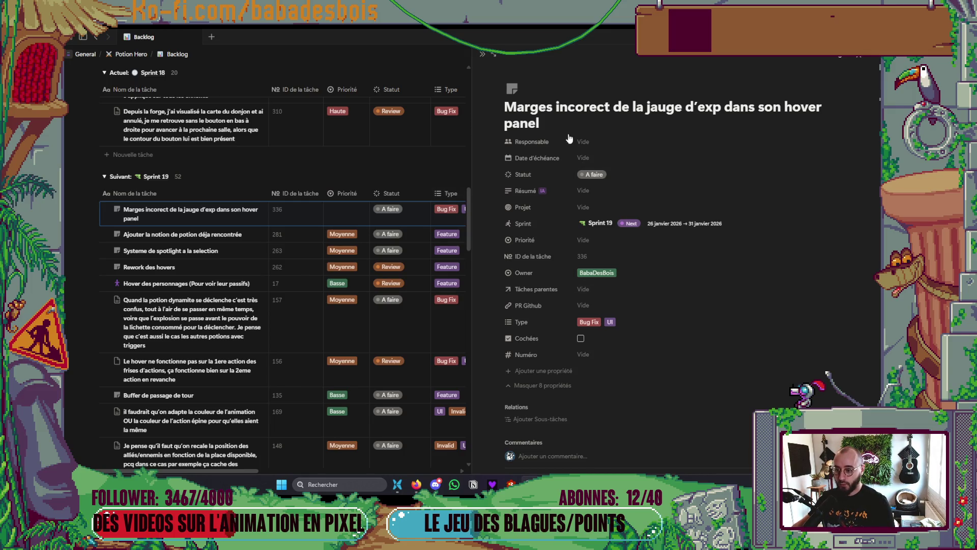
click(600, 243)
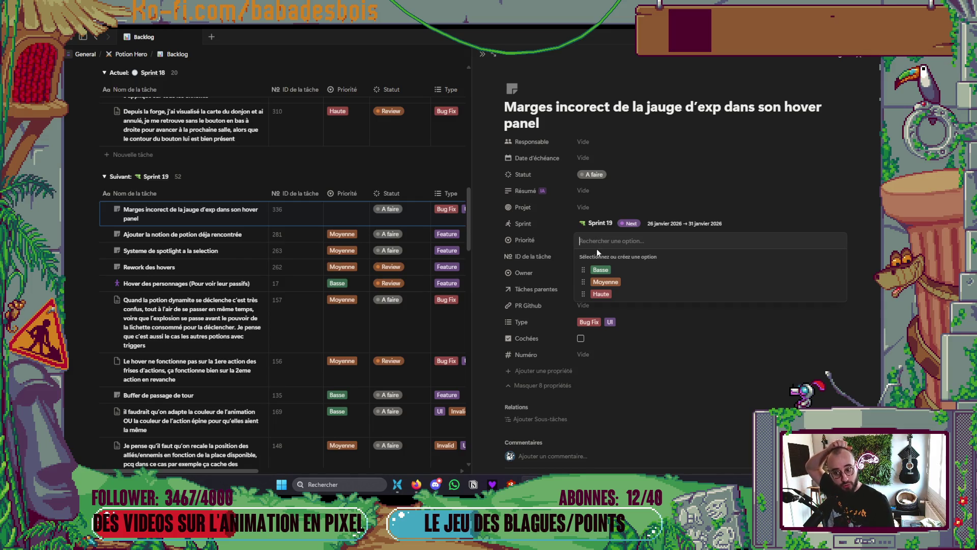
click(605, 281)
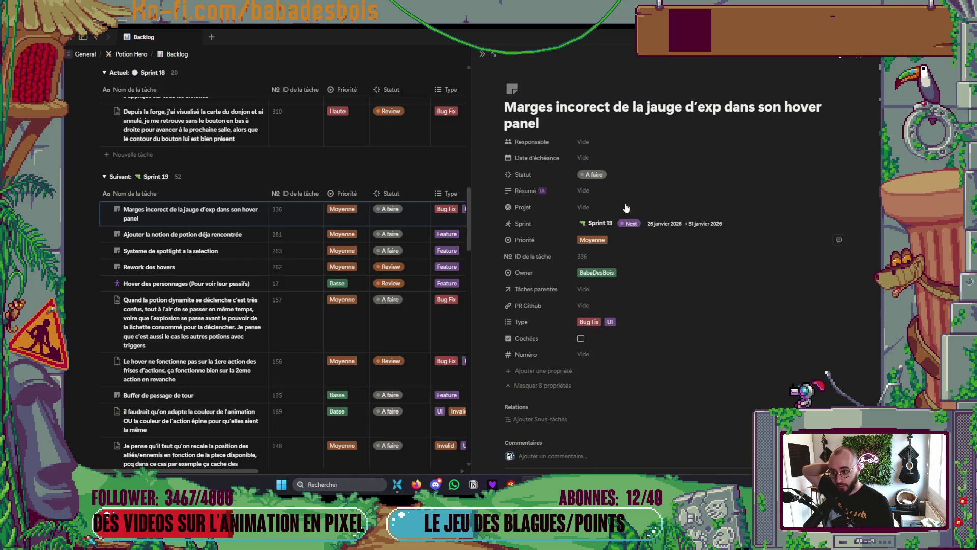
click(482, 55)
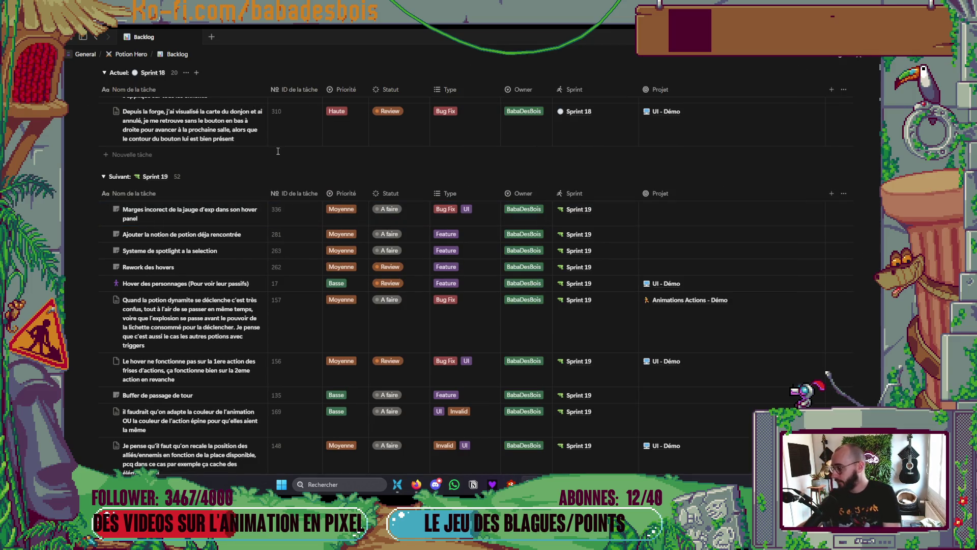
- Change Sprint 18 task 311's status from En cours to Review
scroll(404, 151, down, 3)
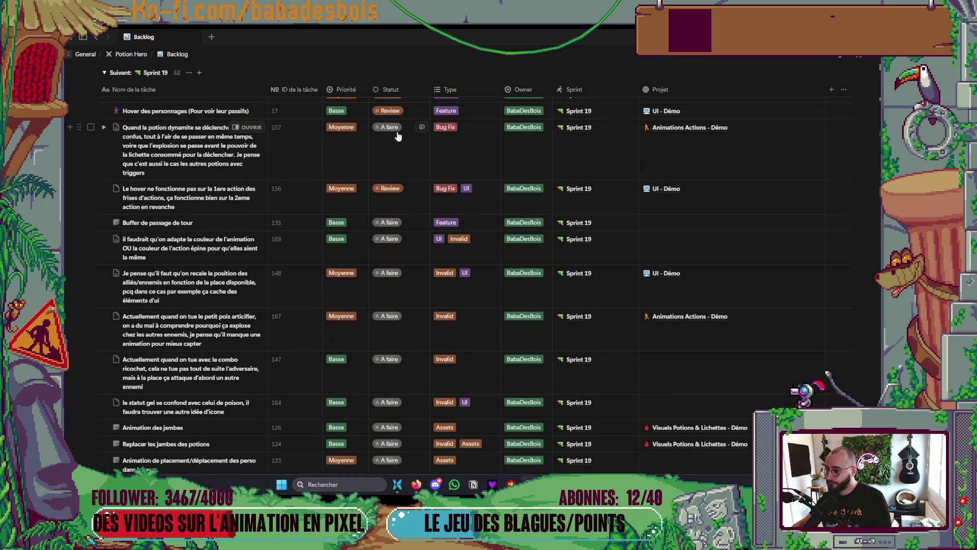
scroll(398, 135, up, 10)
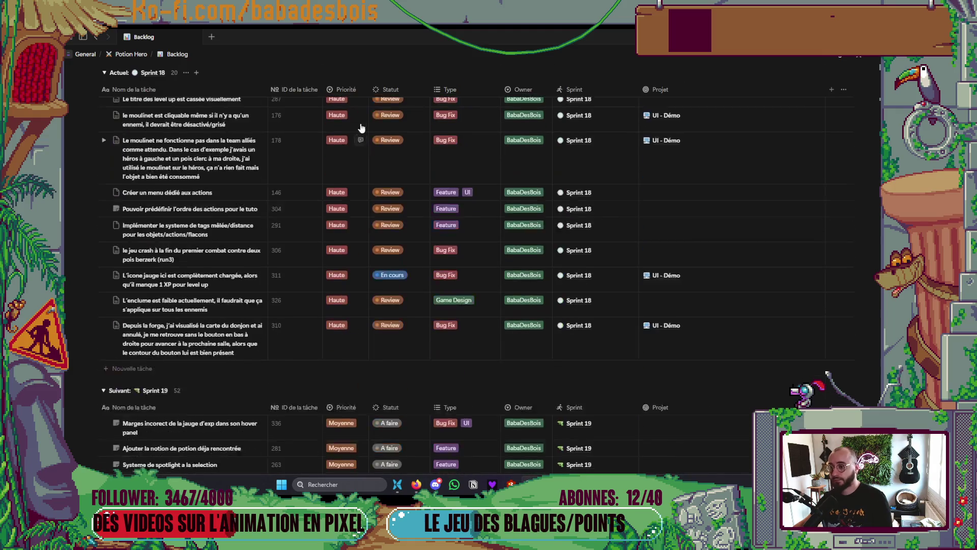
scroll(371, 119, up, 1)
scroll(381, 112, up, 5)
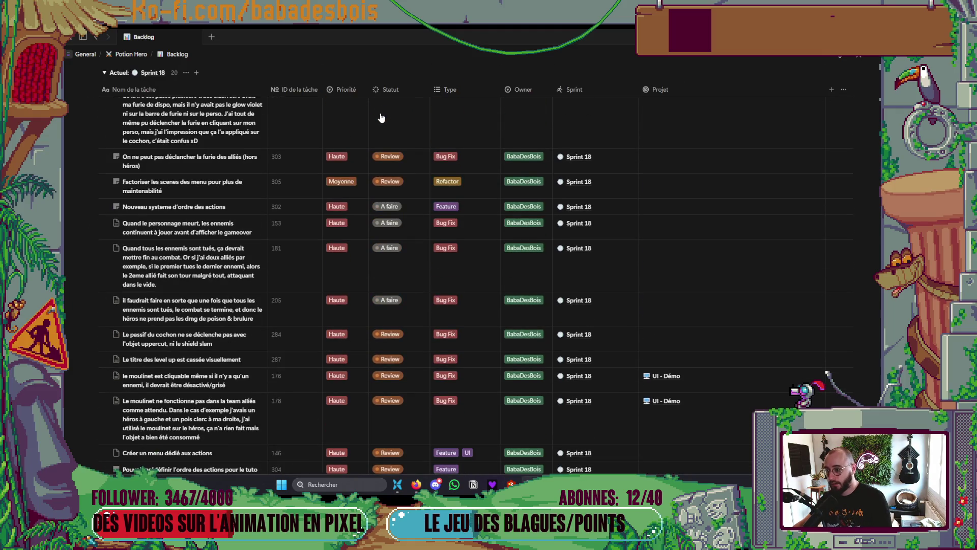
scroll(381, 118, up, 4)
scroll(378, 119, down, 9)
scroll(378, 118, up, 8)
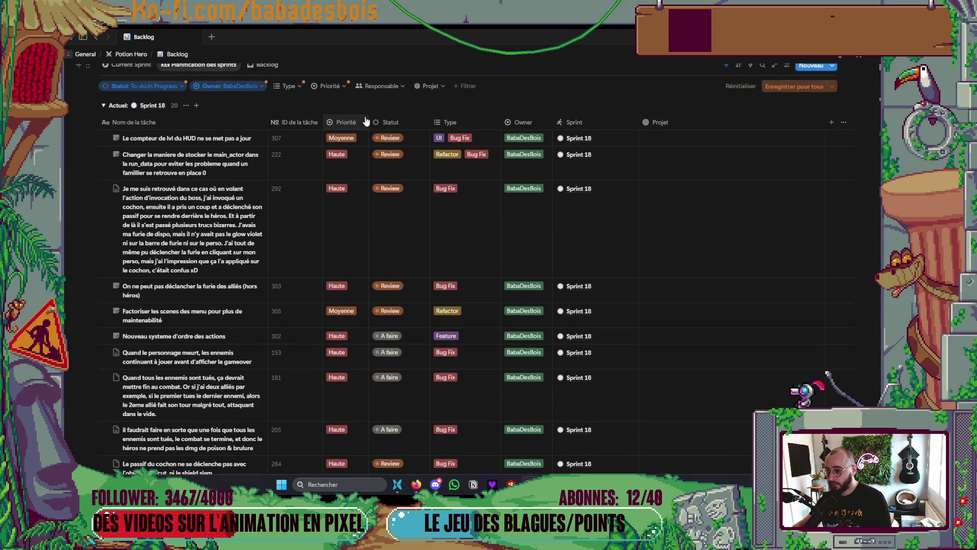
scroll(365, 121, down, 6)
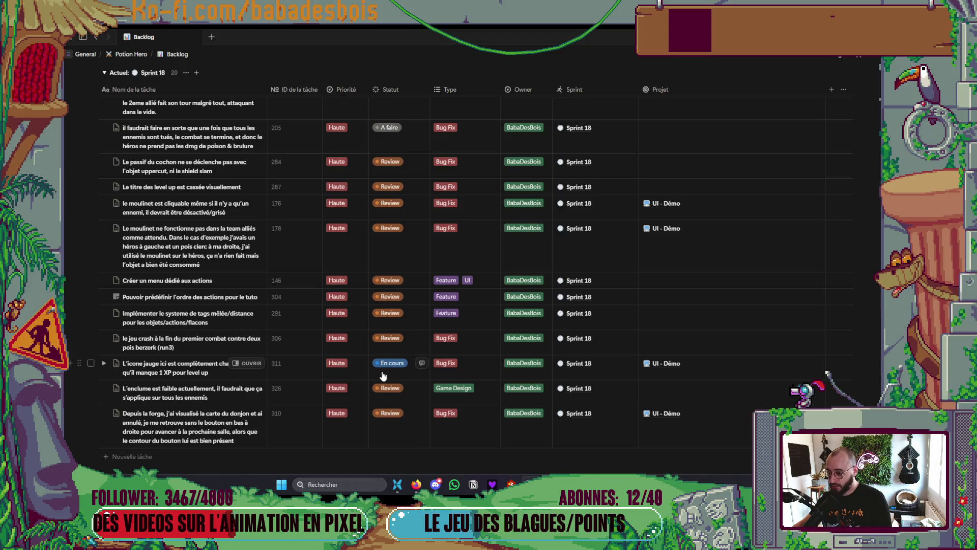
click(401, 366)
click(396, 288)
- Return to the Godot editor with the ExpGauge scene
scroll(428, 285, up, 3)
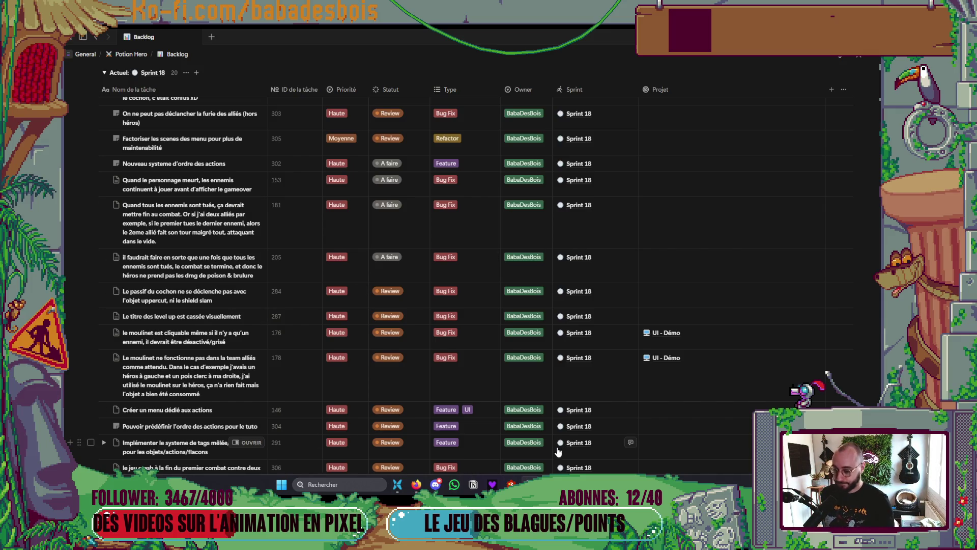
mouse_move(548, 484)
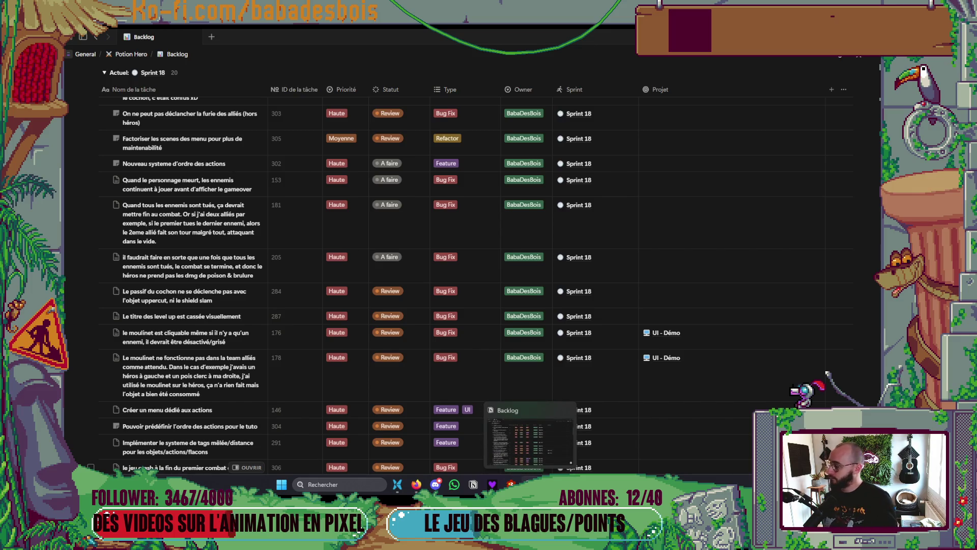
key(alt+Tab)
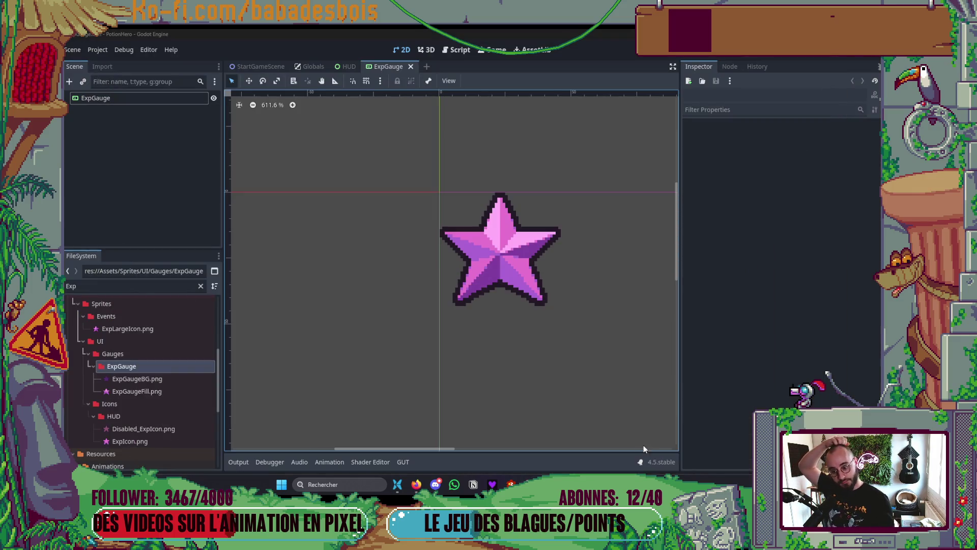
- Pan the star gauge view, then bring Firefox forward with a blank new tab
mouse_move(560, 340)
mouse_down()
mouse_move(536, 374)
mouse_move(546, 338)
mouse_up()
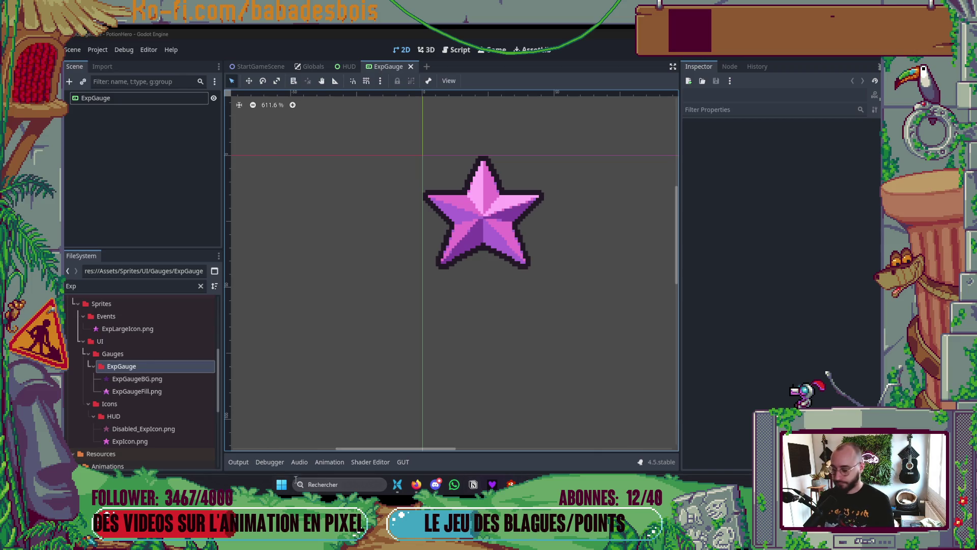
click(416, 485)
key(ctrl+t)
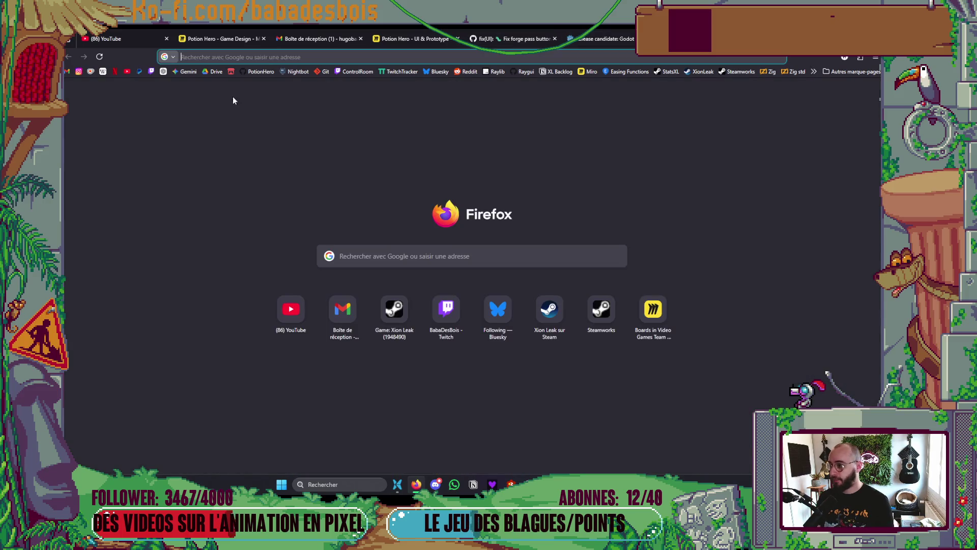
- Visit your own Twitch channel, then two followed streamers' channels from the sidebar
click(153, 71)
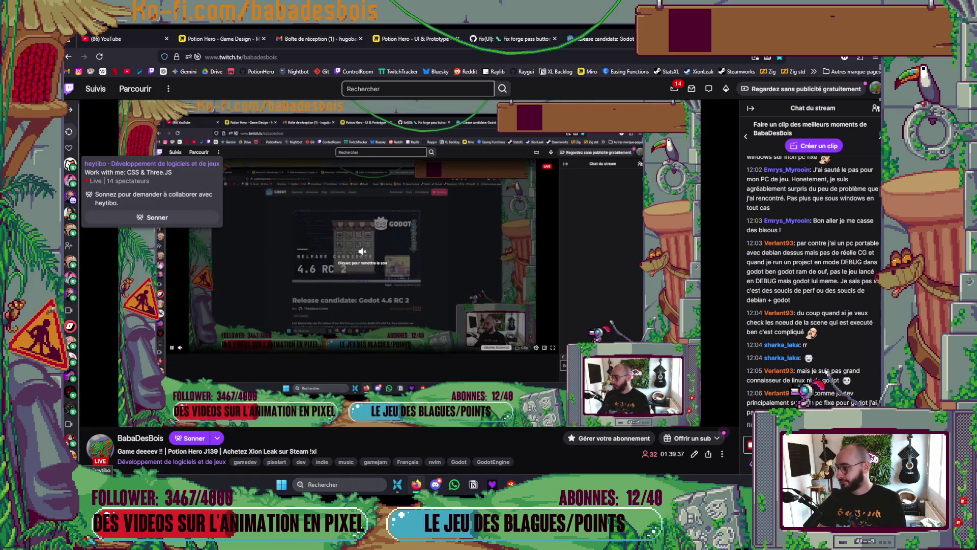
mouse_move(66, 189)
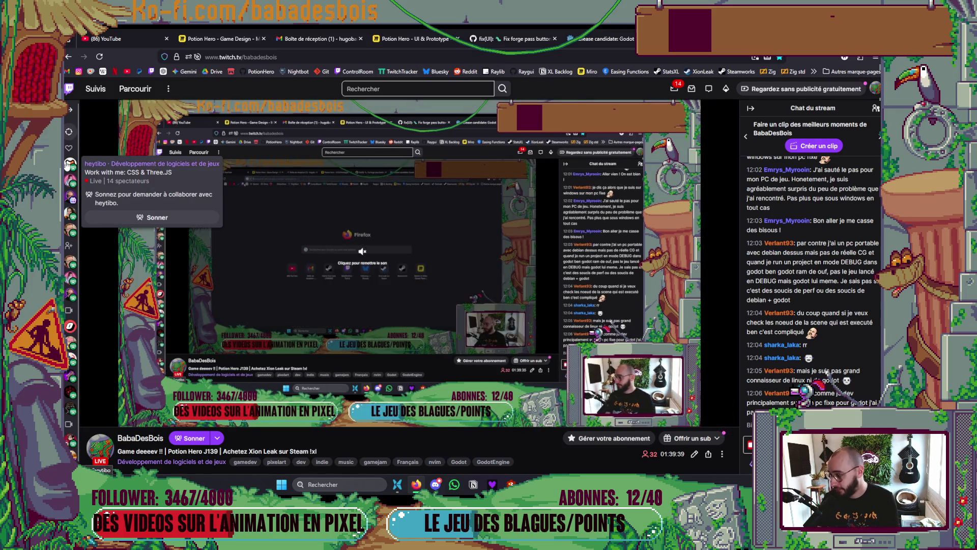
click(66, 189)
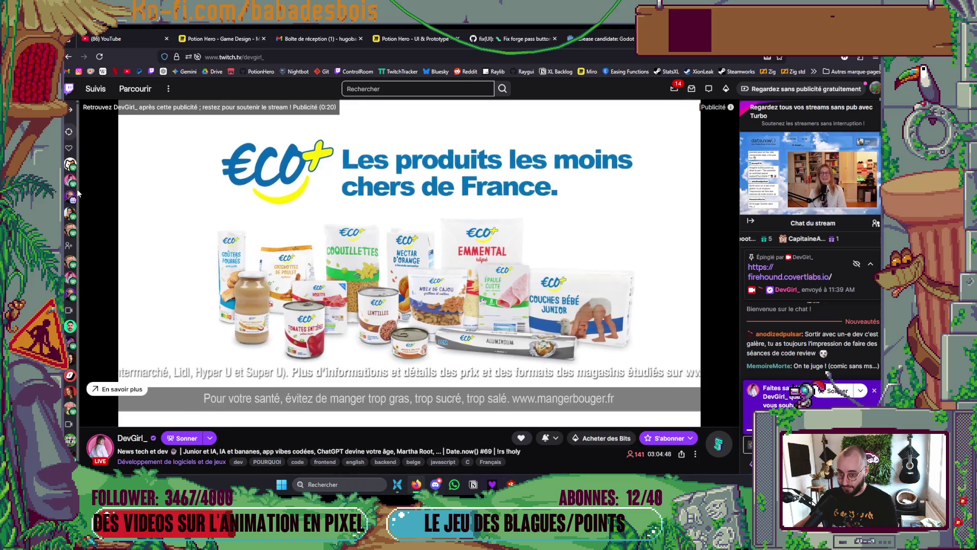
click(70, 215)
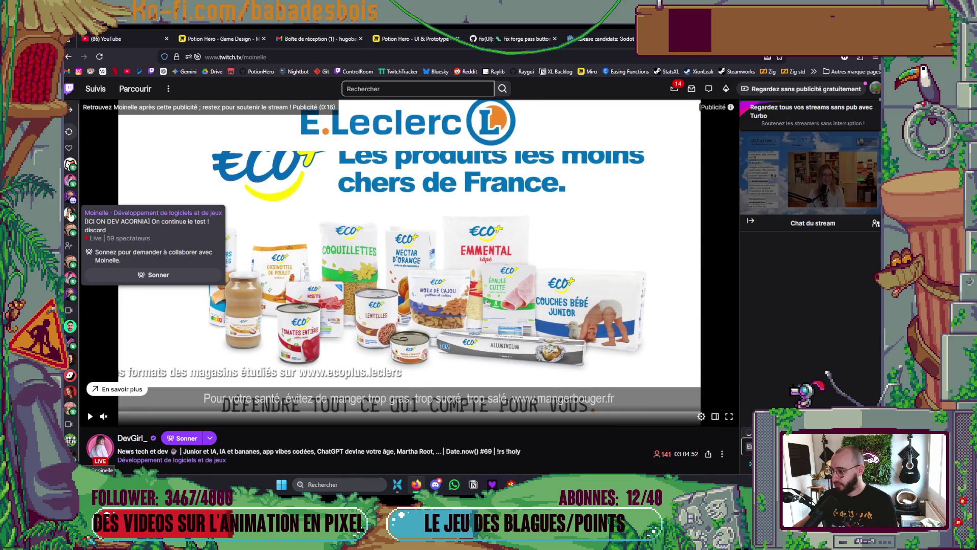